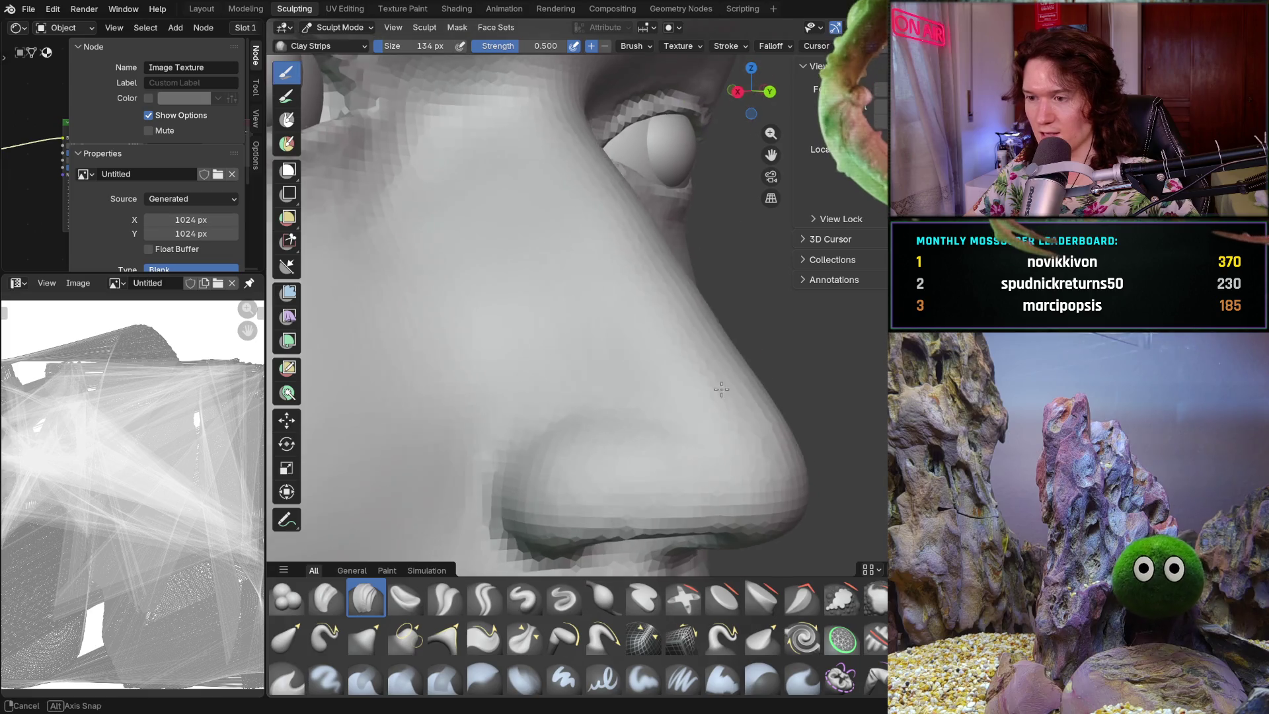
# - Add Clay Strips volume under the nose tip, working on the face from below
pyautogui.moveTo(661, 427)
pyautogui.mouseDown(button='middle')
pyautogui.moveTo(651, 462)
pyautogui.moveTo(654, 415)
pyautogui.mouseUp(button='middle')
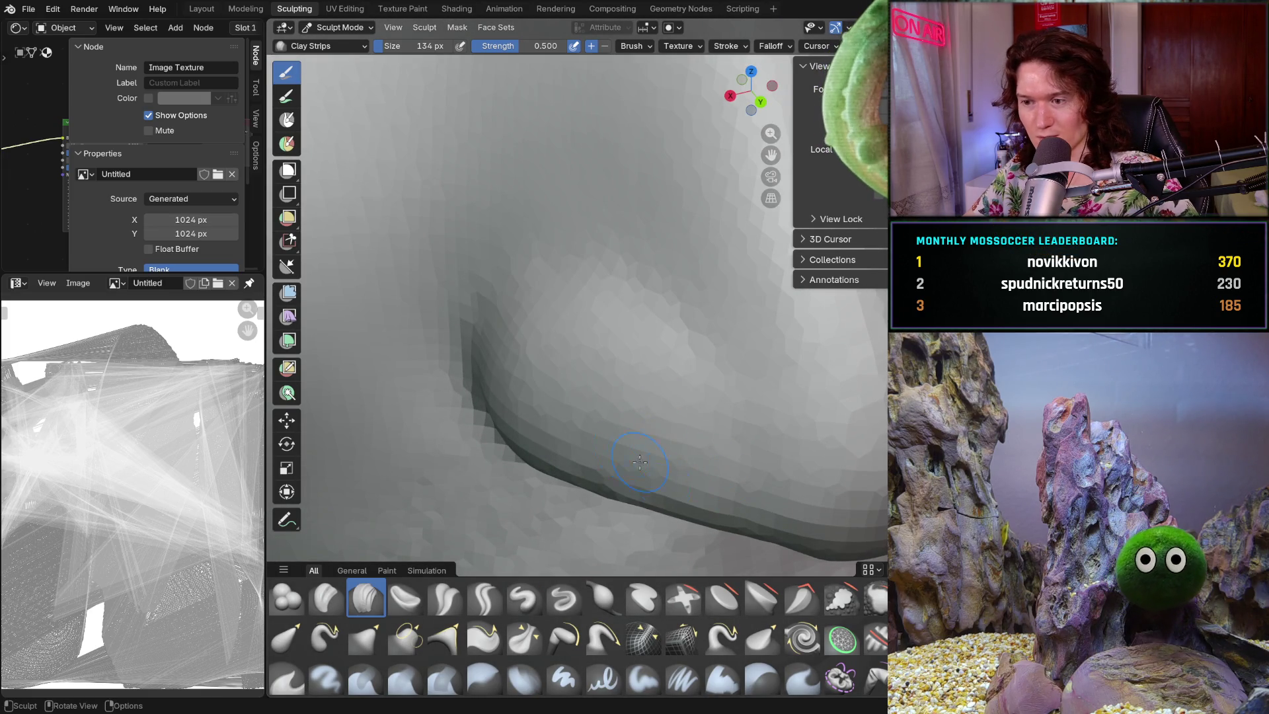
pyautogui.scroll(-6, 652, 330)
pyautogui.moveTo(651, 324)
pyautogui.mouseDown(button='middle')
pyautogui.moveTo(677, 442)
pyautogui.moveTo(613, 309)
pyautogui.moveTo(673, 376)
pyautogui.moveTo(696, 379)
pyautogui.moveTo(616, 384)
pyautogui.moveTo(658, 403)
pyautogui.moveTo(652, 368)
pyautogui.mouseUp(button='middle')
pyautogui.scroll(5, 655, 370)
pyautogui.scroll(3, 671, 436)
pyautogui.scroll(2, 669, 420)
pyautogui.scroll(2, 609, 383)
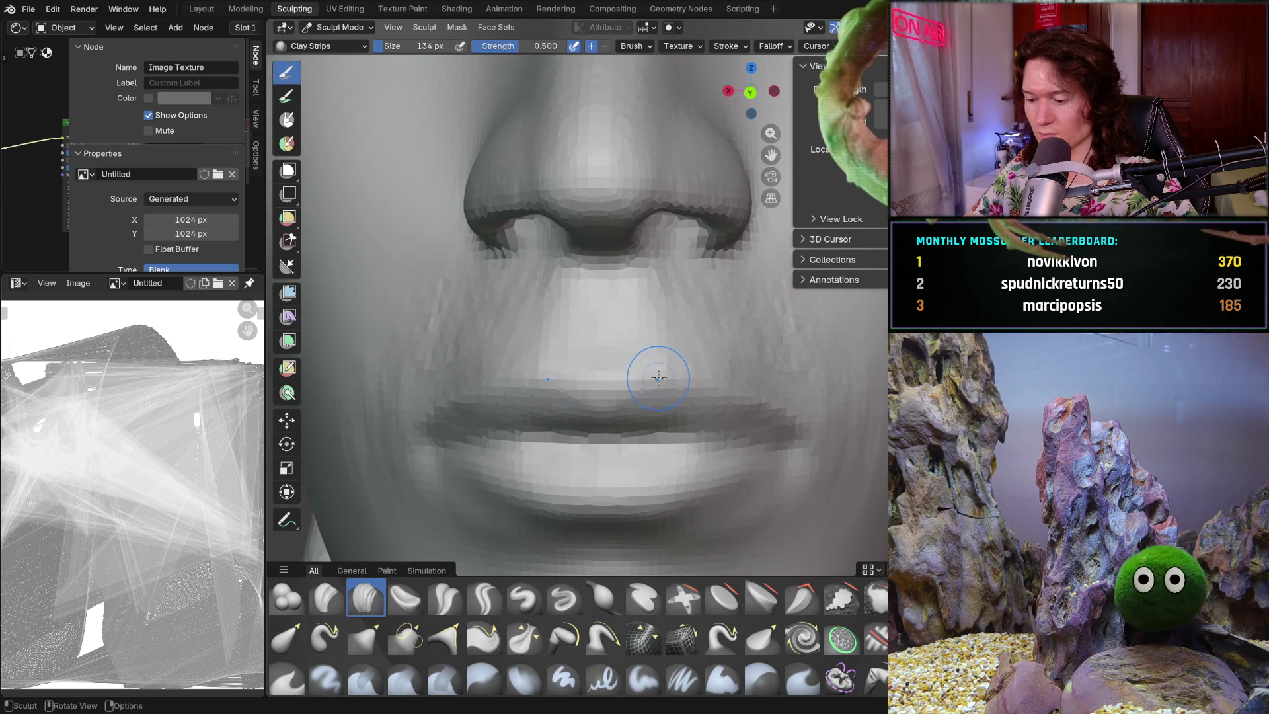
pyautogui.scroll(5, 634, 372)
pyautogui.keyDown('ctrl'); pyautogui.moveTo(563, 172); pyautogui.dragTo(633, 226, button='middle'); pyautogui.keyUp('ctrl')
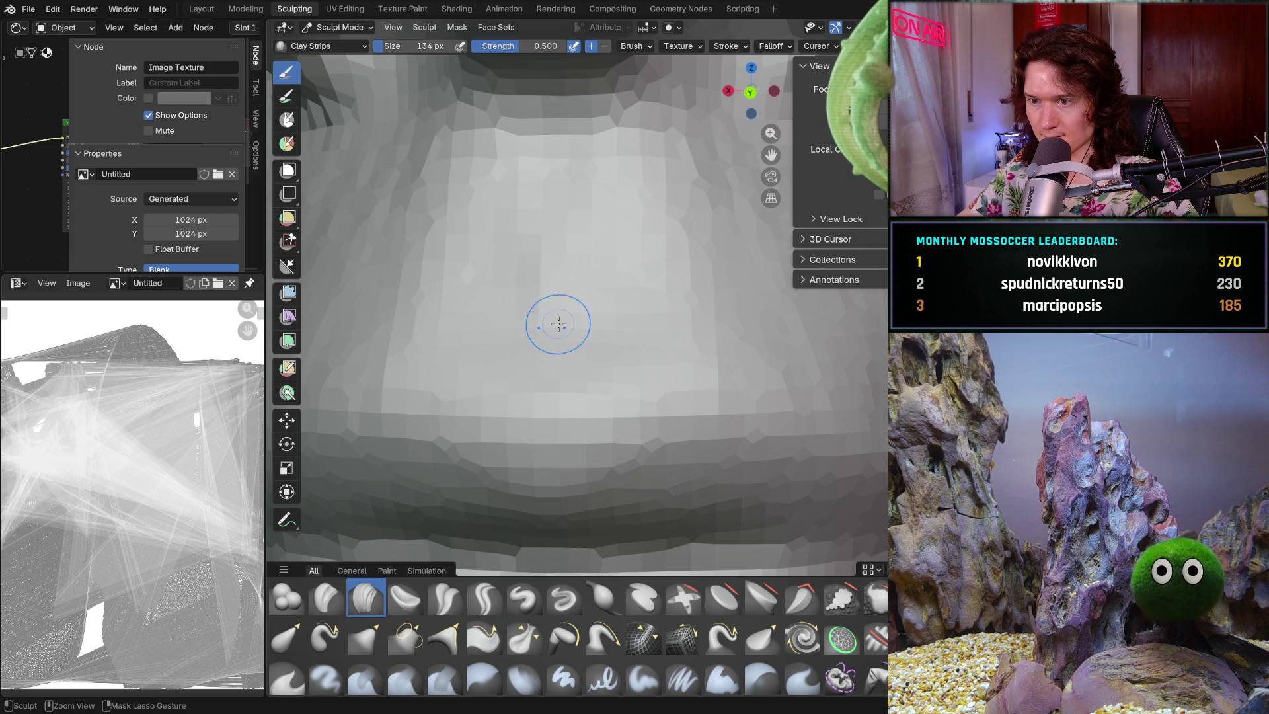
# - Build up the upper lip with Clay Strips from front, profile and three-quarter angles
pyautogui.moveTo(564, 317)
pyautogui.keyDown('ctrl'); pyautogui.mouseDown(button='middle')
pyautogui.moveTo(552, 333)
pyautogui.moveTo(473, 351)
pyautogui.moveTo(434, 340)
pyautogui.mouseUp(button='middle'); pyautogui.keyUp('ctrl')
pyautogui.scroll(3, 558, 326)
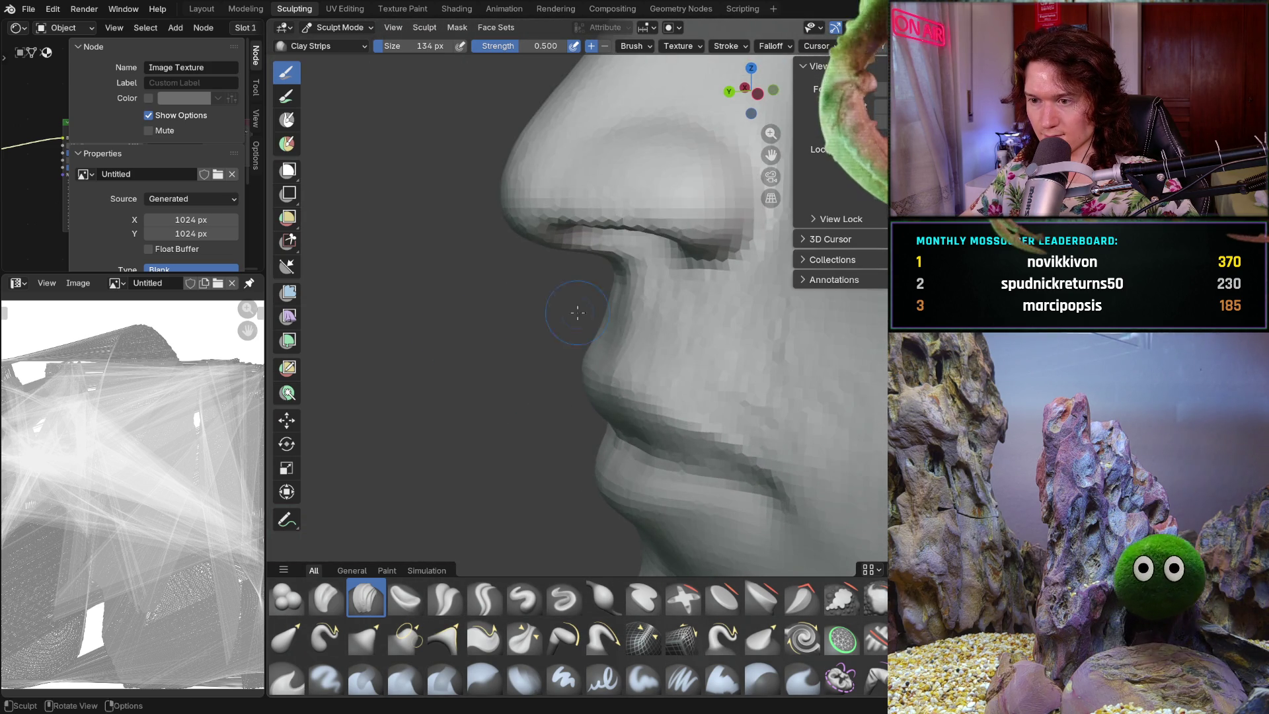
pyautogui.moveTo(672, 413)
pyautogui.mouseDown(button='middle')
pyautogui.moveTo(745, 326)
pyautogui.moveTo(662, 382)
pyautogui.moveTo(575, 317)
pyautogui.moveTo(509, 434)
pyautogui.mouseUp(button='middle')
pyautogui.scroll(-5, 575, 317)
pyautogui.scroll(5, 599, 404)
pyautogui.moveTo(599, 404)
pyautogui.mouseDown(button='middle')
pyautogui.moveTo(582, 395)
pyautogui.moveTo(613, 394)
pyautogui.mouseUp(button='middle')
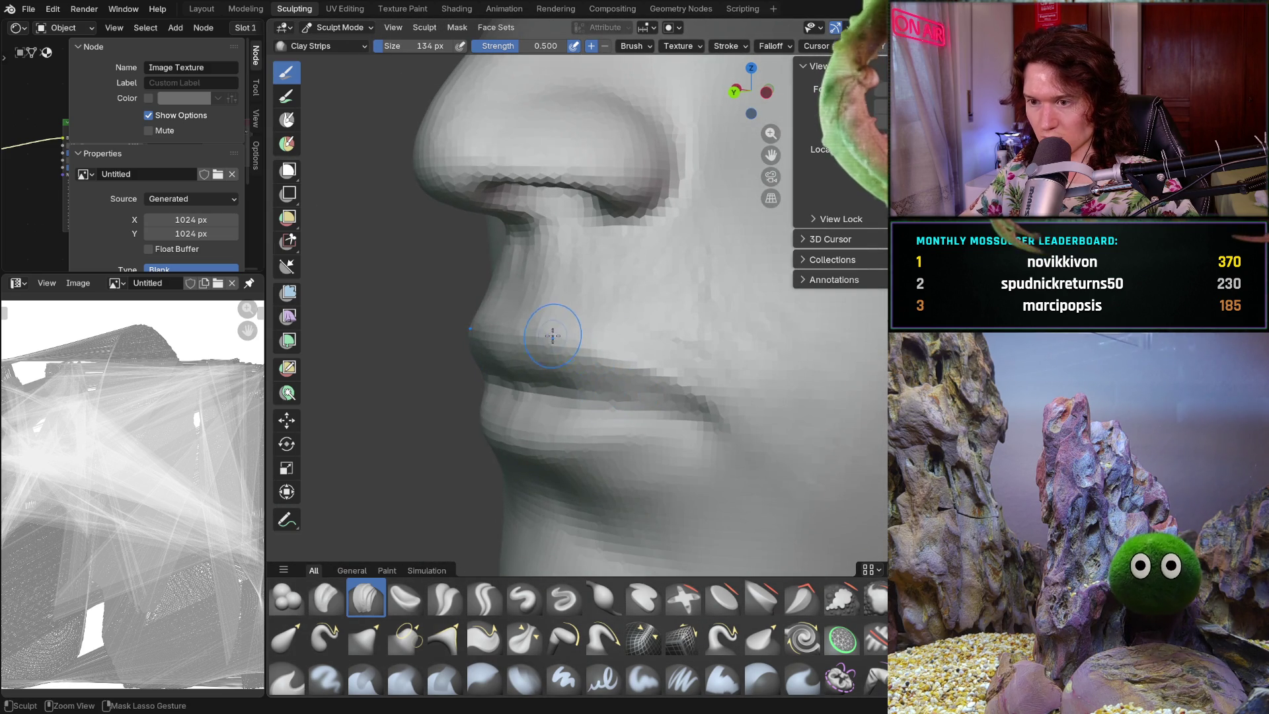
pyautogui.scroll(3, 538, 326)
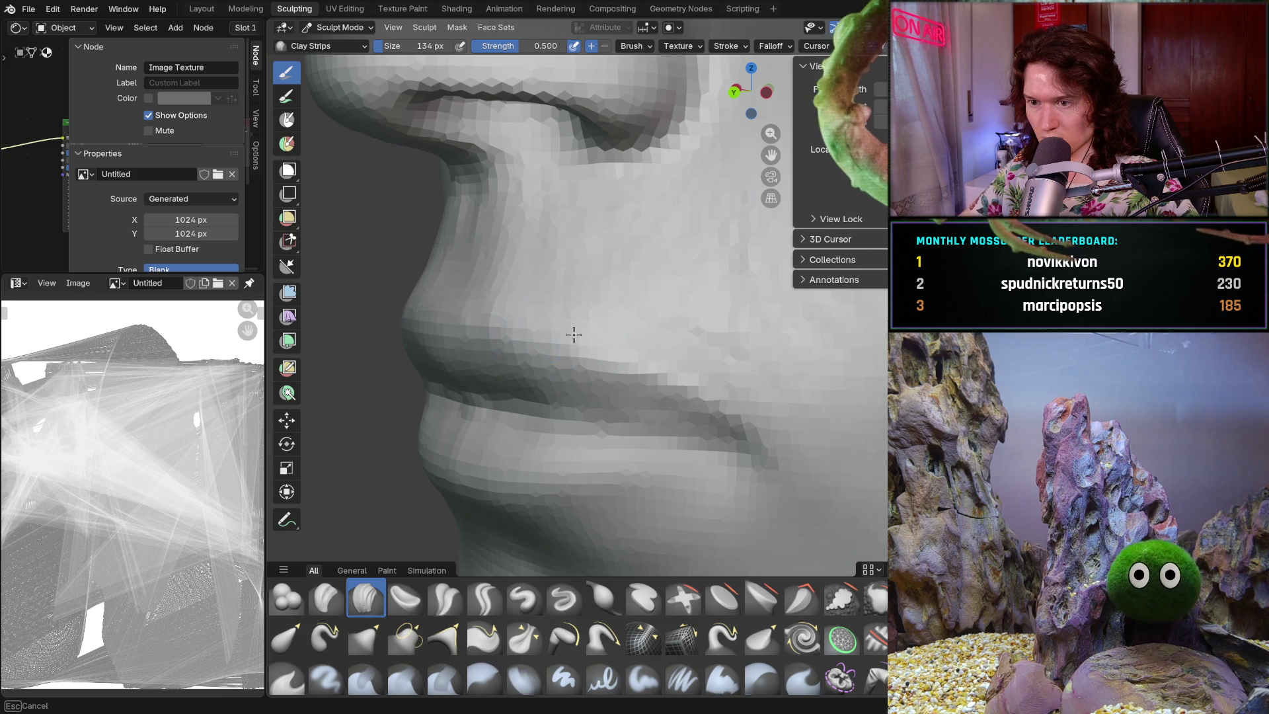
pyautogui.moveTo(636, 339)
pyautogui.mouseDown(button='middle')
pyautogui.moveTo(715, 308)
pyautogui.moveTo(538, 326)
pyautogui.mouseUp(button='middle')
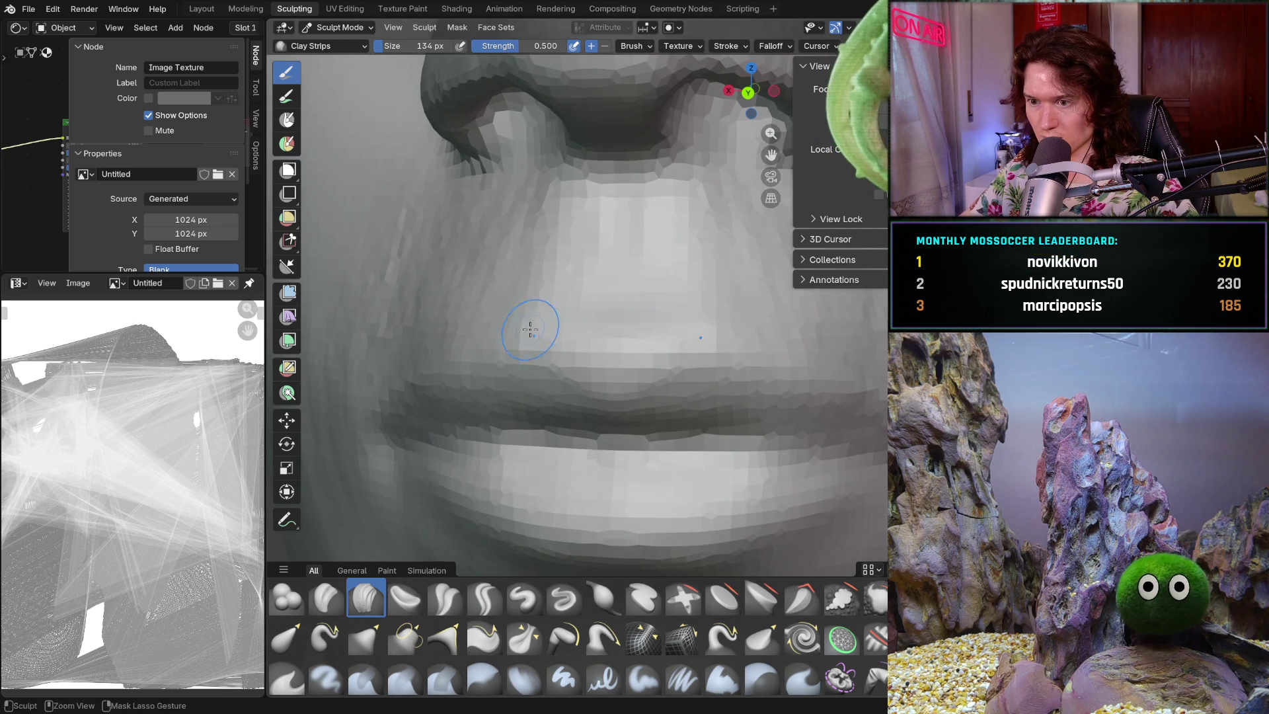
pyautogui.scroll(3, 596, 437)
pyautogui.moveTo(598, 433)
pyautogui.mouseDown(button='middle')
pyautogui.moveTo(668, 359)
pyautogui.moveTo(672, 383)
pyautogui.mouseUp(button='middle')
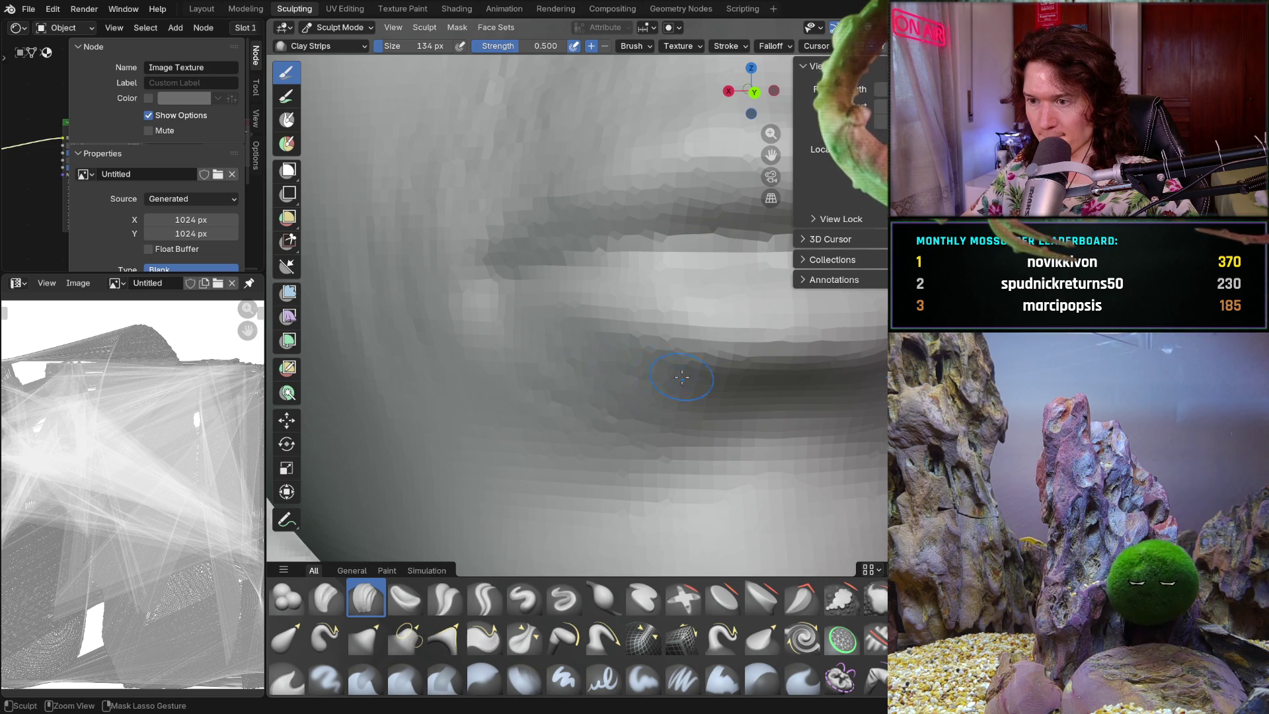
pyautogui.moveTo(466, 315); pyautogui.dragTo(453, 345, button='middle')
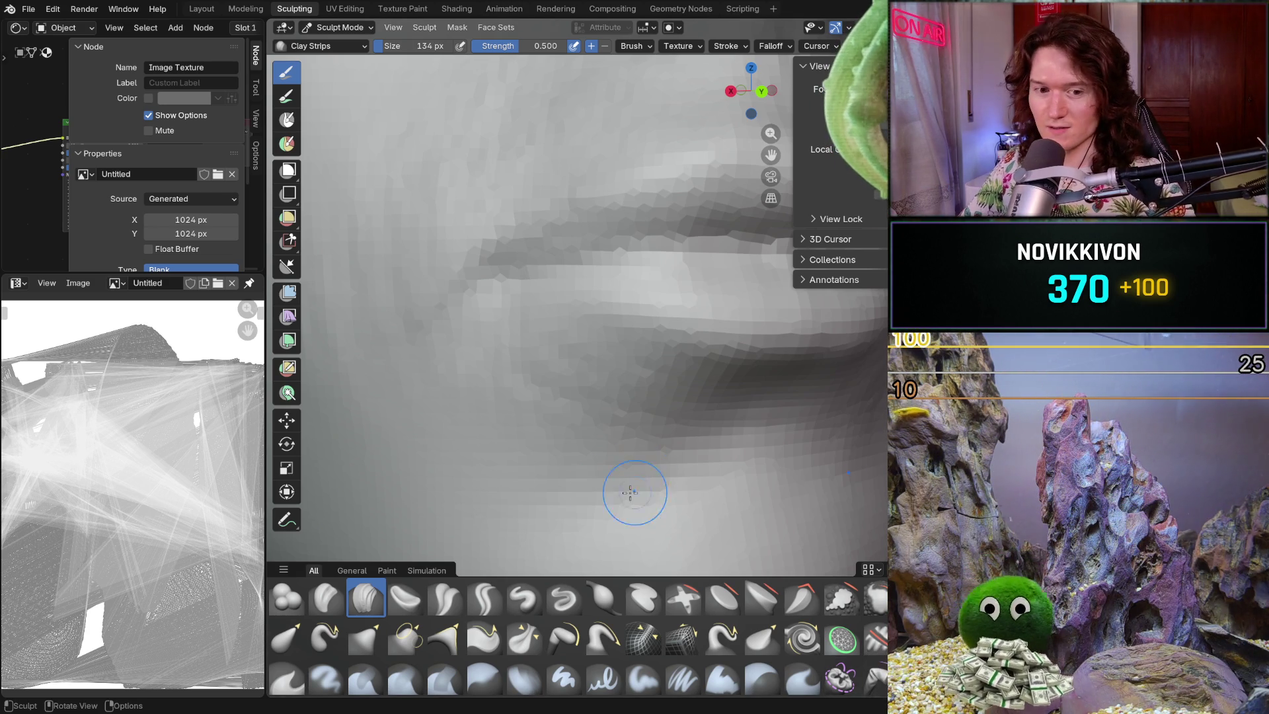
# - Define the upper and lower lips with Clay Strips, separating them with a mouth crease
pyautogui.moveTo(582, 417)
pyautogui.mouseDown(button='middle')
pyautogui.moveTo(590, 385)
pyautogui.moveTo(548, 387)
pyautogui.mouseUp(button='middle')
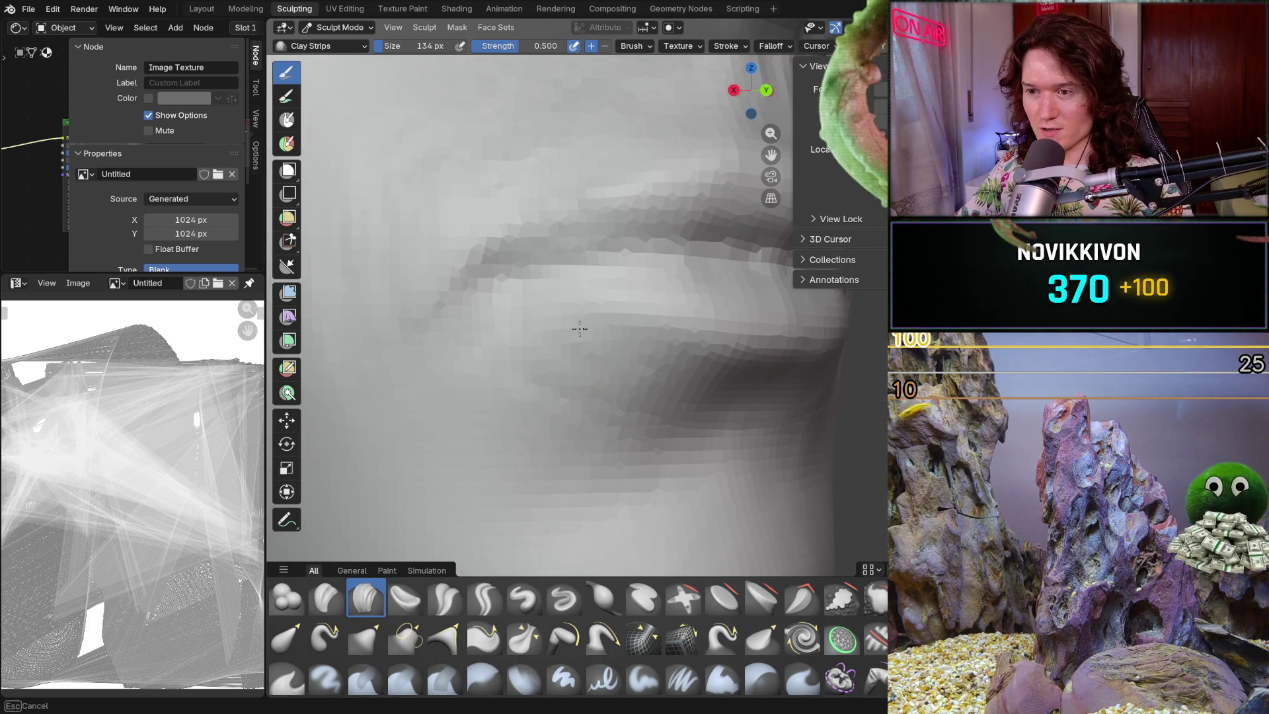
# - Add Clay Strips volume to the lower lip and chin, then snap to numpad 1 front view
pyautogui.scroll(-3, 589, 340)
pyautogui.moveTo(524, 311)
pyautogui.mouseDown(button='middle')
pyautogui.moveTo(553, 354)
pyautogui.moveTo(505, 426)
pyautogui.mouseUp(button='middle')
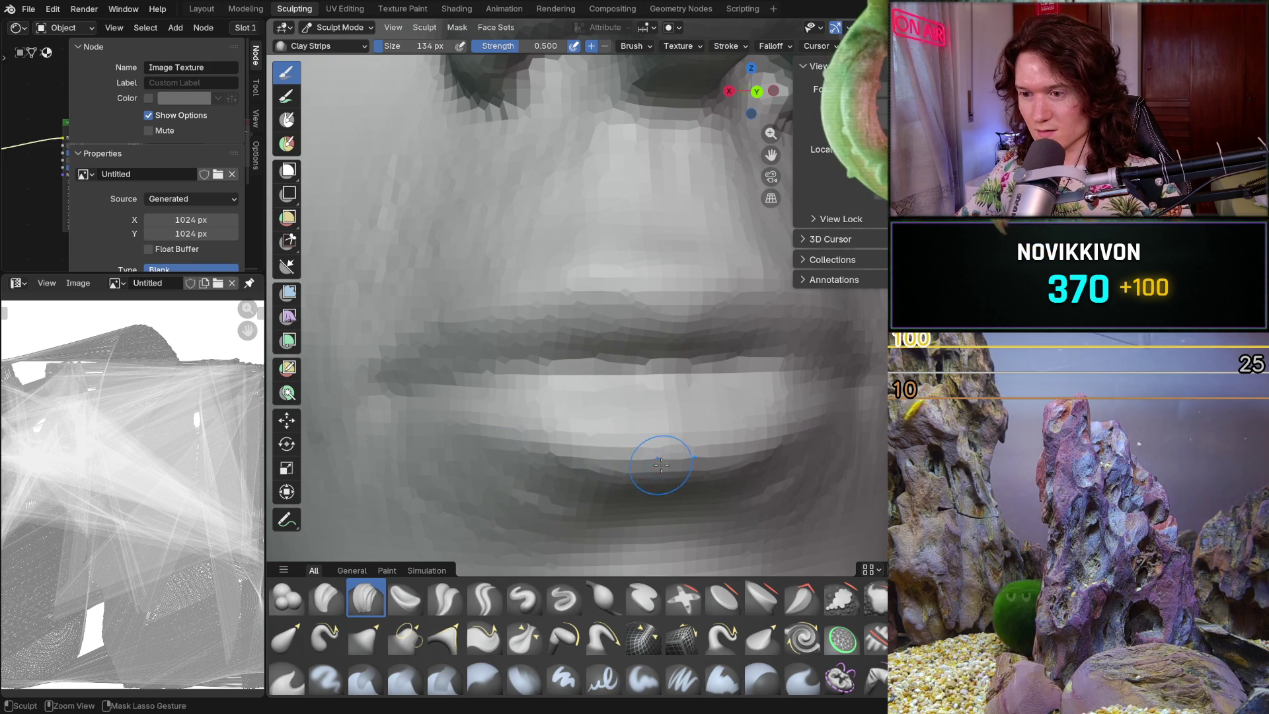
pyautogui.moveTo(663, 482)
pyautogui.mouseDown(button='middle')
pyautogui.moveTo(641, 413)
pyautogui.moveTo(487, 433)
pyautogui.moveTo(555, 436)
pyautogui.moveTo(680, 482)
pyautogui.moveTo(647, 471)
pyautogui.moveTo(617, 403)
pyautogui.moveTo(645, 378)
pyautogui.moveTo(672, 445)
pyautogui.moveTo(688, 386)
pyautogui.mouseUp(button='middle')
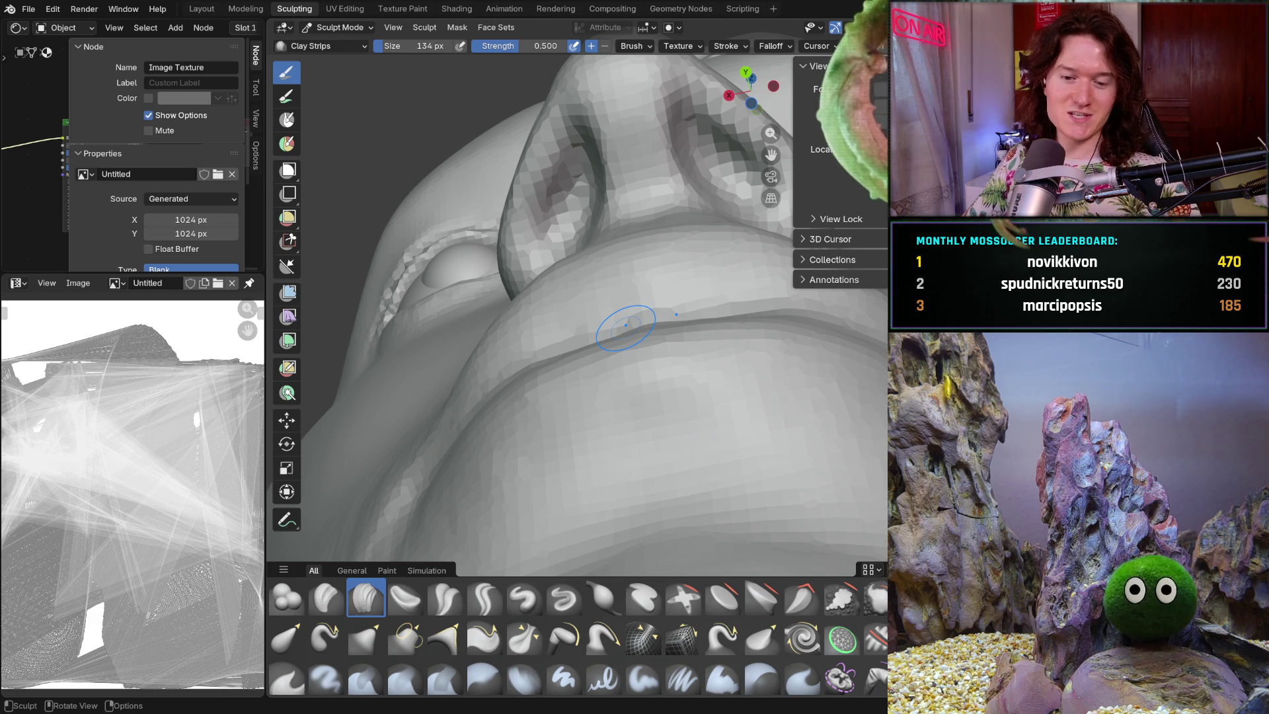
pyautogui.moveTo(643, 405)
pyautogui.mouseDown(button='middle')
pyautogui.moveTo(650, 473)
pyautogui.moveTo(657, 397)
pyautogui.mouseUp(button='middle')
pyautogui.scroll(2, 622, 376)
pyautogui.scroll(3, 595, 357)
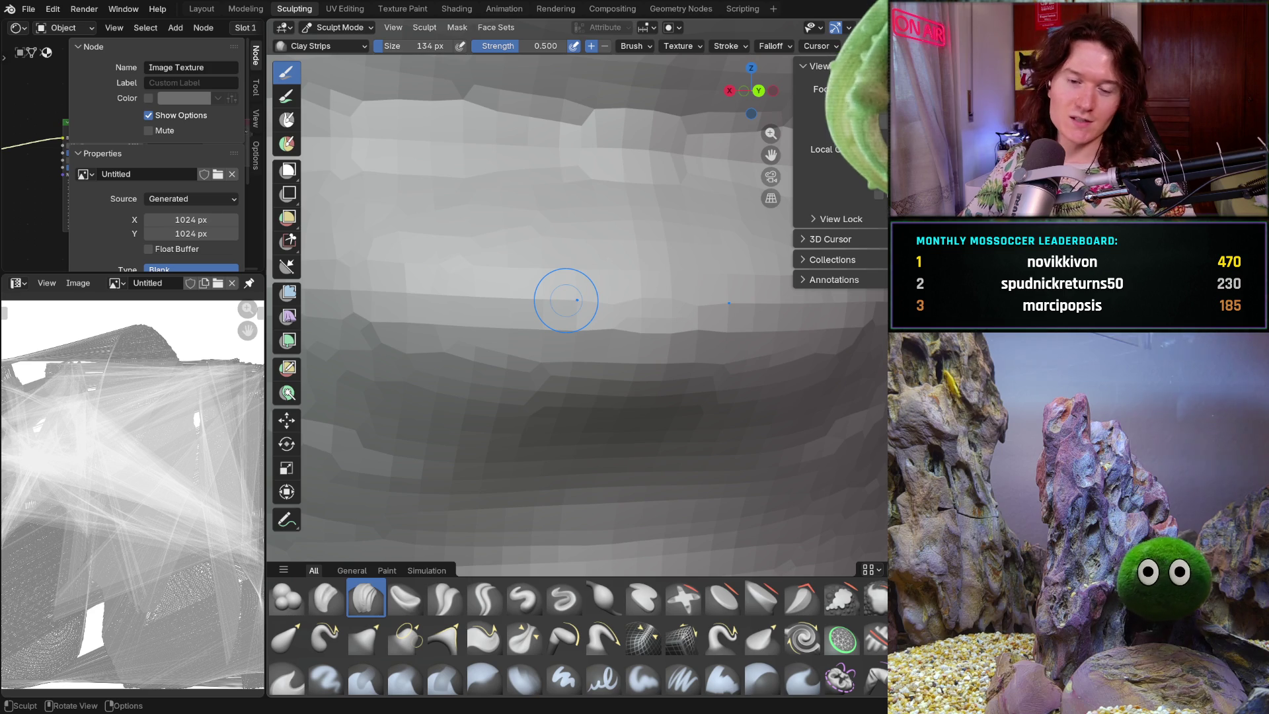
pyautogui.moveTo(604, 445)
pyautogui.keyDown('ctrl'); pyautogui.mouseDown(button='middle')
pyautogui.moveTo(534, 400)
pyautogui.moveTo(509, 362)
pyautogui.mouseUp(button='middle'); pyautogui.keyUp('ctrl')
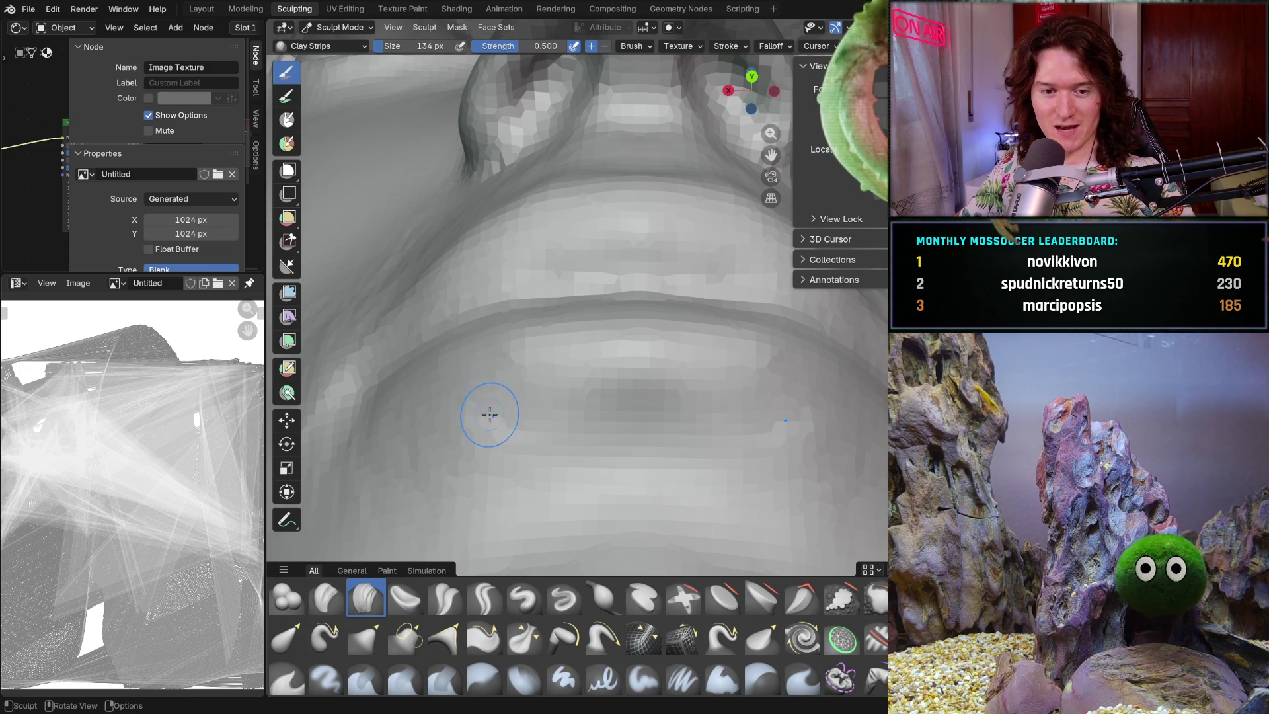
pyautogui.press('KP_1')
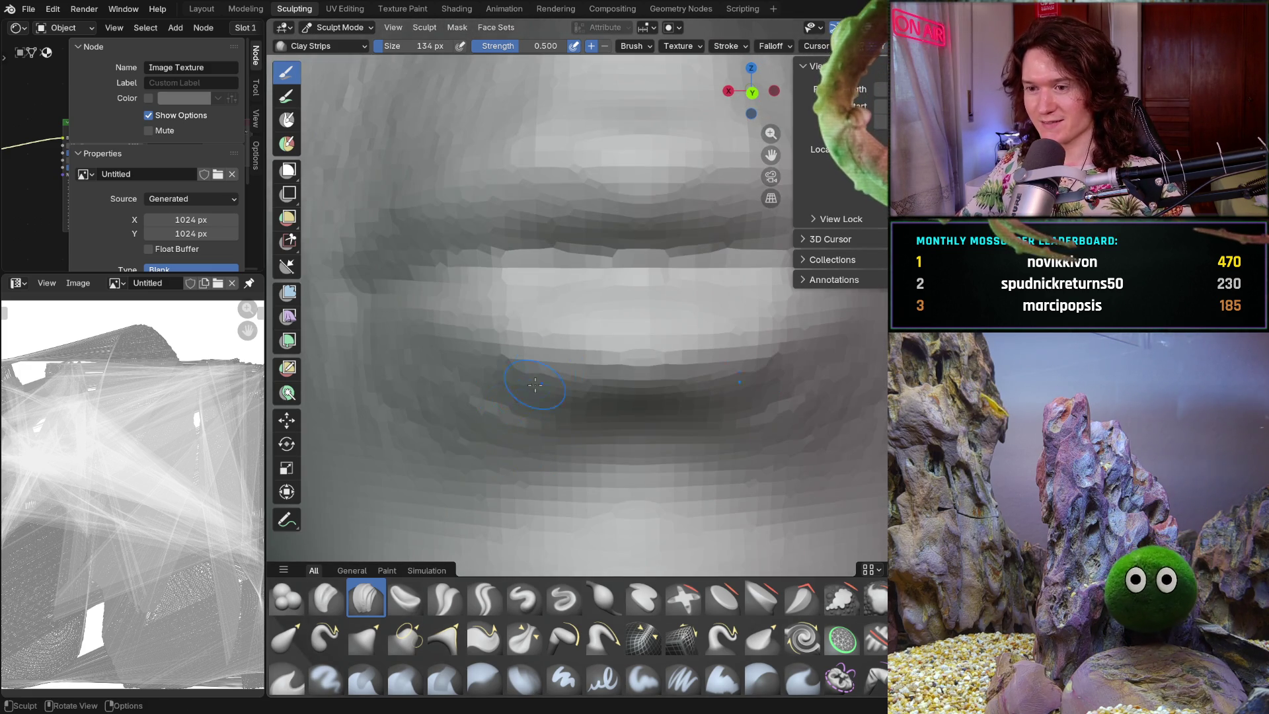
pyautogui.scroll(-5, 524, 401)
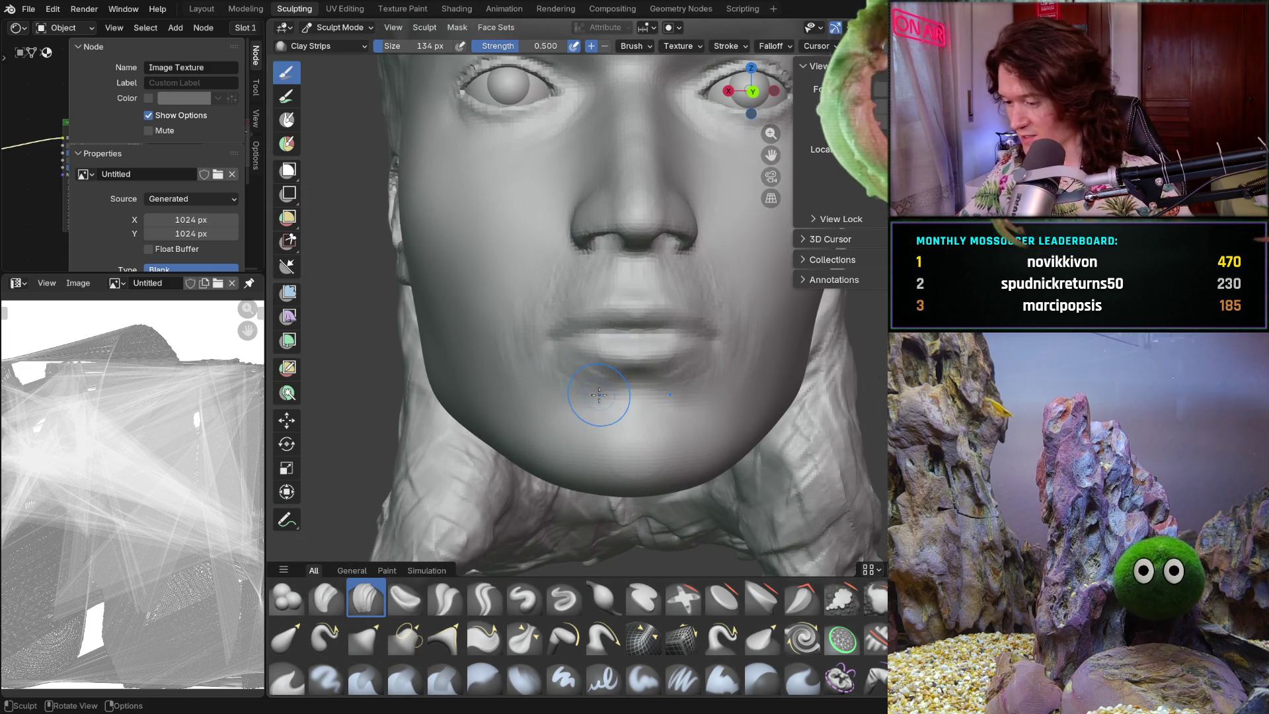
pyautogui.scroll(5, 612, 396)
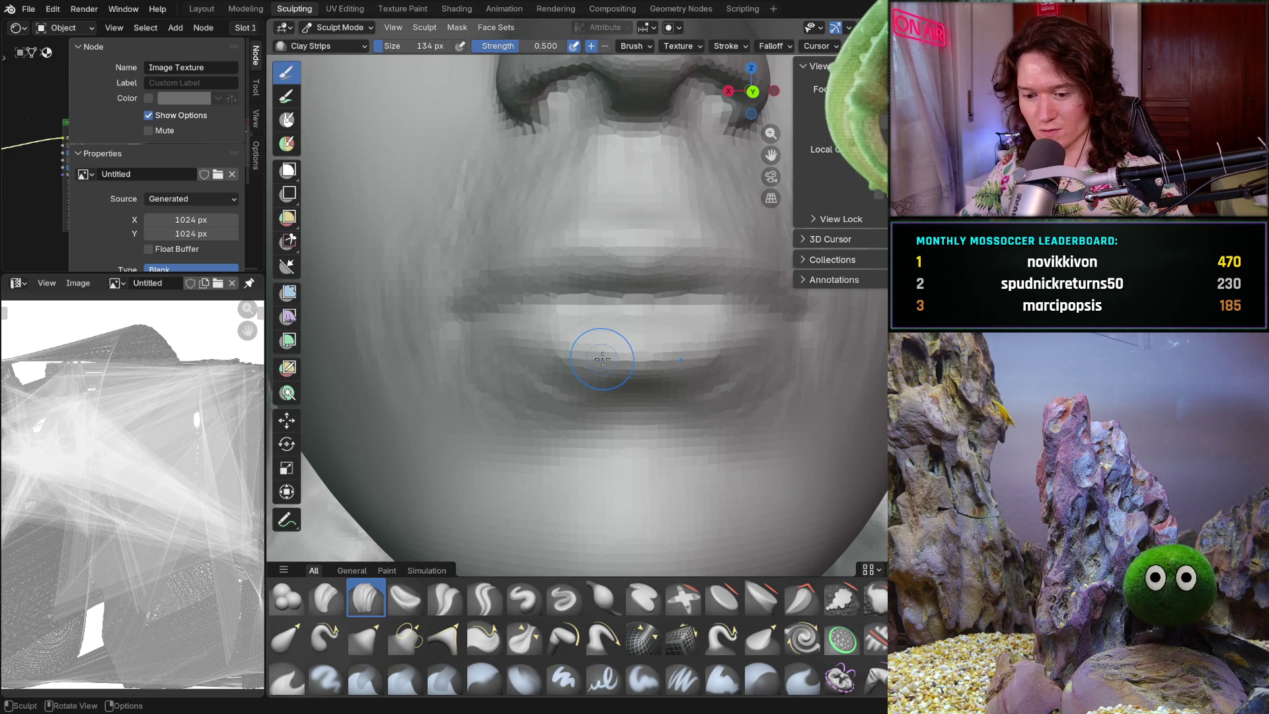
# - Switch to the Grab brush at 214 px and pull the lips from side and front
pyautogui.press('g')
pyautogui.press('f')
pyautogui.click(602, 376)
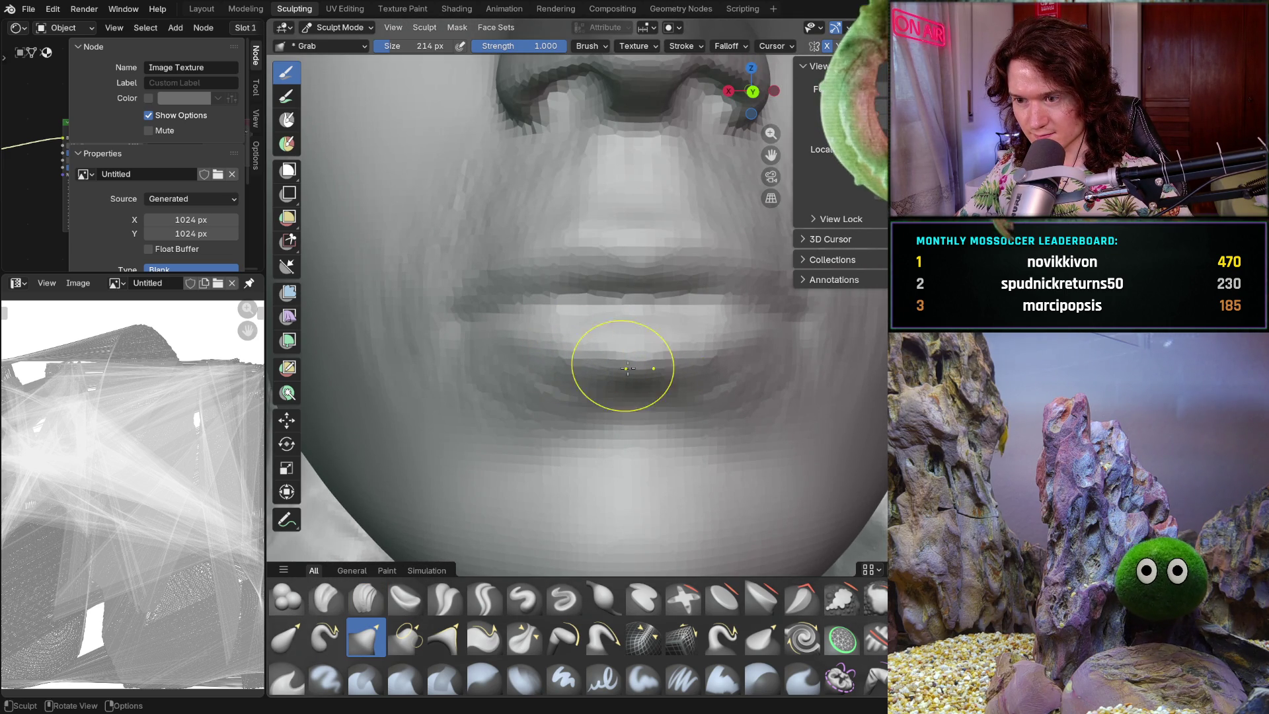
pyautogui.moveTo(576, 367)
pyautogui.mouseDown(button='middle')
pyautogui.moveTo(714, 388)
pyautogui.moveTo(589, 354)
pyautogui.moveTo(425, 430)
pyautogui.moveTo(497, 384)
pyautogui.mouseUp(button='middle')
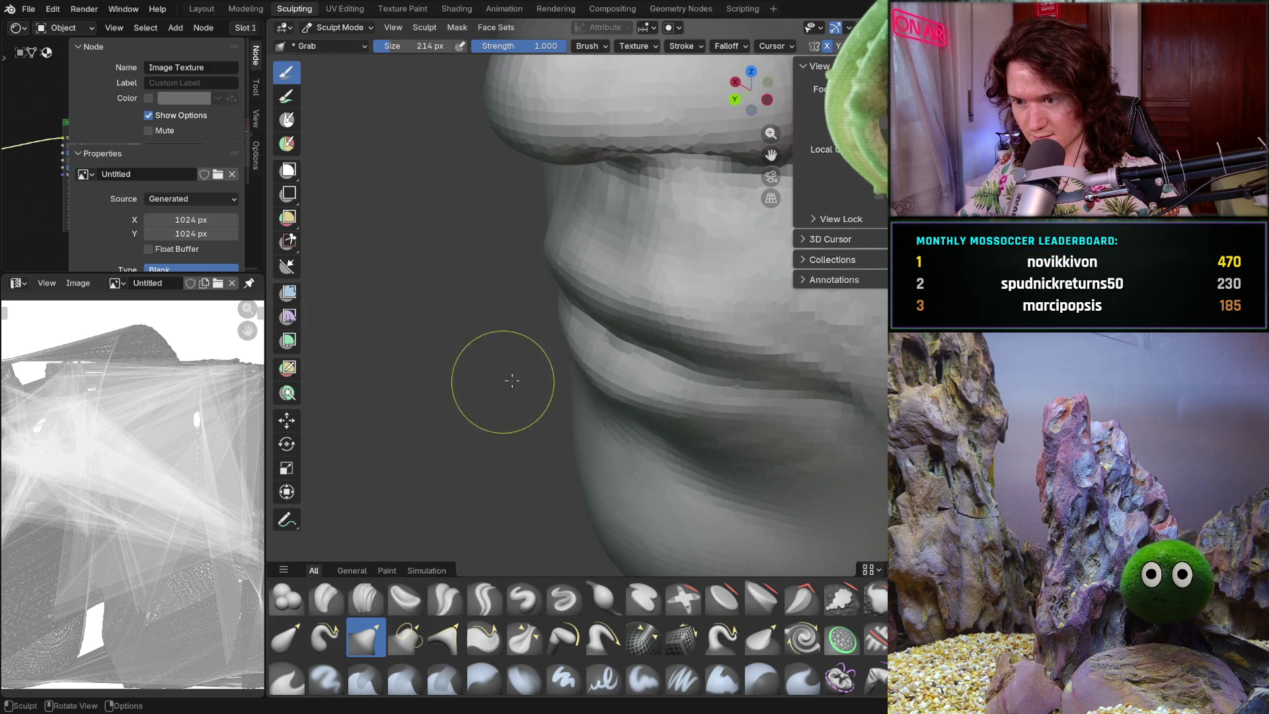
pyautogui.moveTo(646, 402); pyautogui.dragTo(710, 370, button='middle')
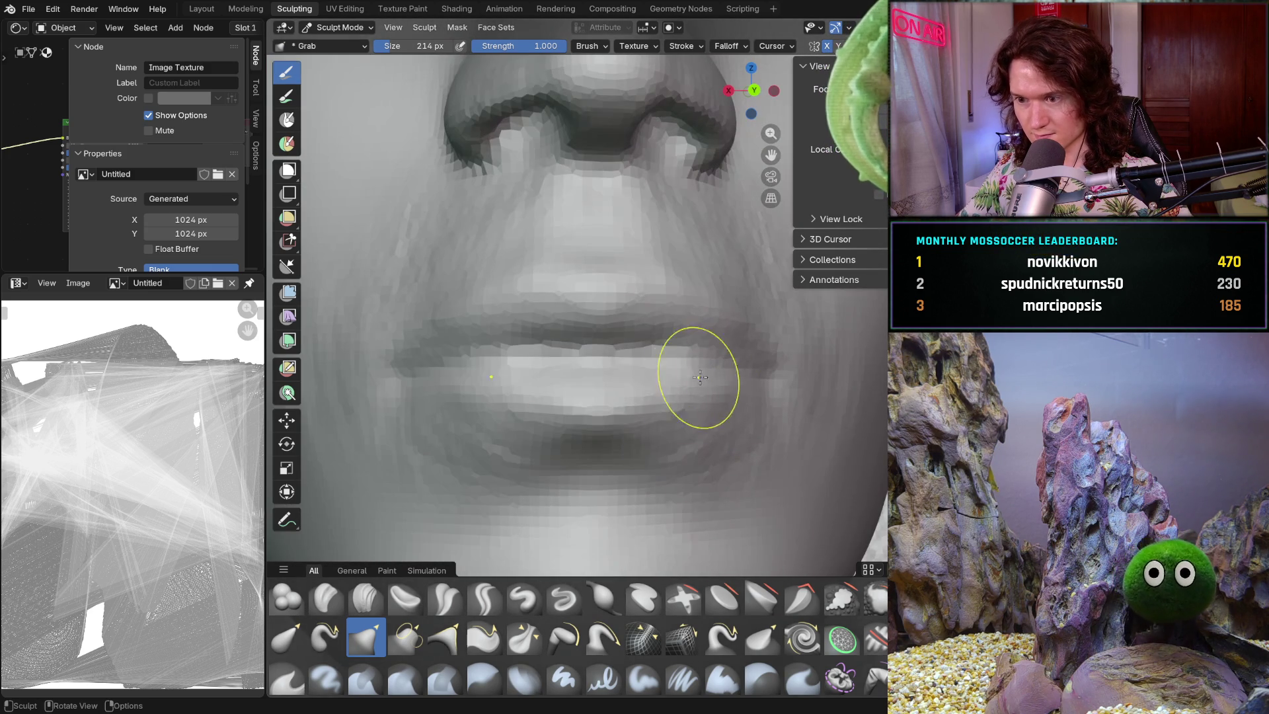
pyautogui.moveTo(591, 415); pyautogui.dragTo(626, 425, button='middle')
# - Frame the head and pull the lips and chin into shape, then return to Clay Strips
pyautogui.press('ctrl+KP_1')
pyautogui.press('Home')
pyautogui.moveTo(489, 445); pyautogui.dragTo(524, 447, button='middle')
pyautogui.scroll(6, 578, 403)
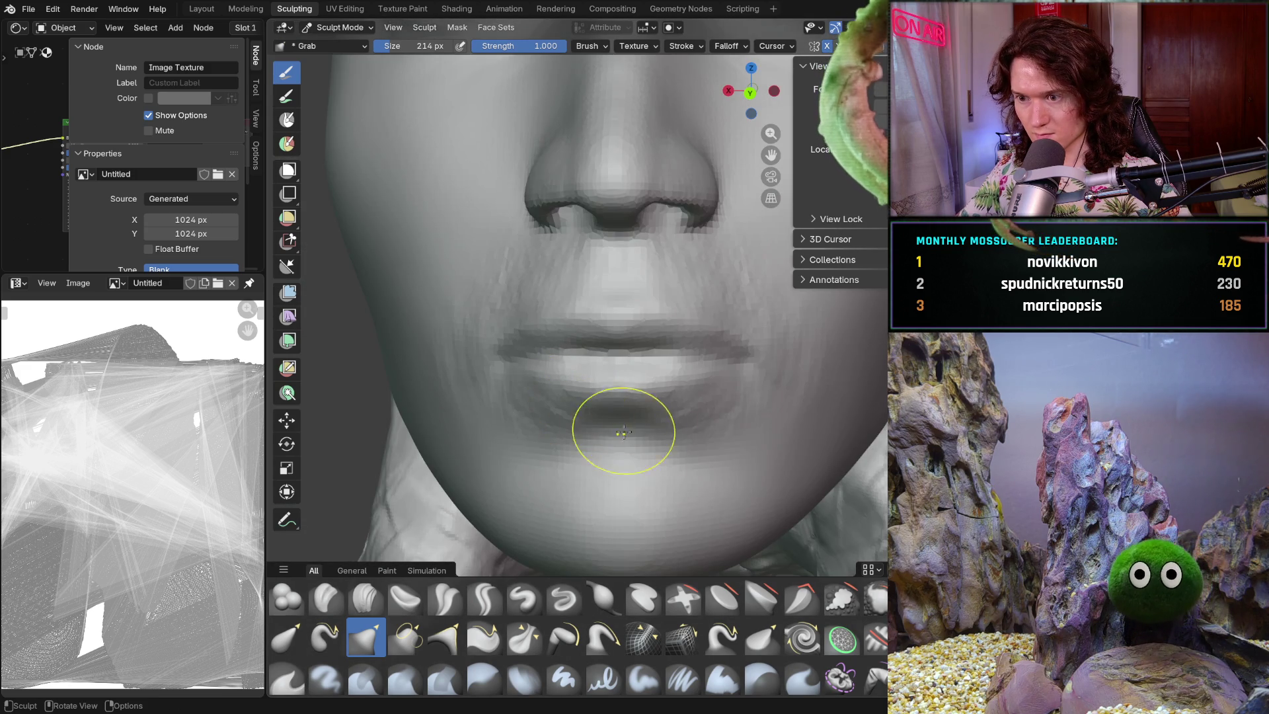
pyautogui.moveTo(617, 424); pyautogui.dragTo(615, 425, button='middle')
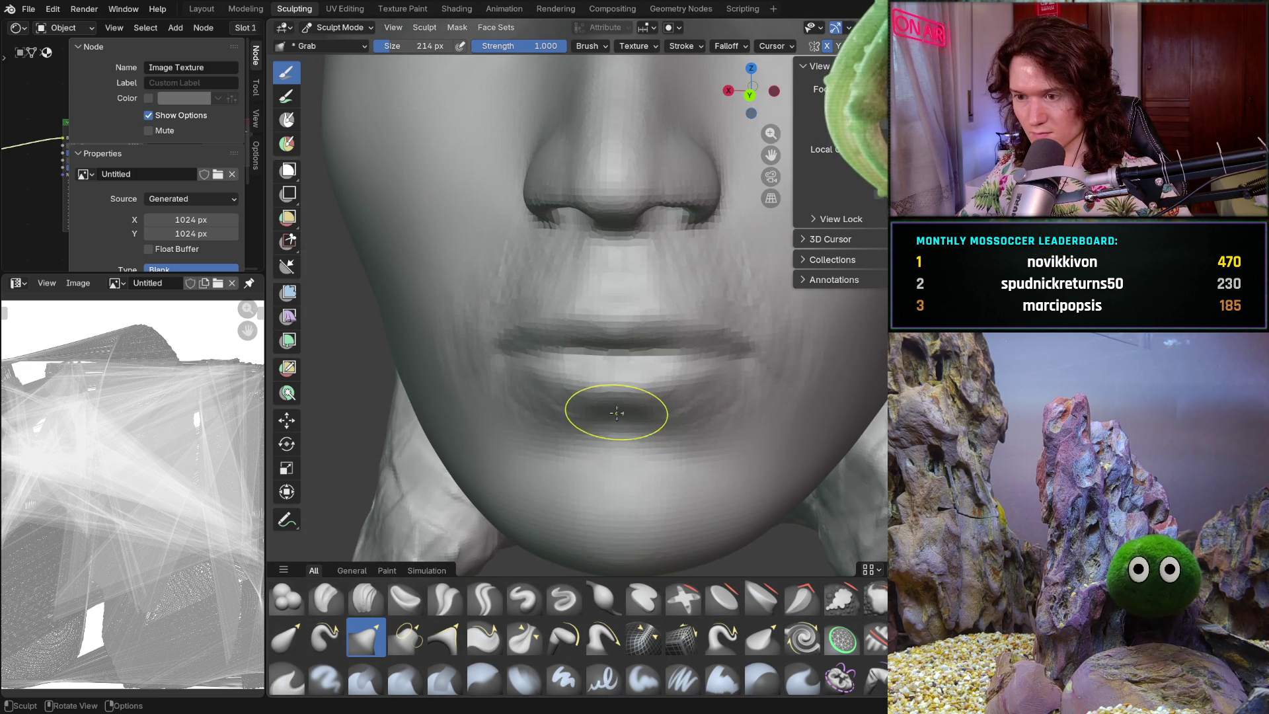
pyautogui.scroll(2, 618, 414)
pyautogui.scroll(-8, 597, 443)
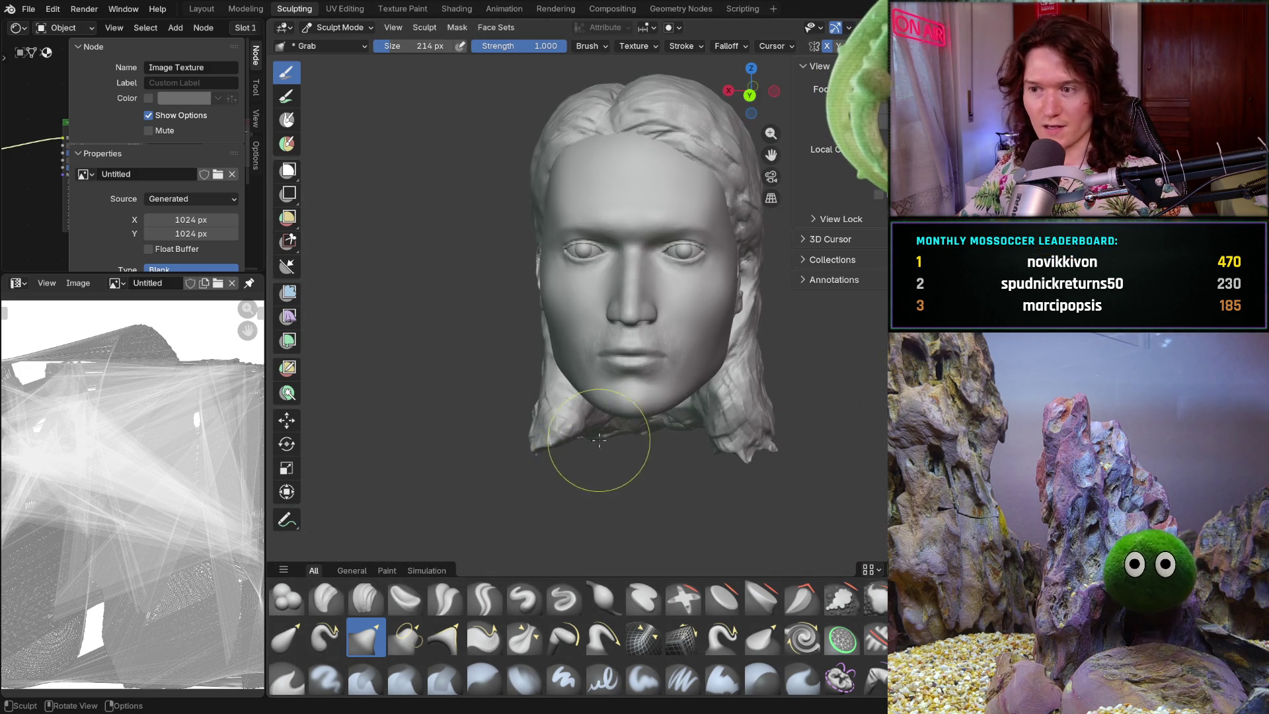
pyautogui.moveTo(608, 415)
pyautogui.mouseDown(button='middle')
pyautogui.moveTo(736, 406)
pyautogui.moveTo(618, 392)
pyautogui.mouseUp(button='middle')
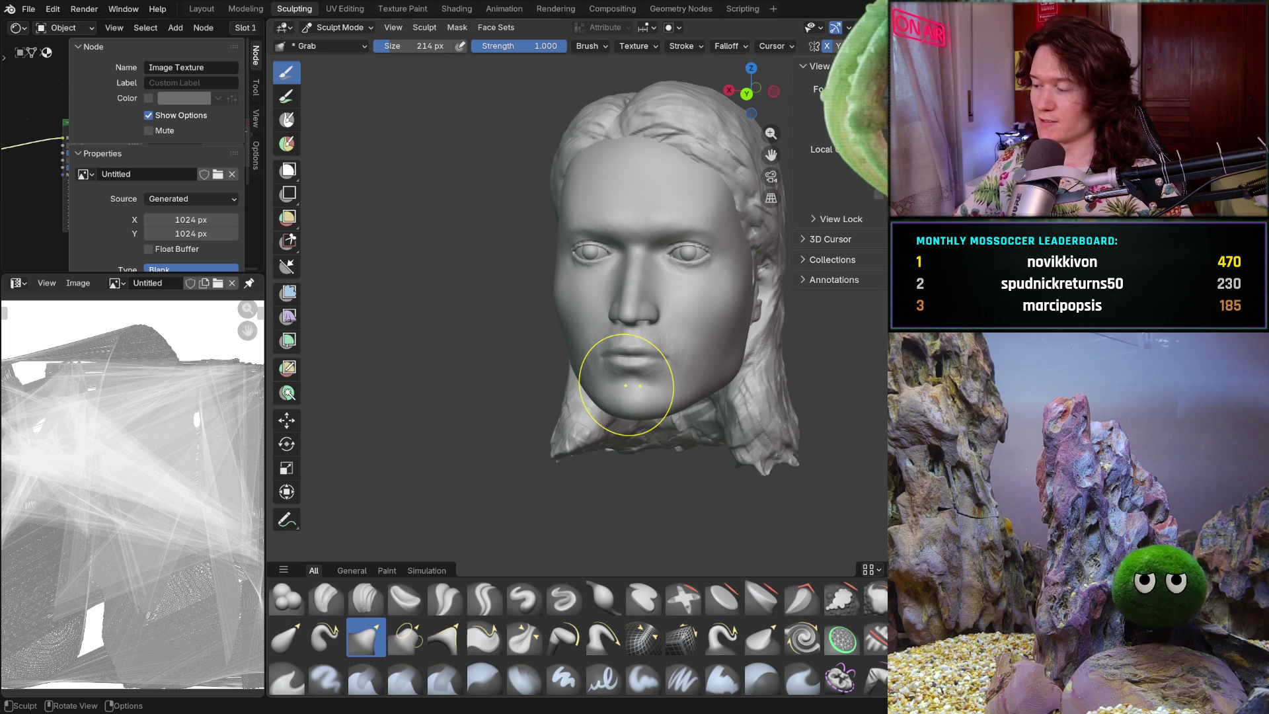
pyautogui.moveTo(548, 397); pyautogui.dragTo(666, 375, button='middle')
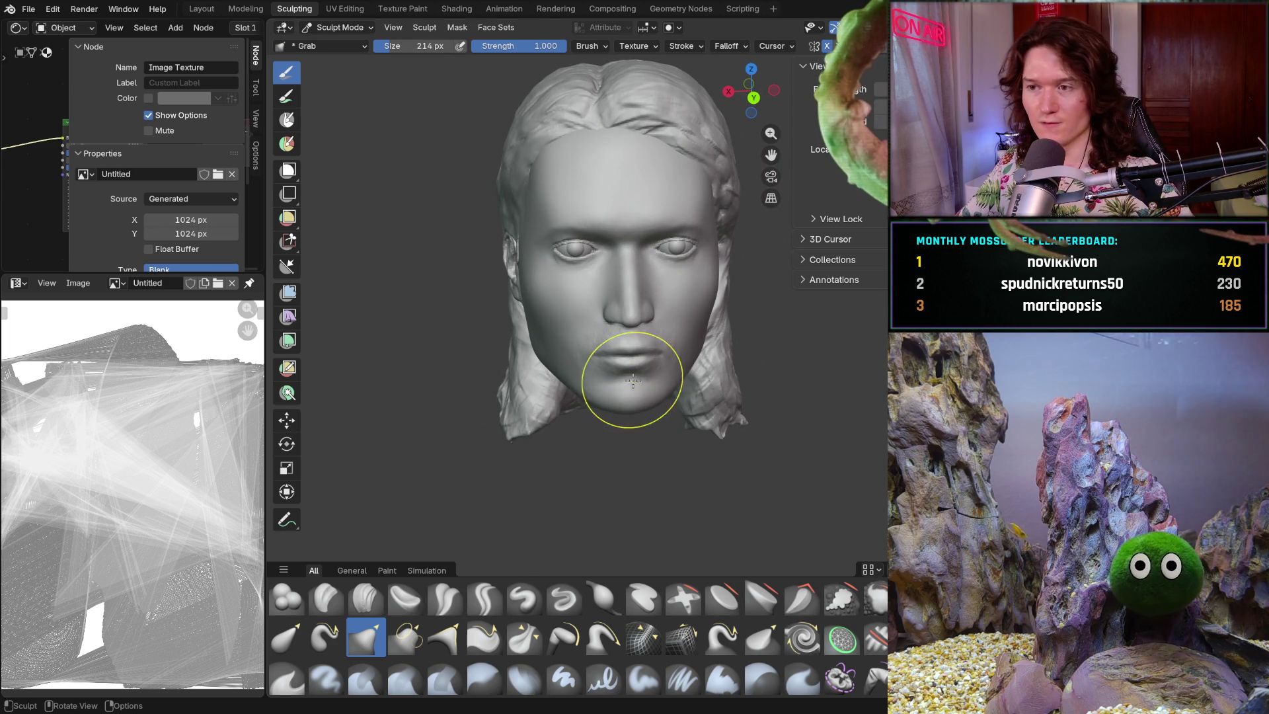
pyautogui.scroll(6, 634, 382)
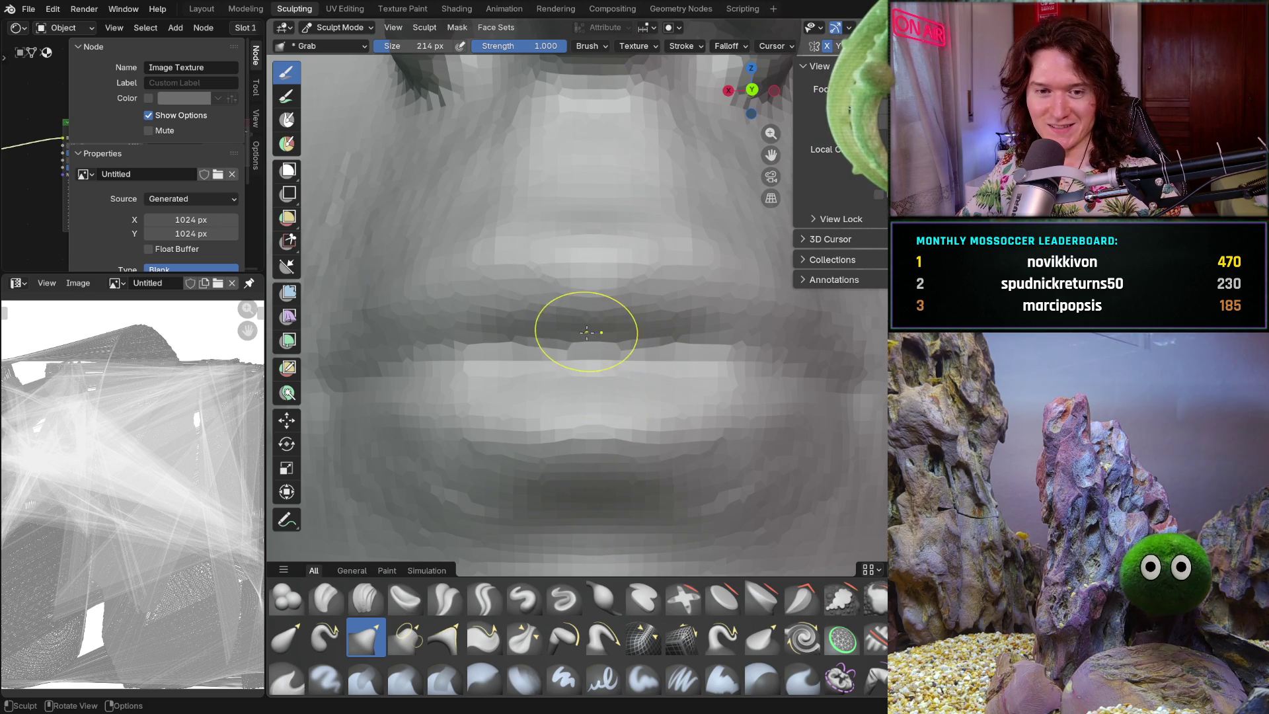
pyautogui.keyDown('shift'); pyautogui.moveTo(610, 363); pyautogui.dragTo(641, 416, button='middle'); pyautogui.keyUp('shift')
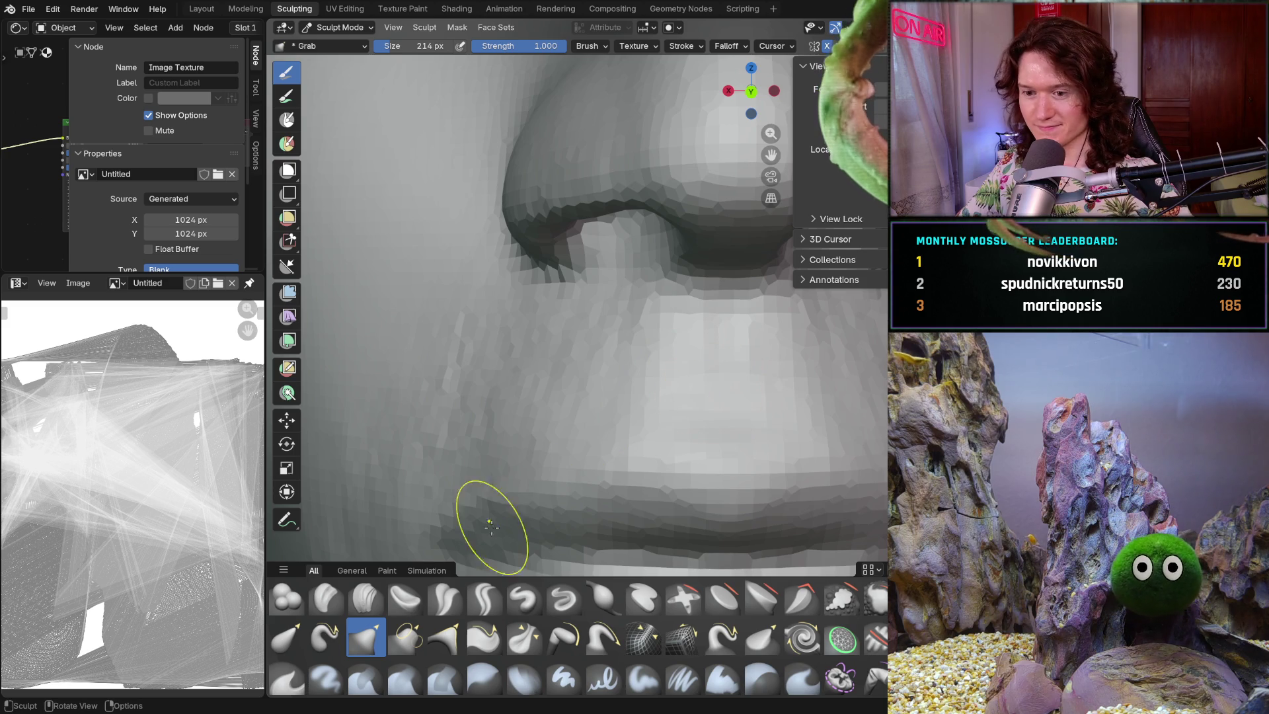
pyautogui.click(365, 597)
# - Shrink Clay Strips to 174 px and build up skin below the lower lip and mouth corner
pyautogui.press('[')
pyautogui.press('[')
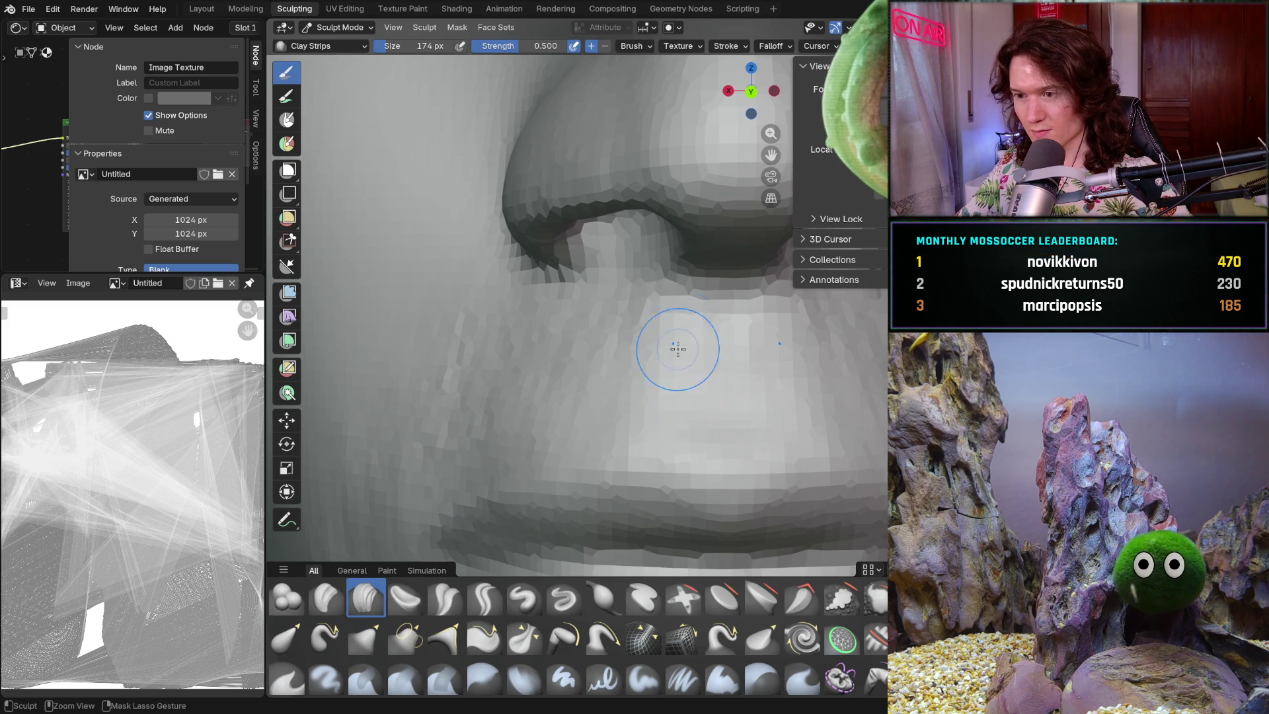
pyautogui.moveTo(618, 403); pyautogui.dragTo(694, 419, button='middle')
pyautogui.moveTo(636, 390)
pyautogui.mouseDown(button='middle')
pyautogui.moveTo(625, 357)
pyautogui.moveTo(605, 390)
pyautogui.moveTo(510, 403)
pyautogui.moveTo(547, 411)
pyautogui.moveTo(581, 394)
pyautogui.moveTo(639, 434)
pyautogui.moveTo(625, 393)
pyautogui.mouseUp(button='middle')
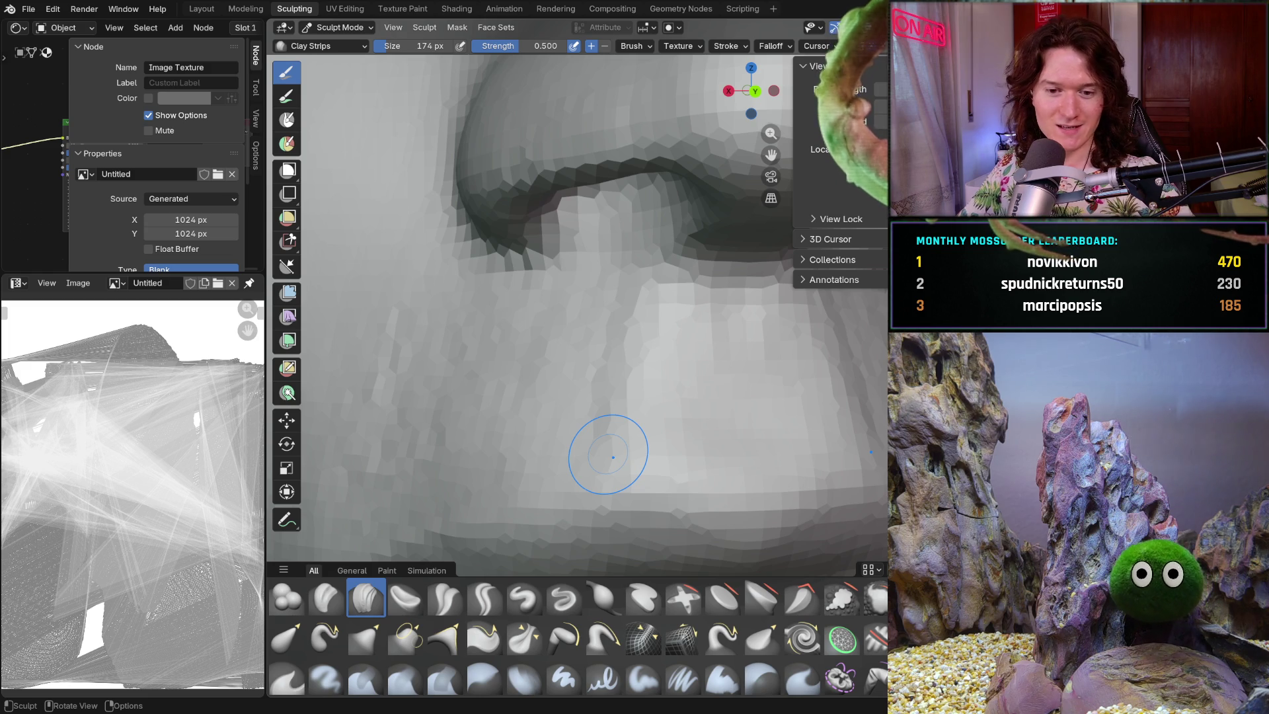
pyautogui.moveTo(672, 426)
pyautogui.mouseDown(button='middle')
pyautogui.moveTo(612, 419)
pyautogui.moveTo(648, 430)
pyautogui.mouseUp(button='middle')
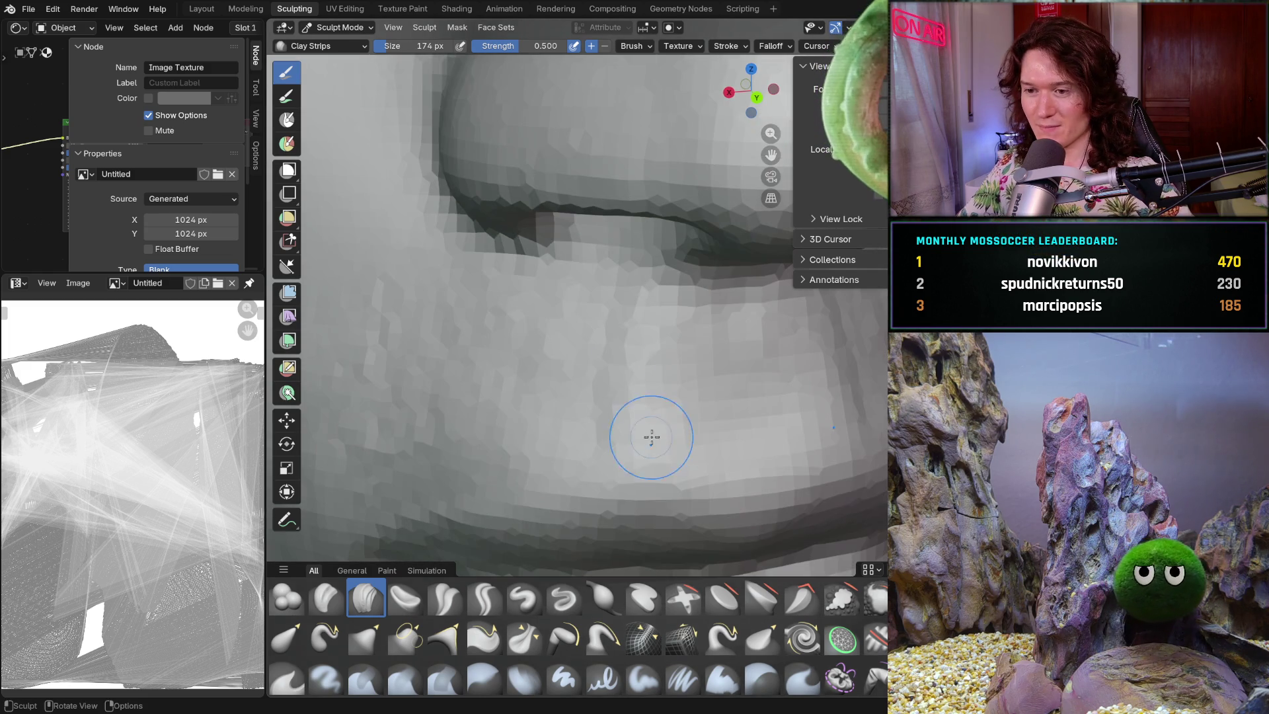
pyautogui.moveTo(519, 410); pyautogui.dragTo(518, 410, button='middle')
pyautogui.moveTo(455, 449)
pyautogui.mouseDown(button='middle')
pyautogui.moveTo(527, 456)
pyautogui.moveTo(573, 428)
pyautogui.moveTo(464, 467)
pyautogui.mouseUp(button='middle')
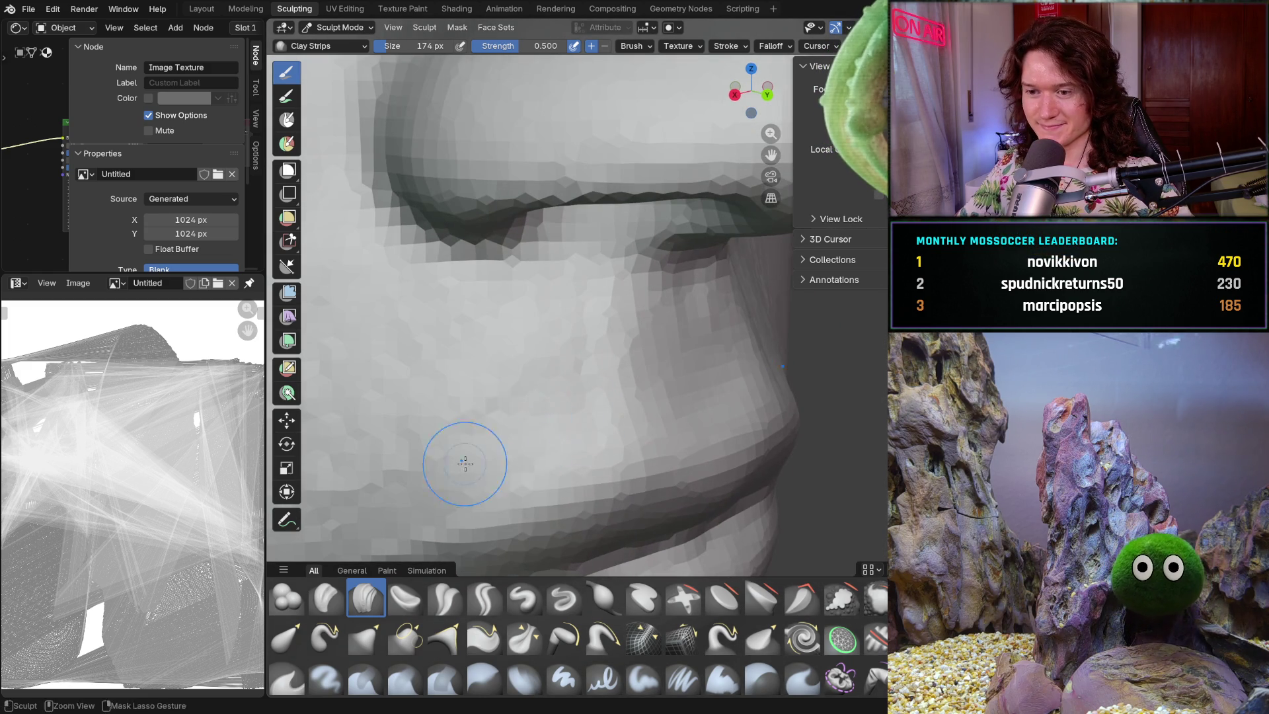
pyautogui.moveTo(493, 419)
pyautogui.mouseDown(button='middle')
pyautogui.moveTo(515, 422)
pyautogui.moveTo(501, 431)
pyautogui.moveTo(575, 359)
pyautogui.moveTo(612, 403)
pyautogui.mouseUp(button='middle')
pyautogui.scroll(-5, 576, 359)
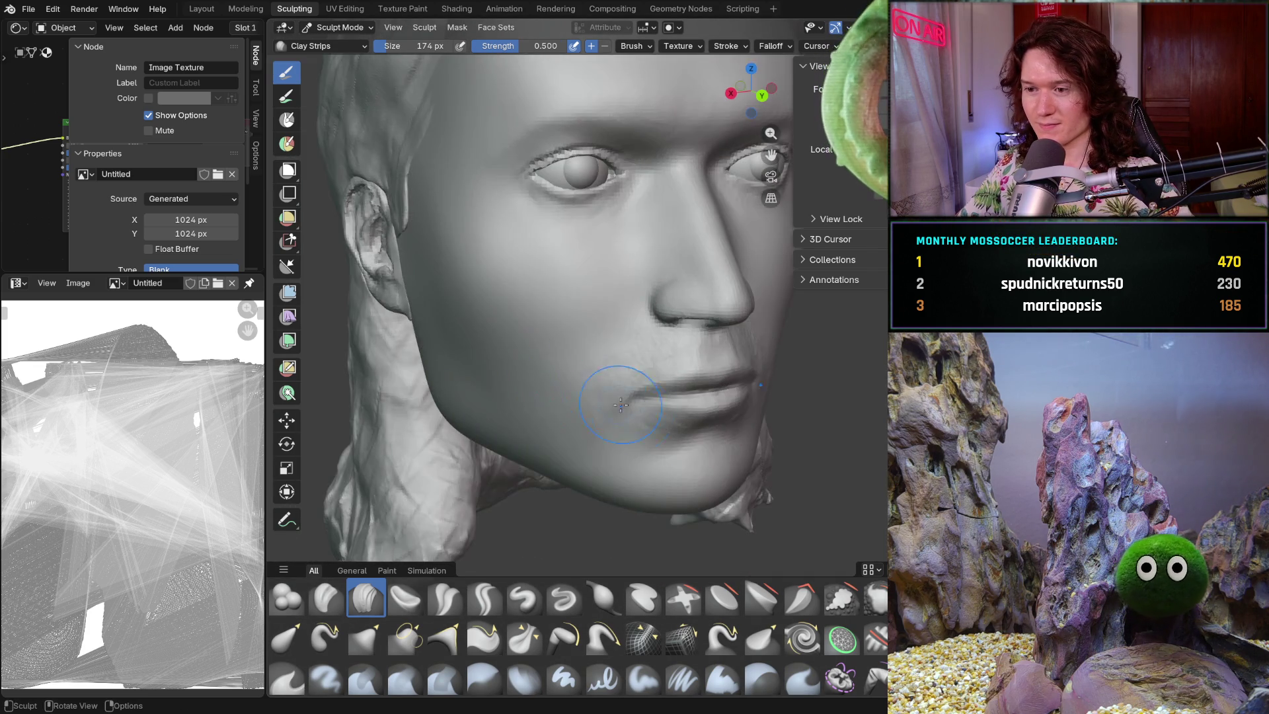
pyautogui.scroll(2, 620, 400)
pyautogui.scroll(3, 620, 400)
pyautogui.keyDown('shift'); pyautogui.moveTo(747, 456); pyautogui.dragTo(639, 423, button='middle'); pyautogui.keyUp('shift')
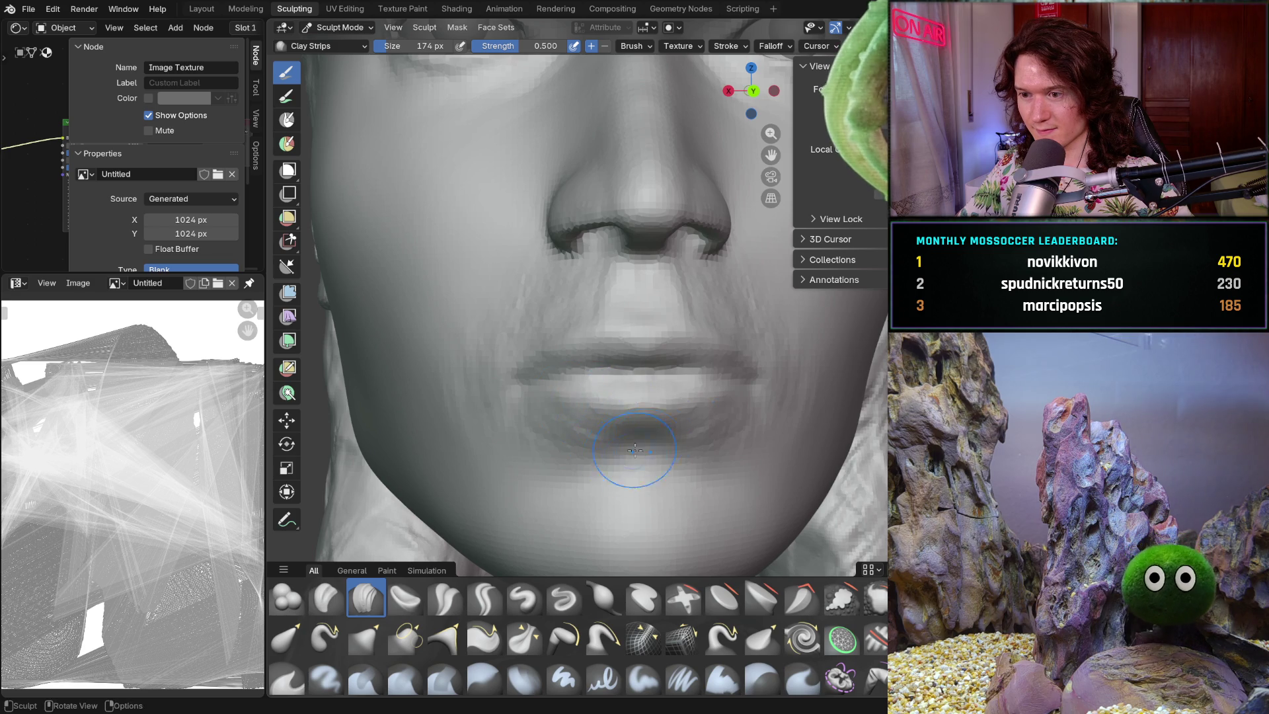
pyautogui.scroll(8, 628, 443)
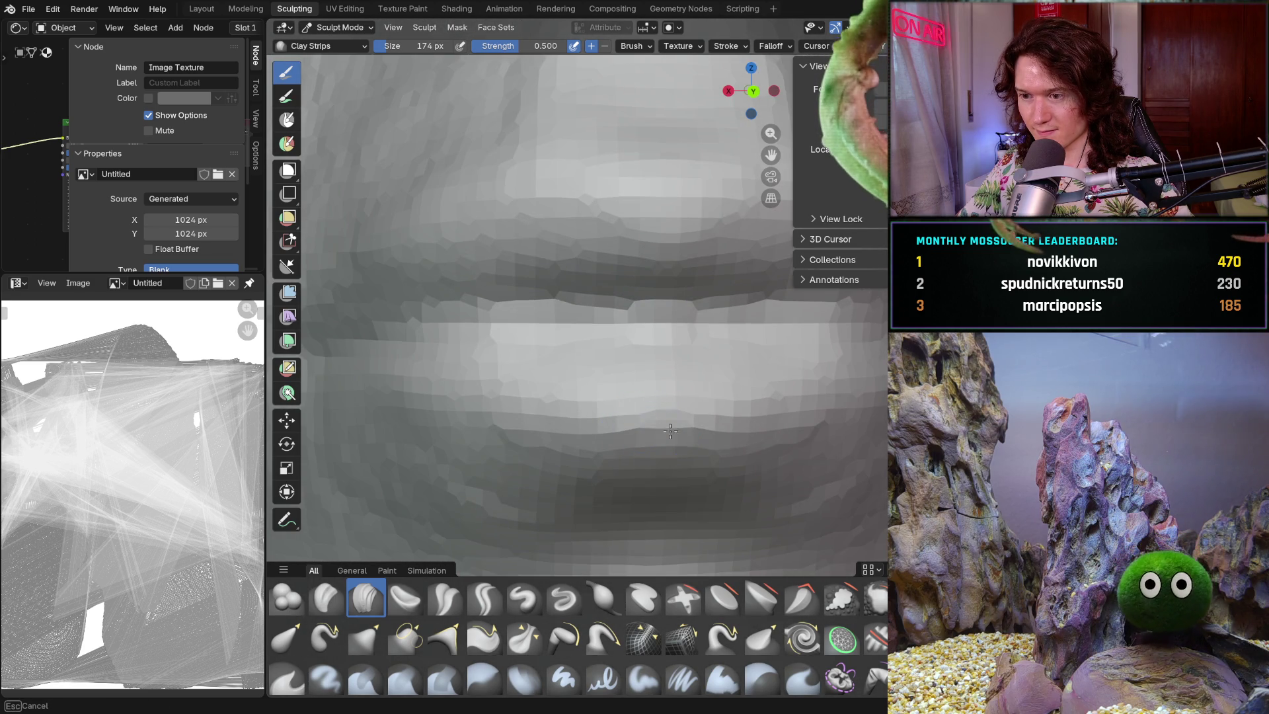
pyautogui.moveTo(683, 441)
pyautogui.mouseDown(button='middle')
pyautogui.moveTo(619, 430)
pyautogui.moveTo(582, 449)
pyautogui.moveTo(613, 454)
pyautogui.mouseUp(button='middle')
pyautogui.scroll(-6, 575, 444)
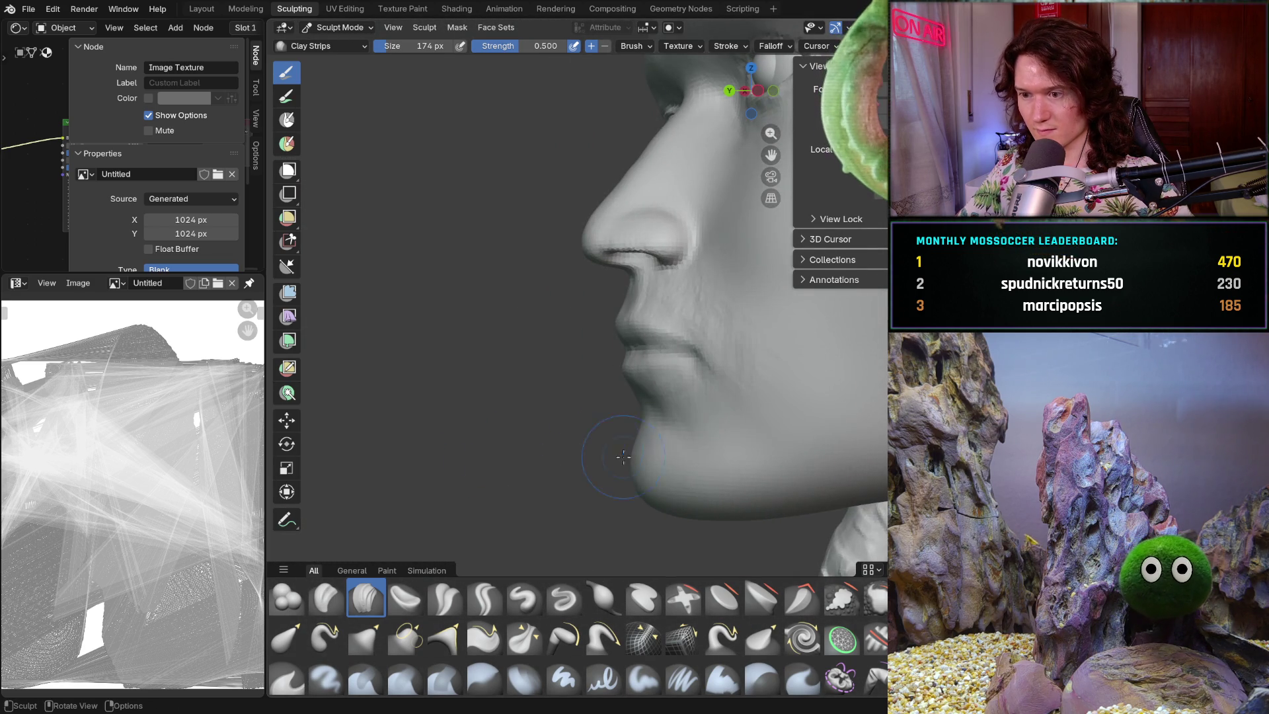
pyautogui.scroll(5, 663, 451)
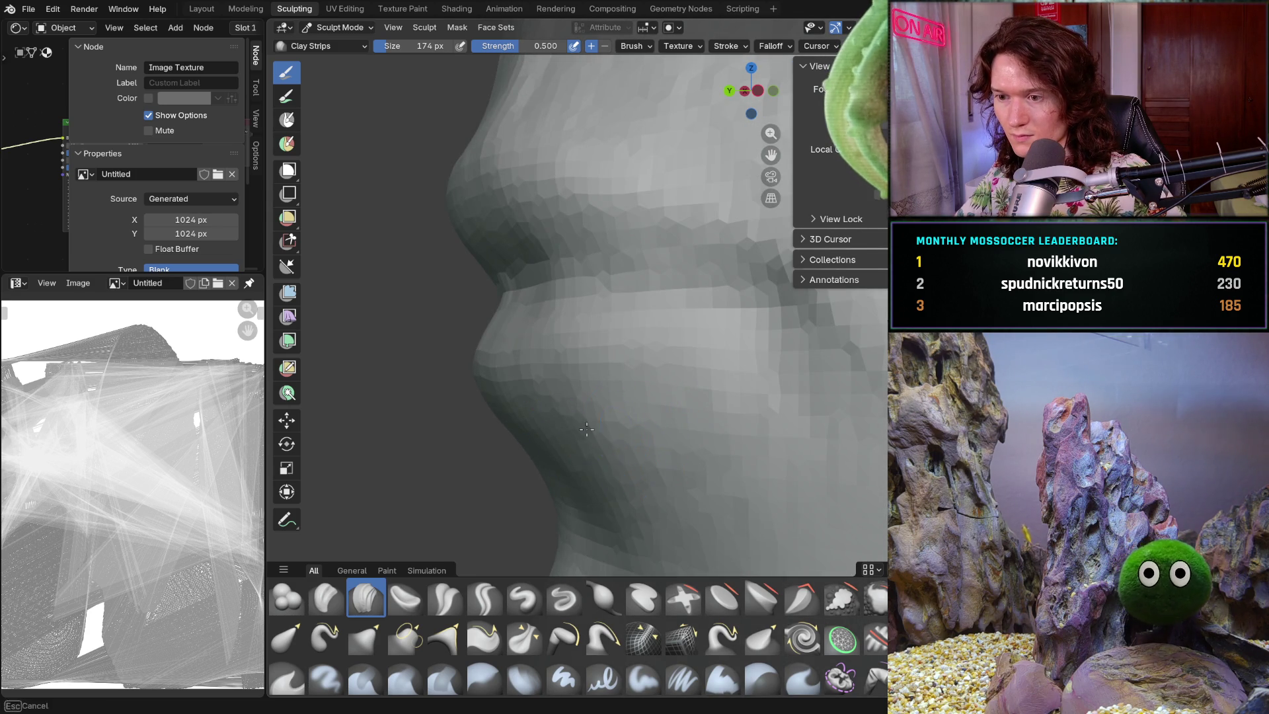
pyautogui.moveTo(571, 426)
pyautogui.mouseDown(button='middle')
pyautogui.moveTo(741, 423)
pyautogui.moveTo(629, 445)
pyautogui.moveTo(734, 449)
pyautogui.mouseUp(button='middle')
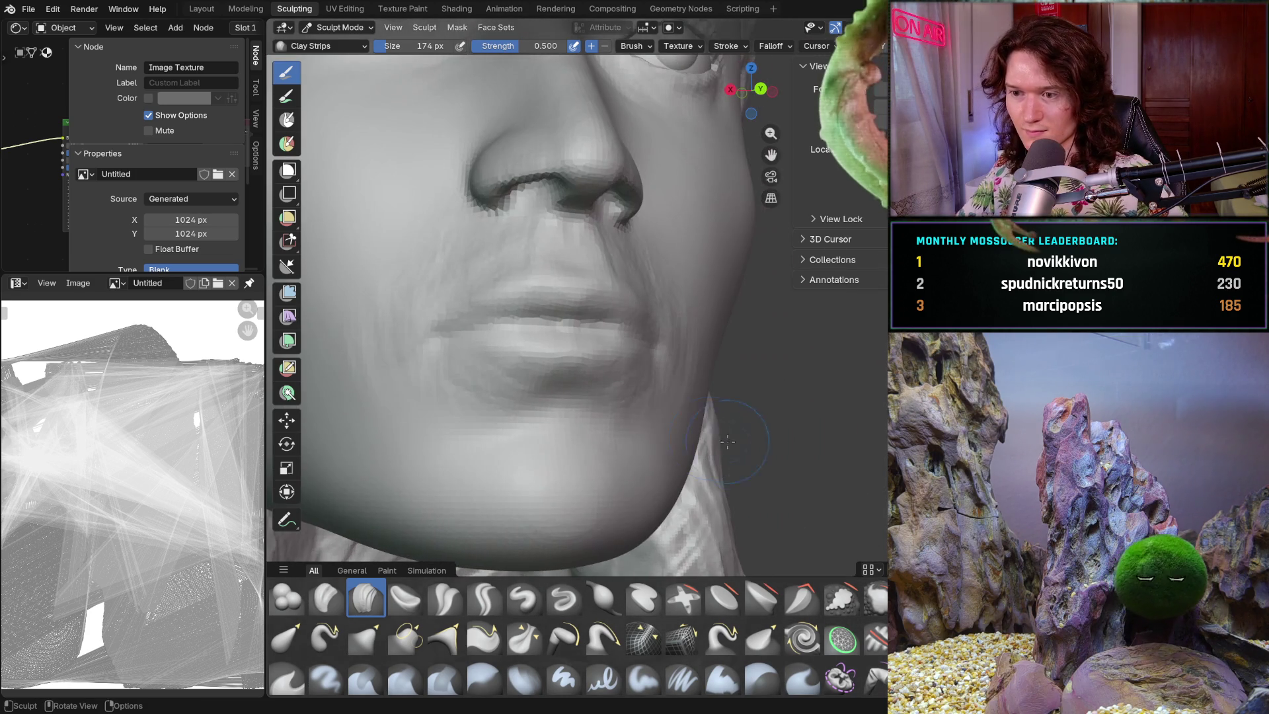
pyautogui.moveTo(589, 452)
pyautogui.keyDown('ctrl'); pyautogui.mouseDown(button='middle')
pyautogui.moveTo(597, 442)
pyautogui.moveTo(578, 404)
pyautogui.moveTo(486, 320)
pyautogui.moveTo(393, 332)
pyautogui.moveTo(640, 351)
pyautogui.moveTo(679, 340)
pyautogui.moveTo(516, 379)
pyautogui.mouseUp(button='middle'); pyautogui.keyUp('ctrl')
pyautogui.scroll(-8, 423, 327)
pyautogui.scroll(-3, 679, 339)
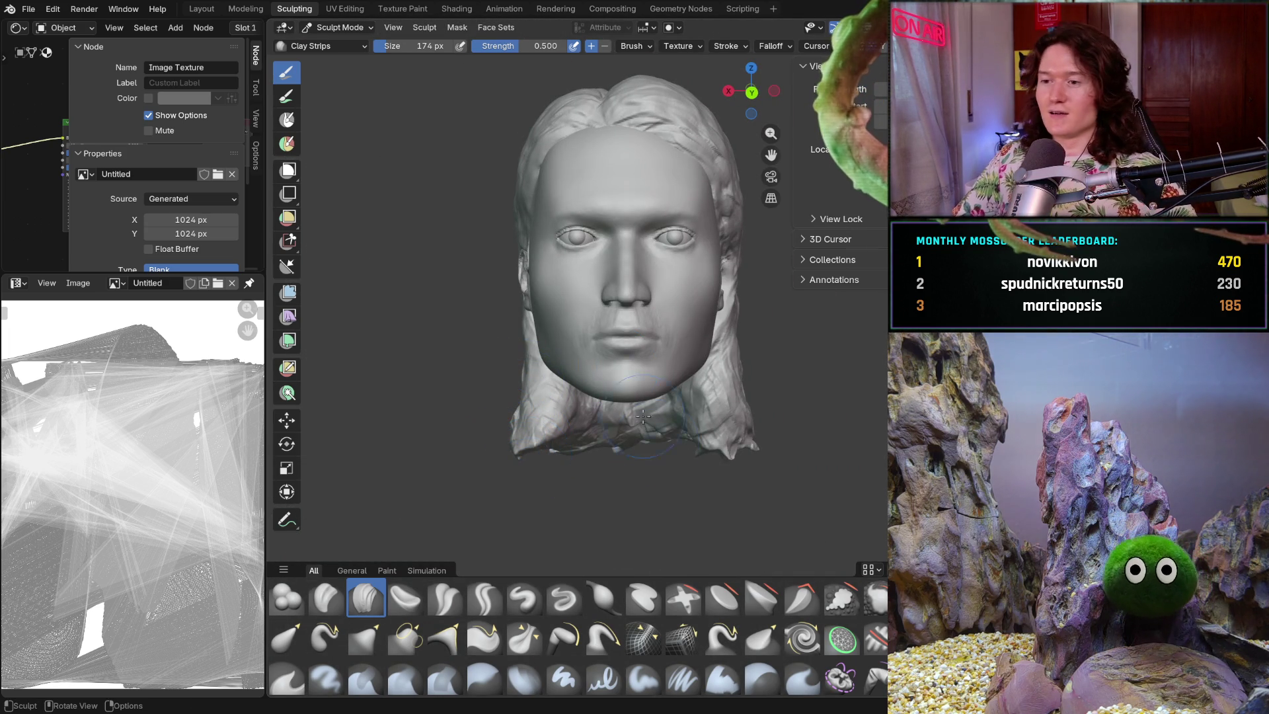
# - Zoom in and shape the philtrum between nose and upper lip with Clay Strips
pyautogui.scroll(8, 630, 396)
pyautogui.moveTo(665, 278)
pyautogui.keyDown('shift'); pyautogui.mouseDown(button='middle')
pyautogui.moveTo(667, 348)
pyautogui.moveTo(651, 342)
pyautogui.mouseUp(button='middle'); pyautogui.keyUp('shift')
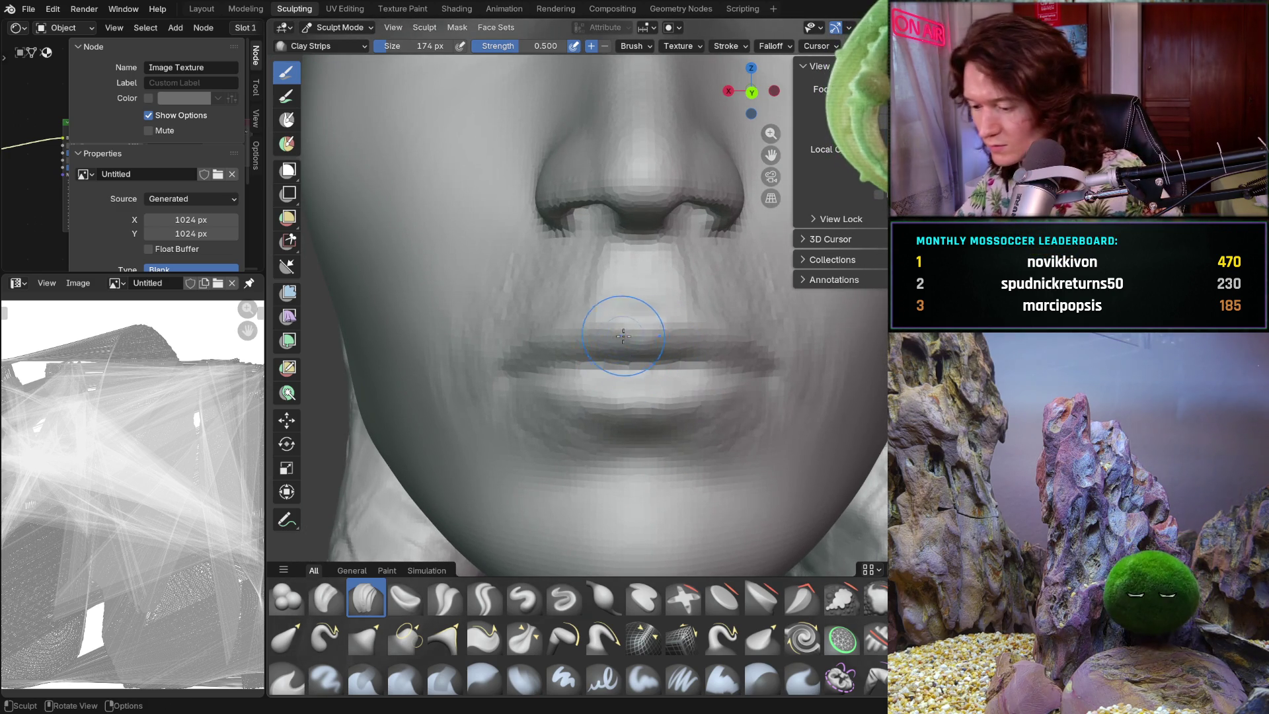
pyautogui.scroll(5, 615, 340)
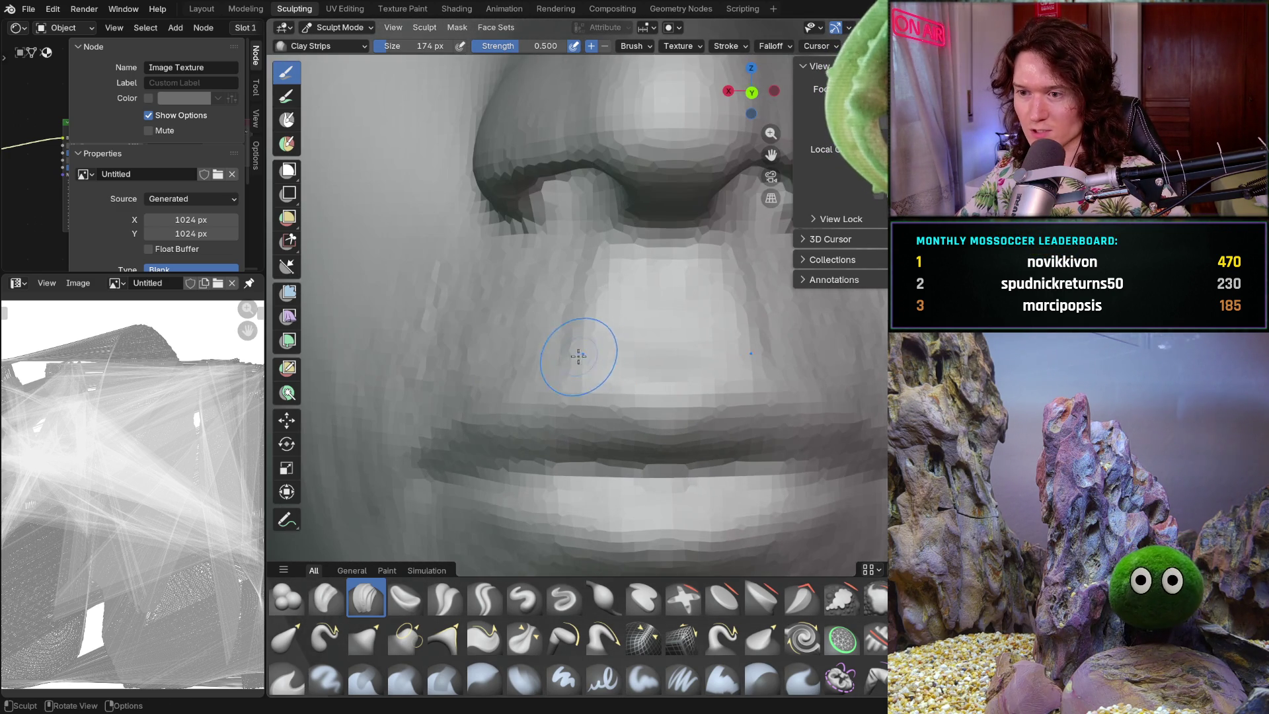
pyautogui.scroll(5, 584, 356)
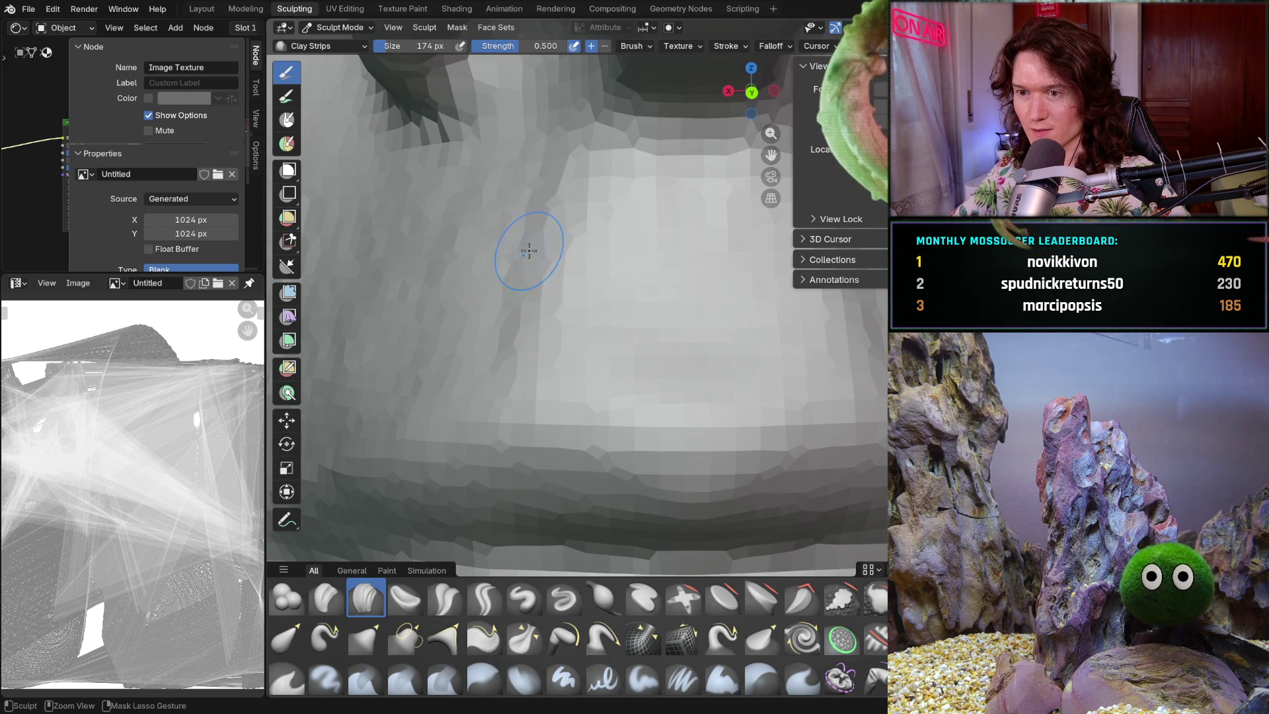
pyautogui.moveTo(488, 331)
pyautogui.mouseDown(button='middle')
pyautogui.moveTo(480, 274)
pyautogui.moveTo(492, 284)
pyautogui.mouseUp(button='middle')
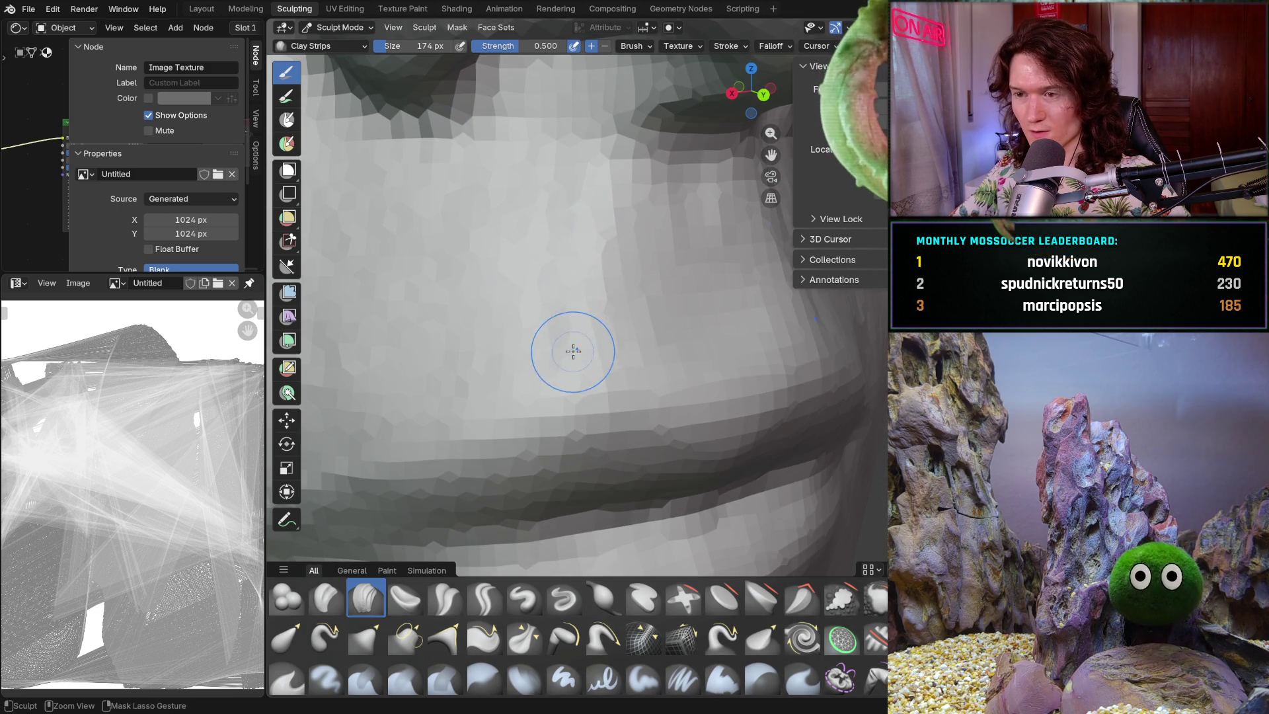
pyautogui.scroll(-10, 572, 342)
# - Check the whole face from below, then return to a close view of nose and lips
pyautogui.moveTo(571, 342); pyautogui.dragTo(664, 386, button='middle')
pyautogui.scroll(2, 664, 386)
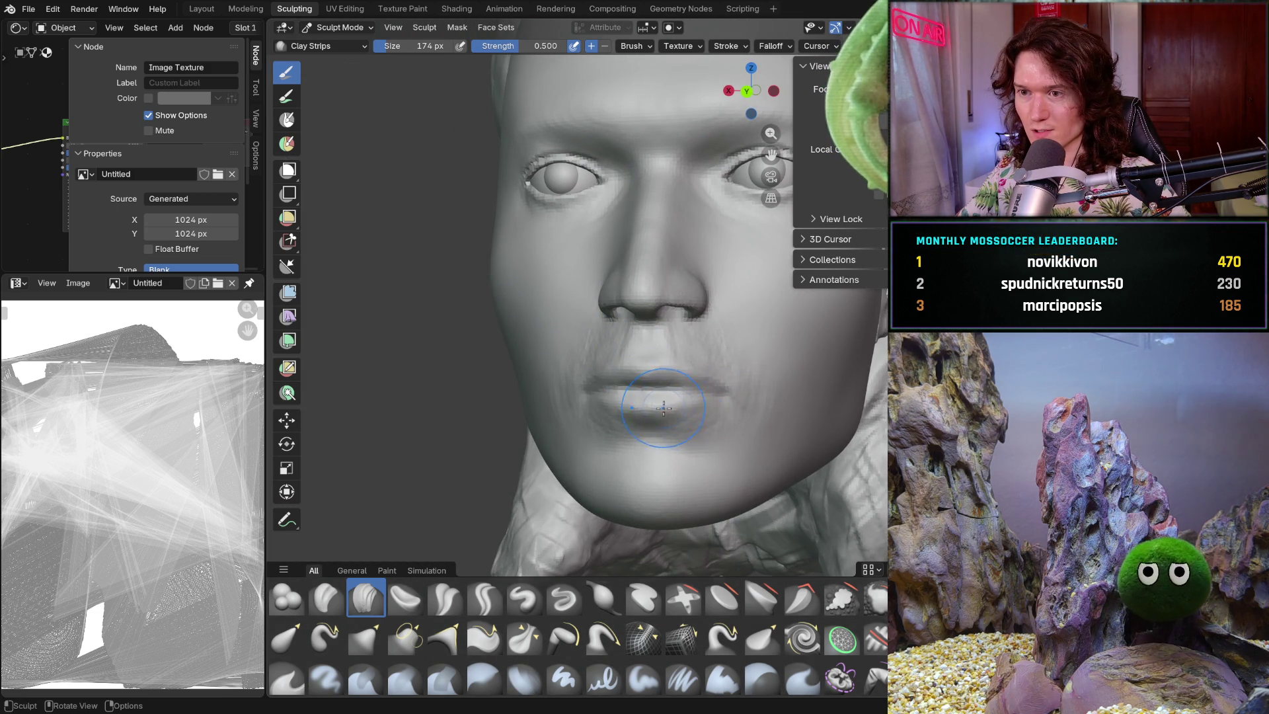
pyautogui.scroll(-3, 665, 408)
pyautogui.moveTo(665, 408)
pyautogui.mouseDown(button='middle')
pyautogui.moveTo(655, 384)
pyautogui.moveTo(625, 451)
pyautogui.mouseUp(button='middle')
pyautogui.scroll(-3, 654, 383)
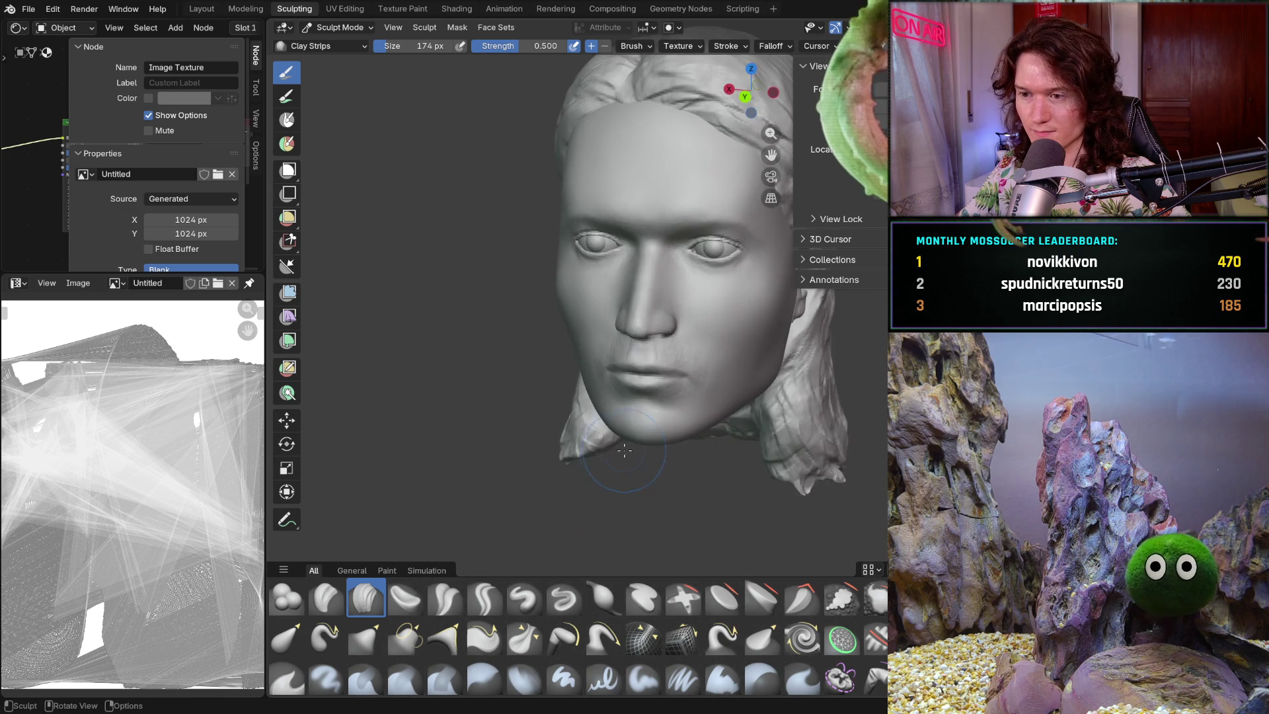
pyautogui.scroll(5, 646, 396)
pyautogui.moveTo(646, 397)
pyautogui.mouseDown(button='middle')
pyautogui.moveTo(672, 363)
pyautogui.moveTo(667, 382)
pyautogui.moveTo(759, 363)
pyautogui.moveTo(760, 397)
pyautogui.moveTo(803, 395)
pyautogui.moveTo(731, 354)
pyautogui.mouseUp(button='middle')
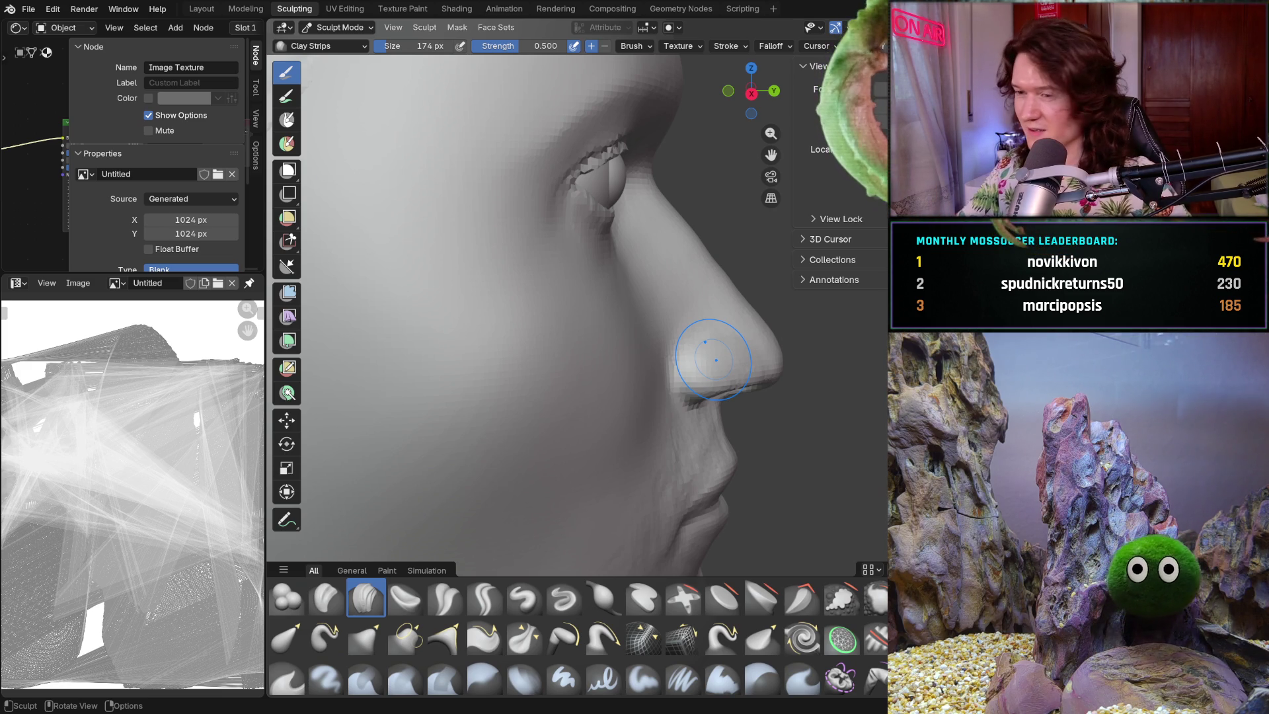
# - Stroke Clay Strips along the nose side and the fold toward the mouth corner
pyautogui.moveTo(749, 291); pyautogui.dragTo(628, 326, button='middle')
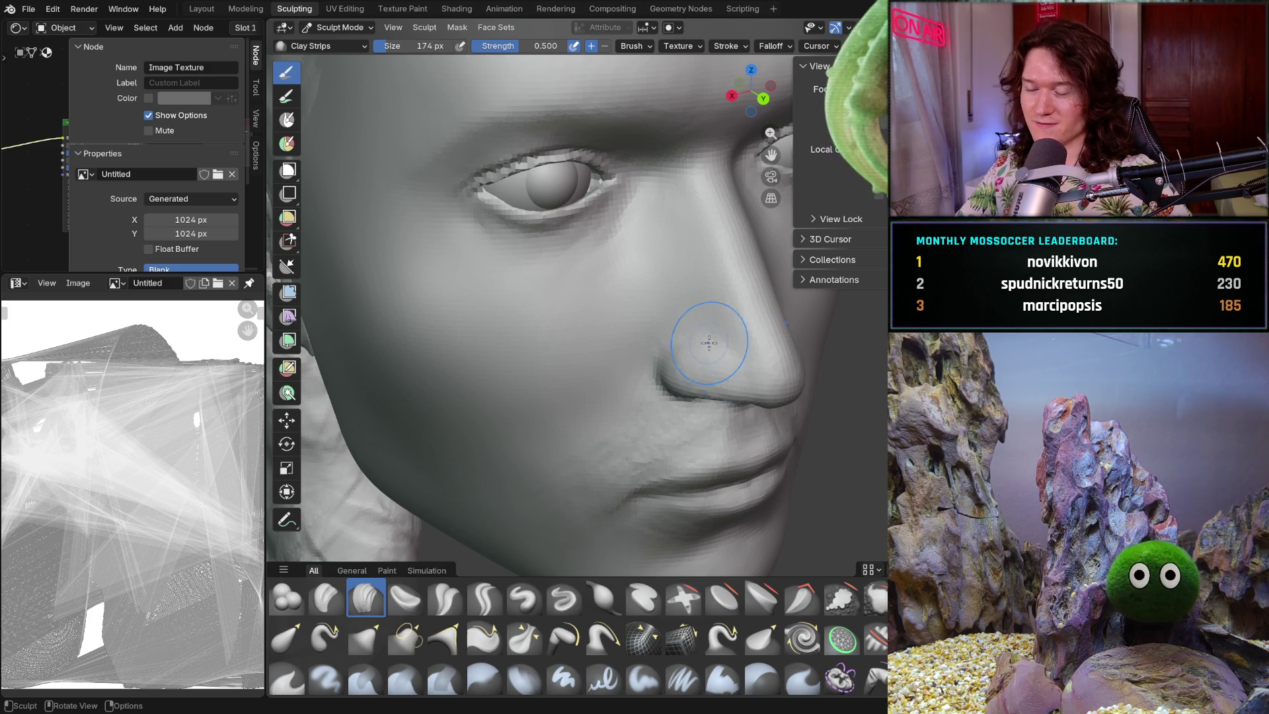
pyautogui.moveTo(701, 314); pyautogui.dragTo(724, 287, button='middle')
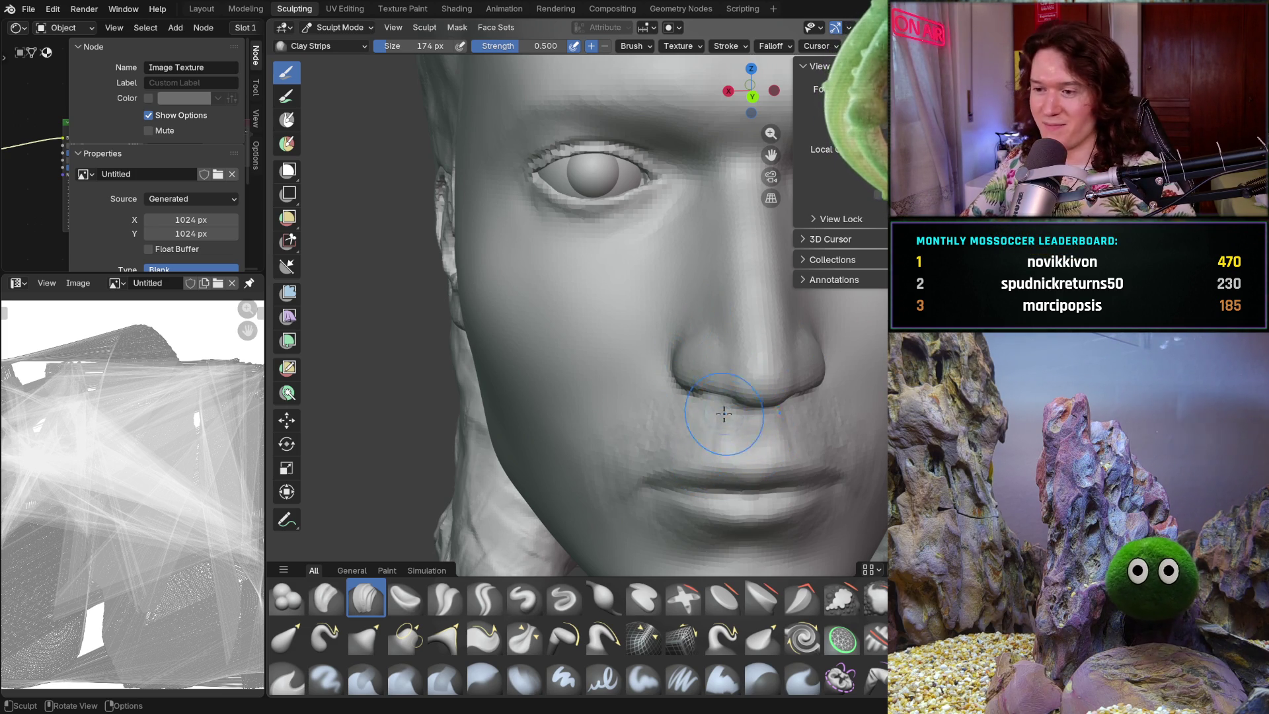
pyautogui.moveTo(725, 410)
pyautogui.mouseDown(button='middle')
pyautogui.moveTo(754, 391)
pyautogui.moveTo(740, 397)
pyautogui.moveTo(783, 406)
pyautogui.mouseUp(button='middle')
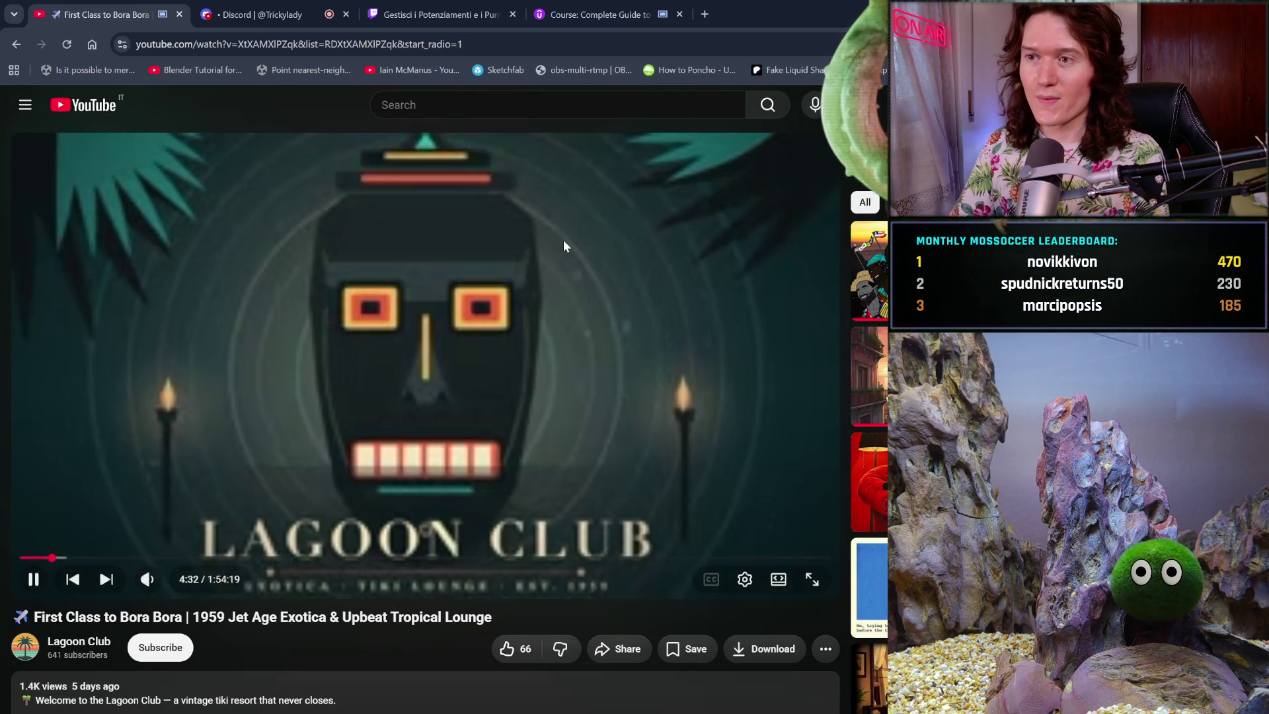
# - Search Google Images for 'rigby cat' in a new tab and scroll the results
pyautogui.click(705, 14)
pyautogui.write('rigby cat')
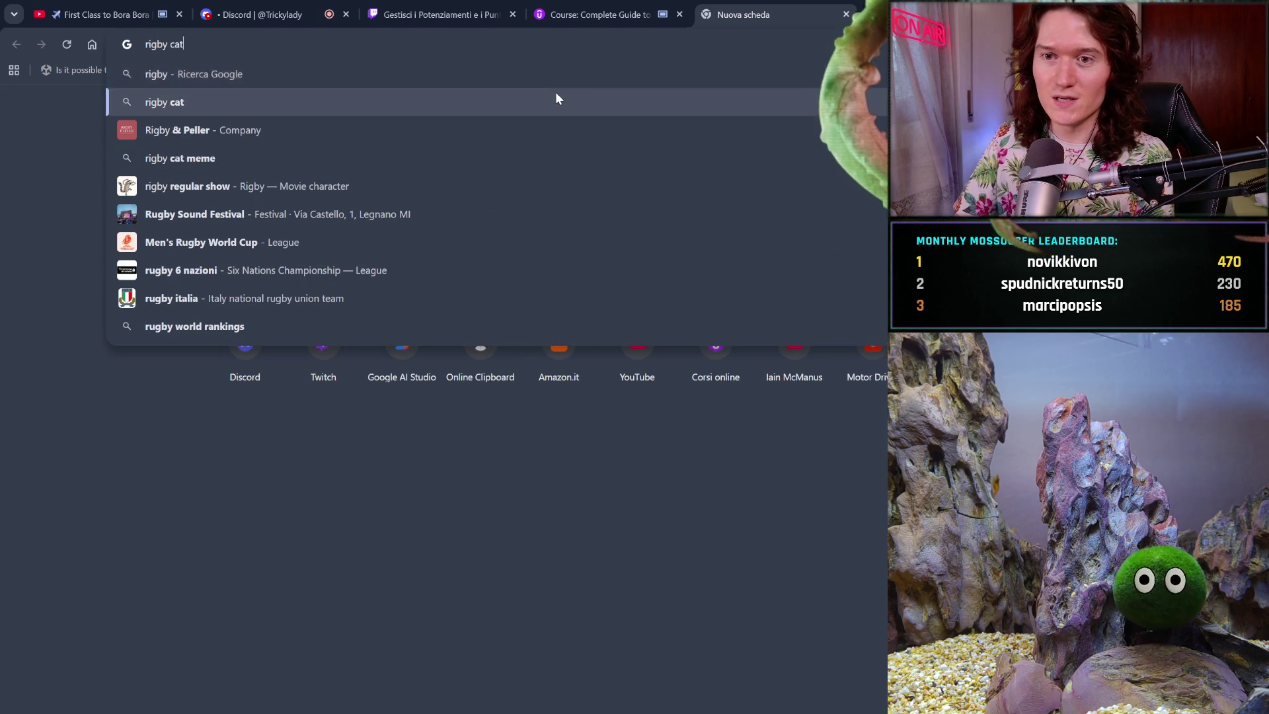
pyautogui.click(555, 98)
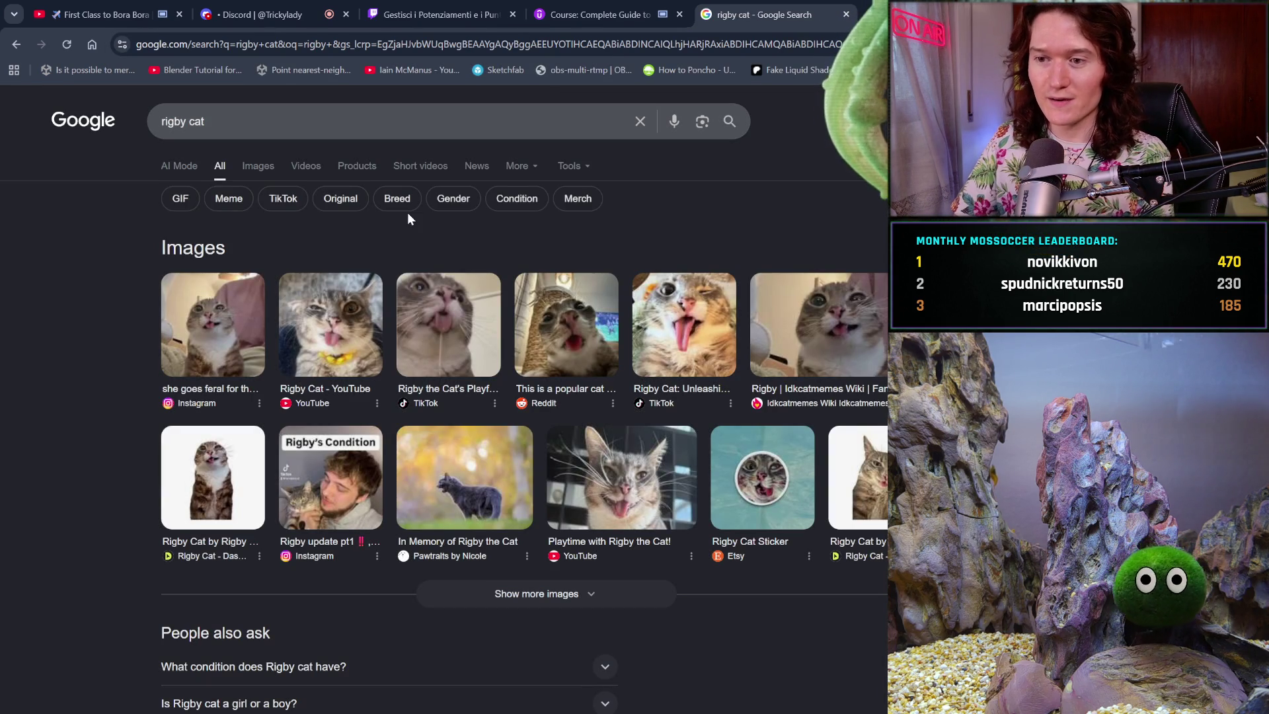
pyautogui.click(267, 171)
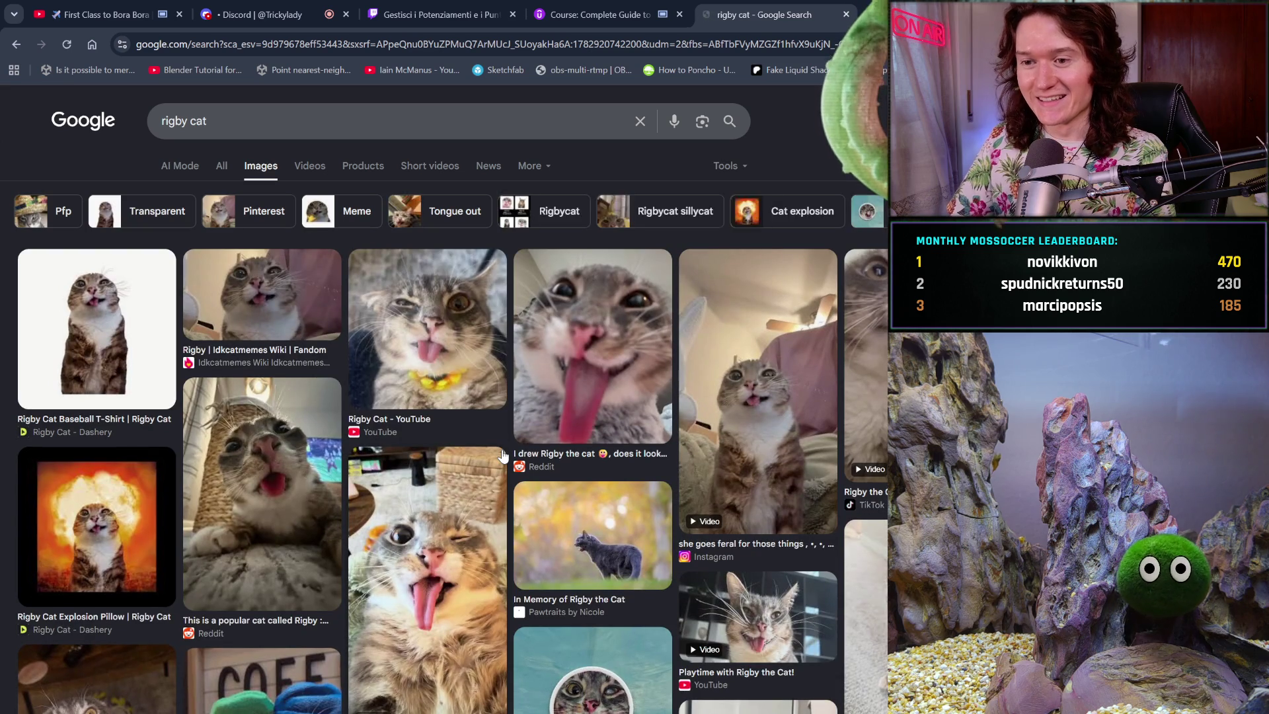
pyautogui.scroll(-2, 476, 423)
pyautogui.scroll(-1, 503, 456)
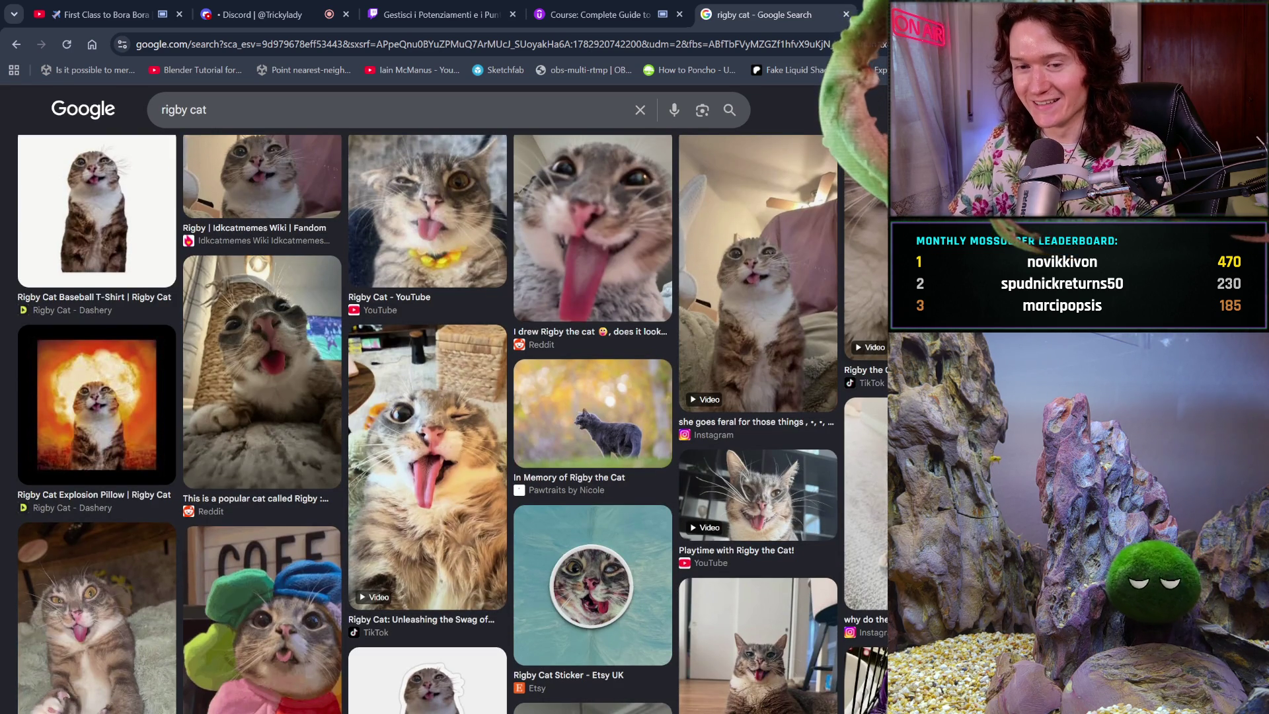
pyautogui.scroll(-1, 453, 423)
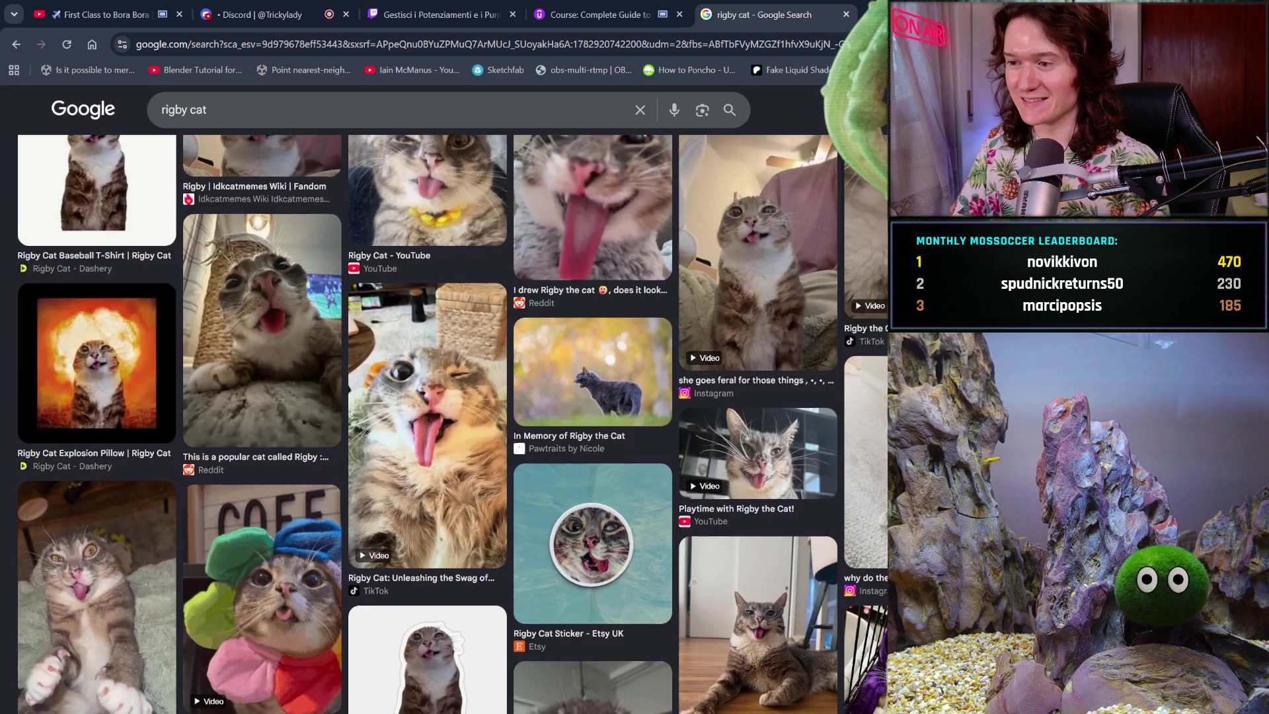
pyautogui.scroll(-2, 453, 423)
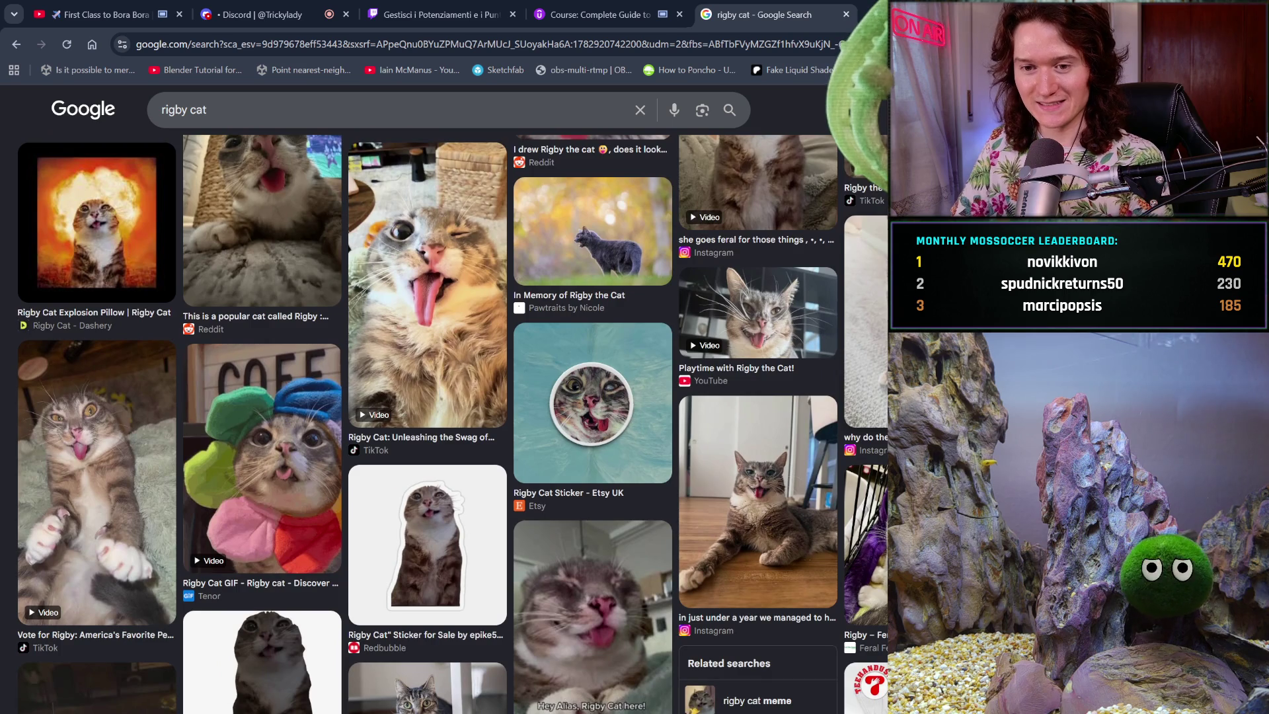
pyautogui.scroll(-3, 453, 423)
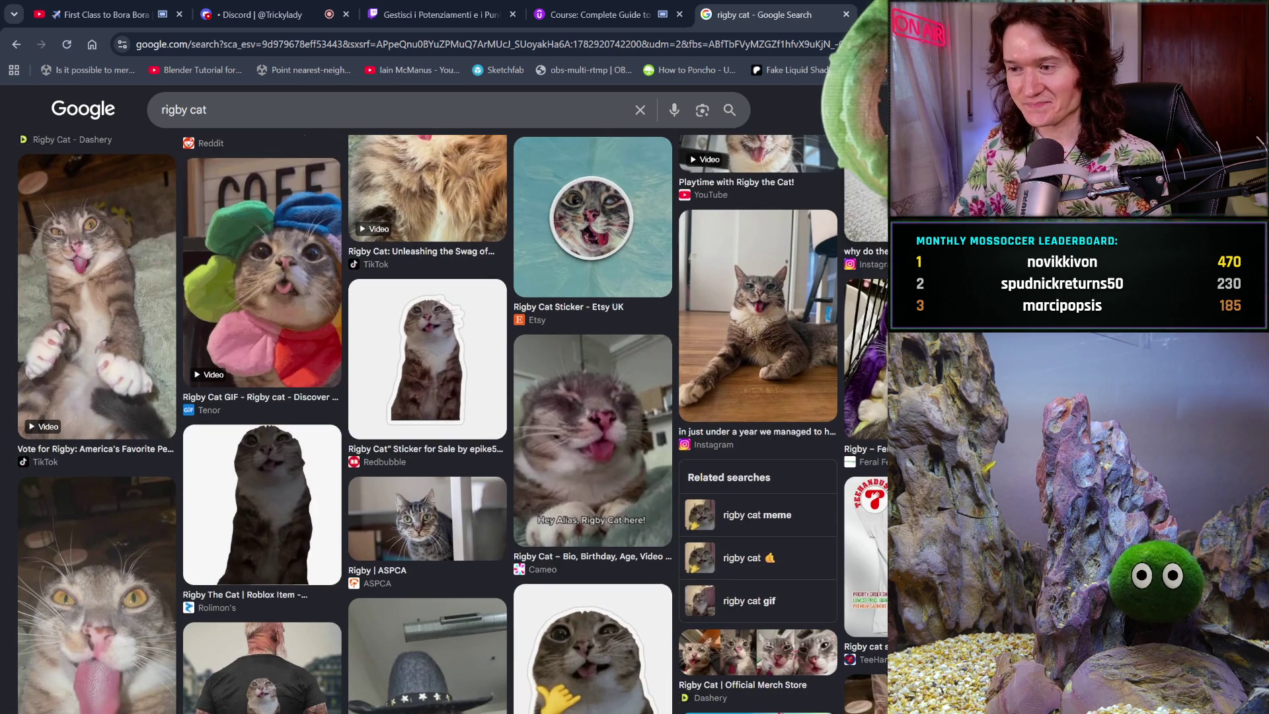
# - Scroll further through the rigby cat images, then close that tab
pyautogui.scroll(-3, 453, 423)
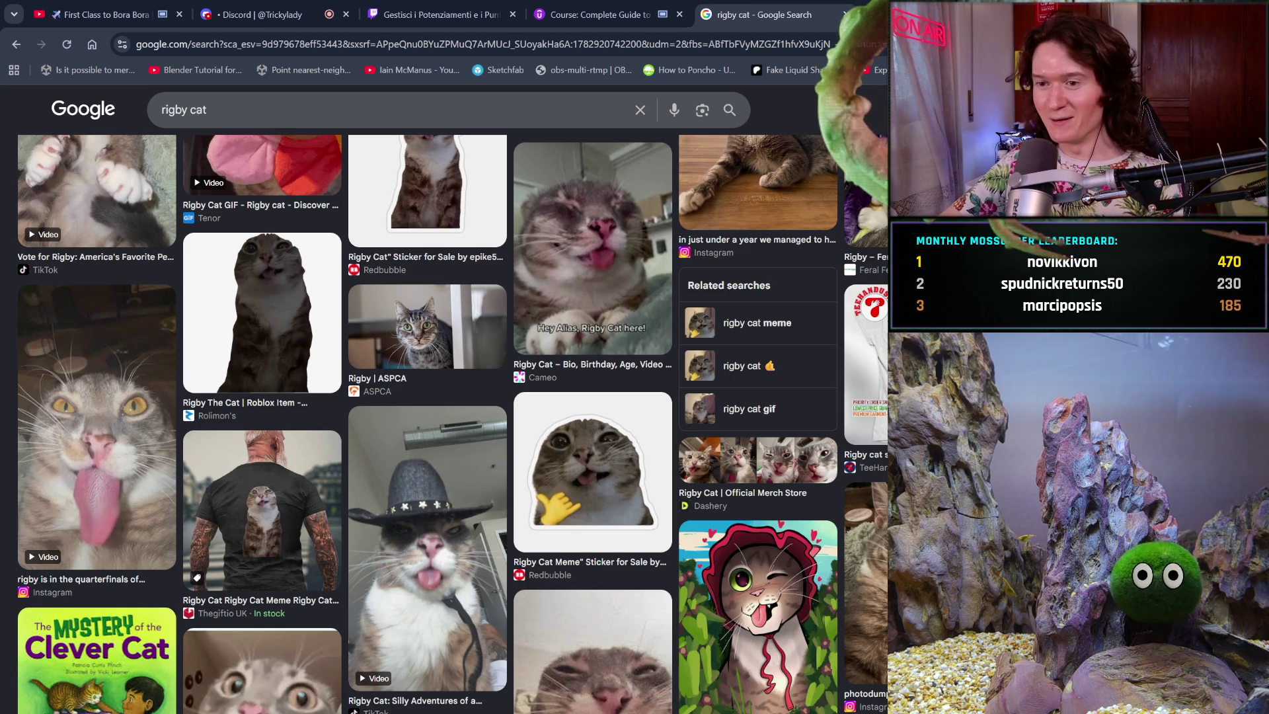
pyautogui.click(846, 14)
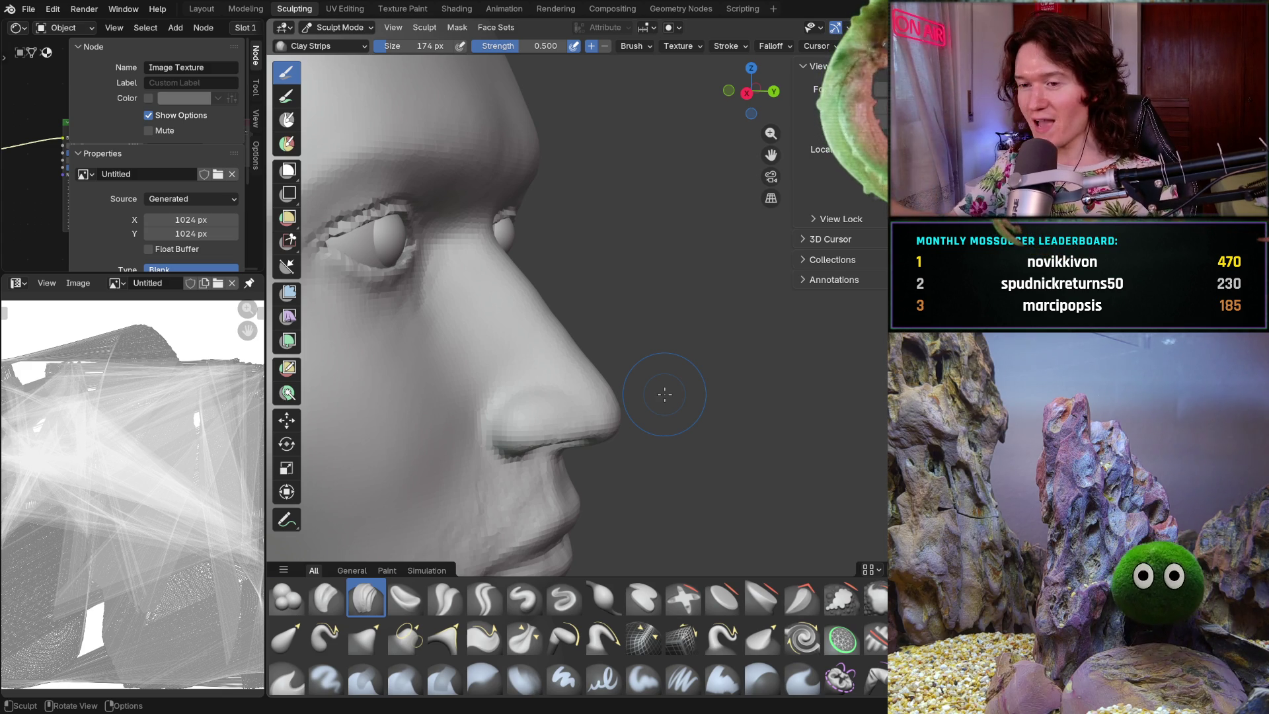
# - Deepen the mouth-corner fold and shape the left cheek beside the lips with Clay Strips
pyautogui.moveTo(522, 416)
pyautogui.mouseDown(button='middle')
pyautogui.moveTo(480, 453)
pyautogui.moveTo(527, 363)
pyautogui.mouseUp(button='middle')
pyautogui.moveTo(518, 429); pyautogui.dragTo(490, 423, button='middle')
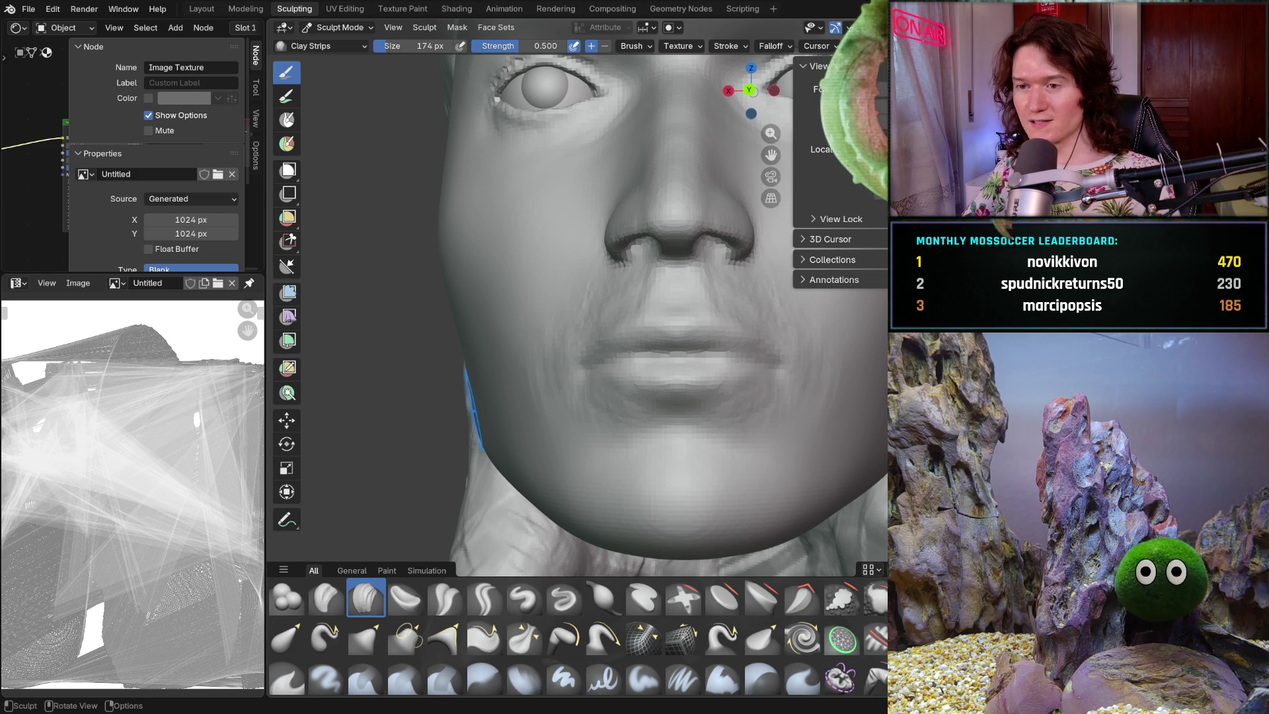
pyautogui.moveTo(515, 397); pyautogui.dragTo(587, 395, button='middle')
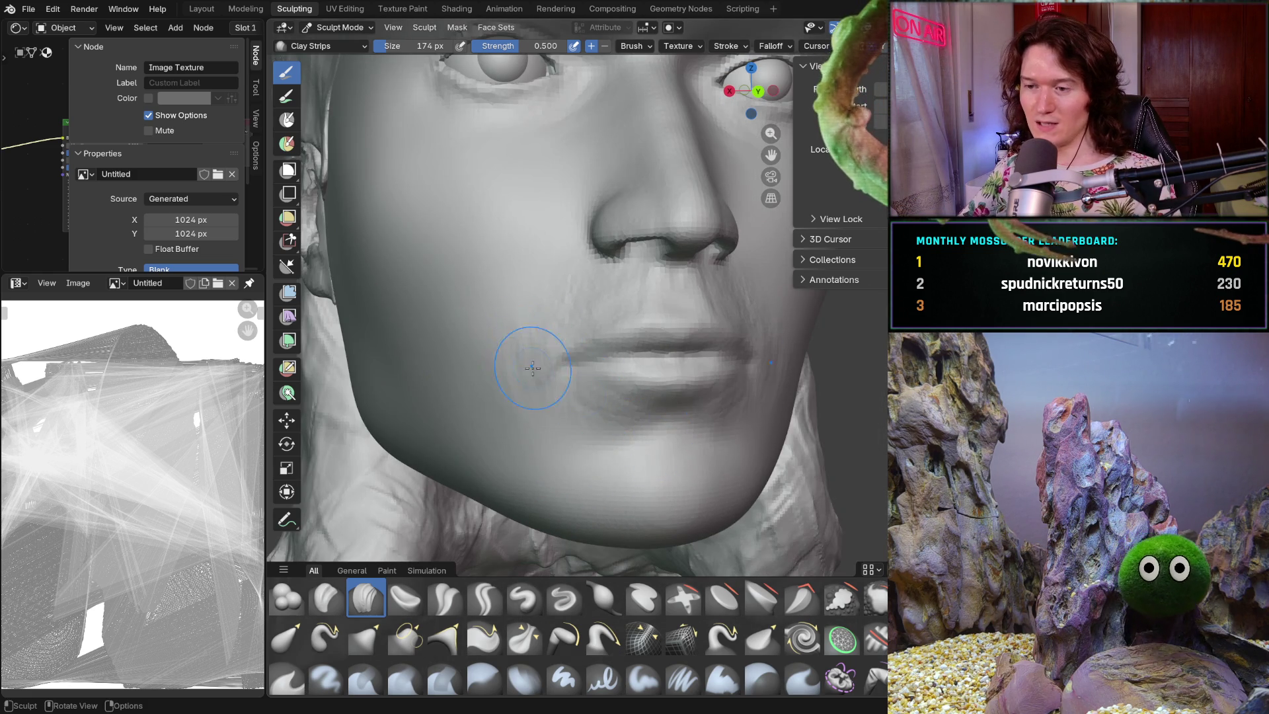
pyautogui.scroll(10, 529, 343)
pyautogui.keyDown('ctrl'); pyautogui.moveTo(559, 342); pyautogui.dragTo(634, 291, button='middle'); pyautogui.keyUp('ctrl')
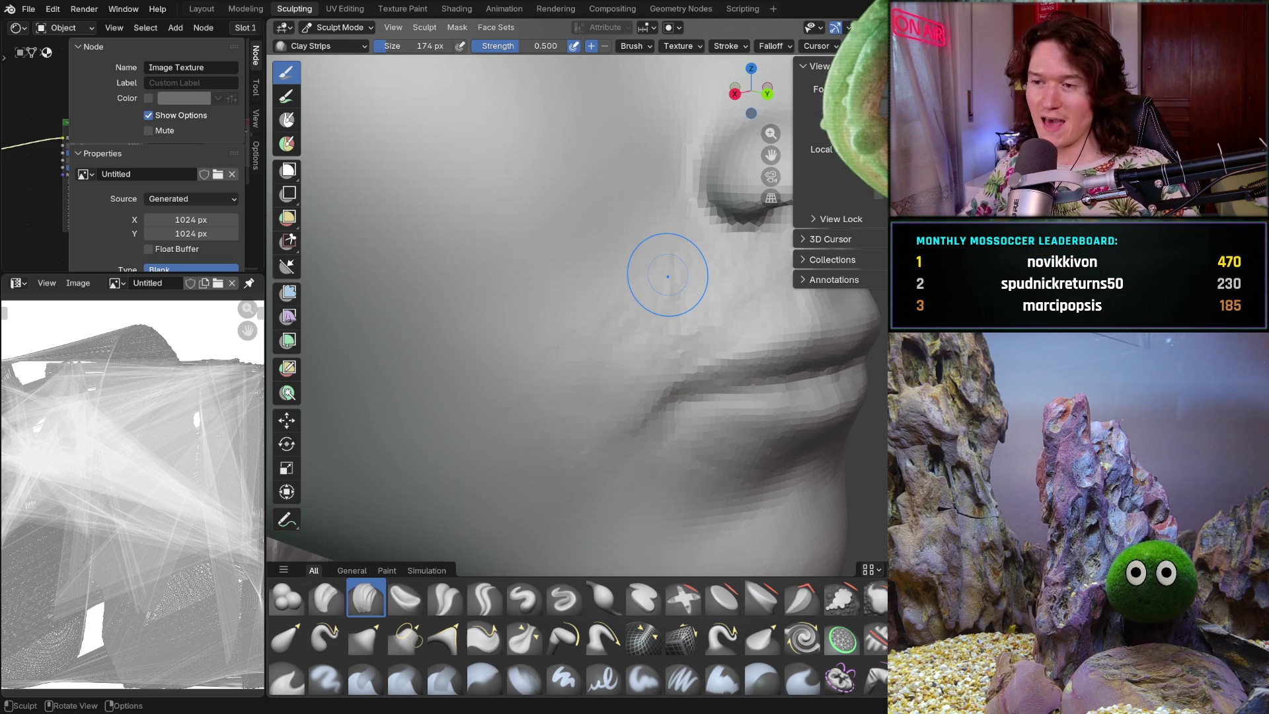
# - Orbit and zoom the view to frame the lips and chin
pyautogui.moveTo(623, 339)
pyautogui.mouseDown(button='middle')
pyautogui.moveTo(611, 326)
pyautogui.moveTo(629, 311)
pyautogui.mouseUp(button='middle')
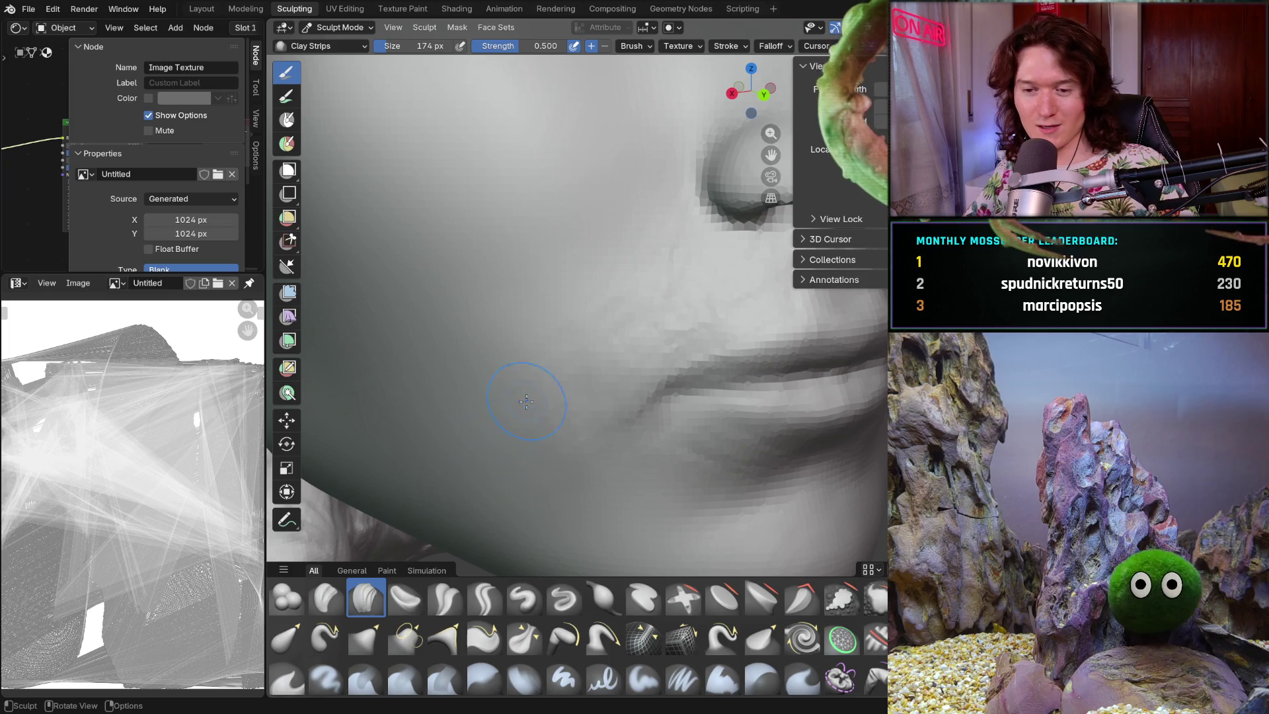
pyautogui.scroll(-3, 626, 255)
pyautogui.moveTo(661, 311); pyautogui.dragTo(722, 360, button='middle')
pyautogui.scroll(3, 719, 356)
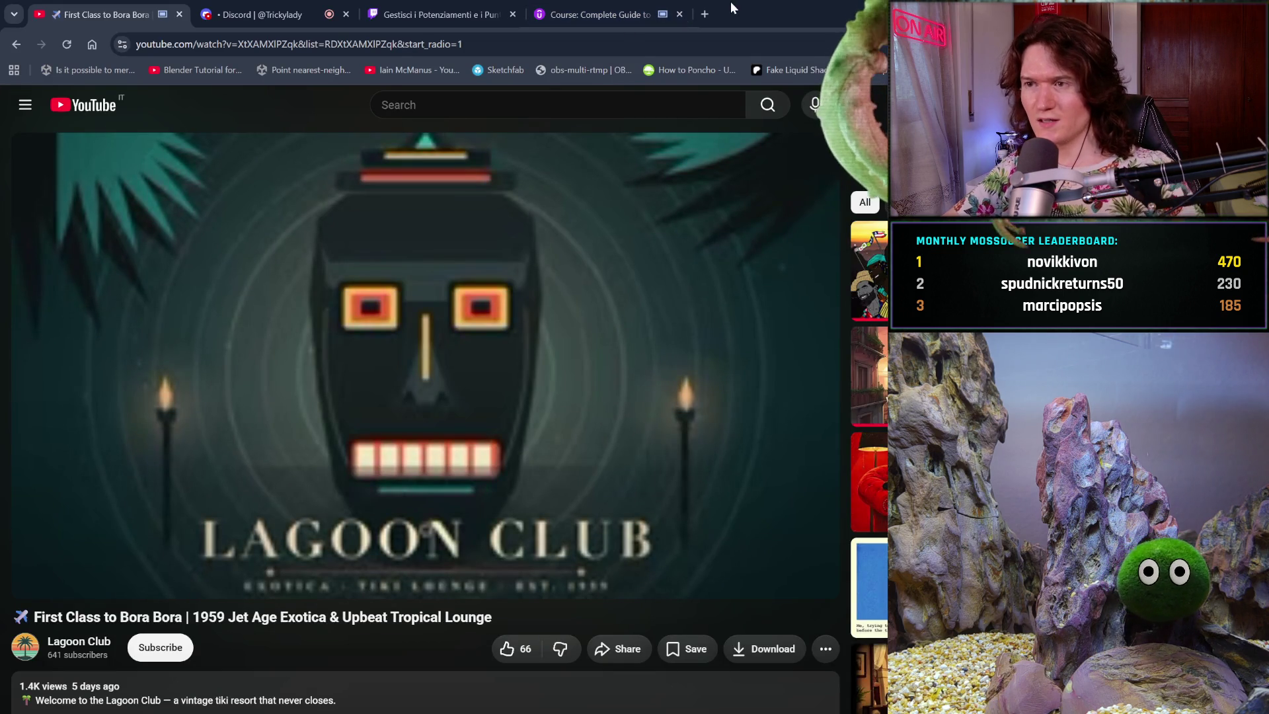
# - In a new tab, search Google for 'merluzzo in inglese'
pyautogui.click(705, 12)
pyautogui.write('merlu')
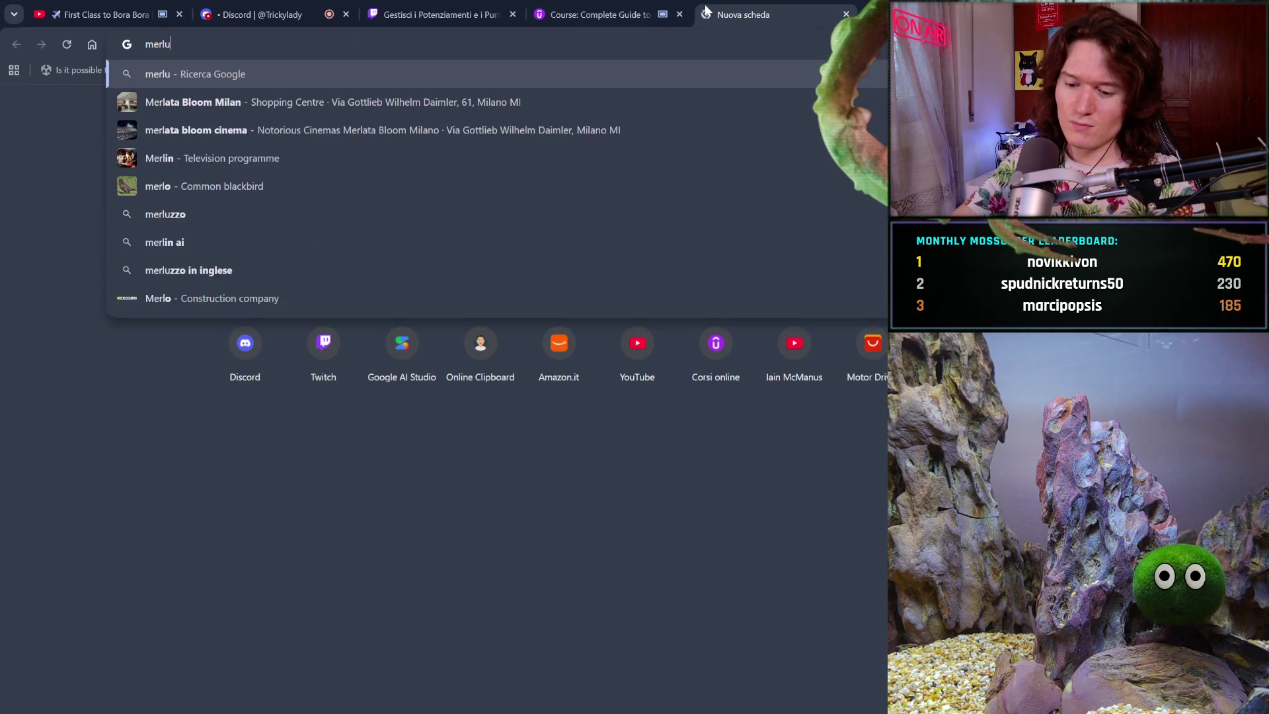
pyautogui.write('zzo in inglese')
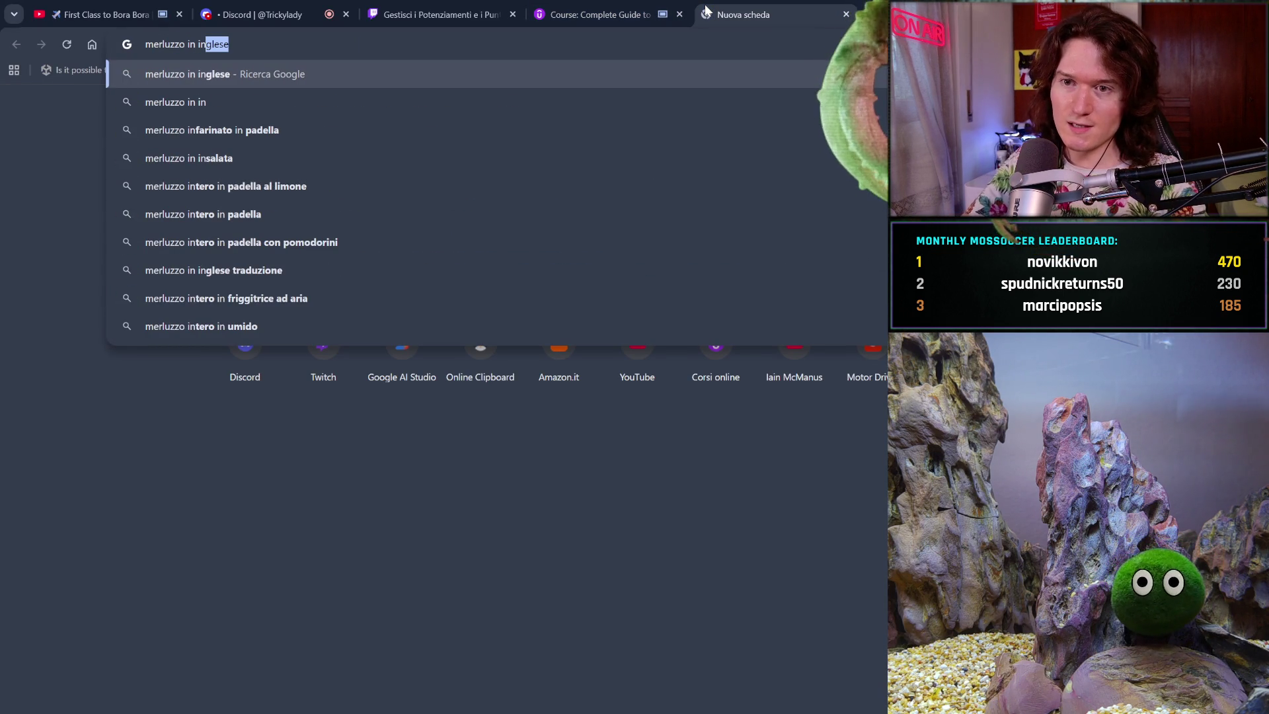
pyautogui.press('Return')
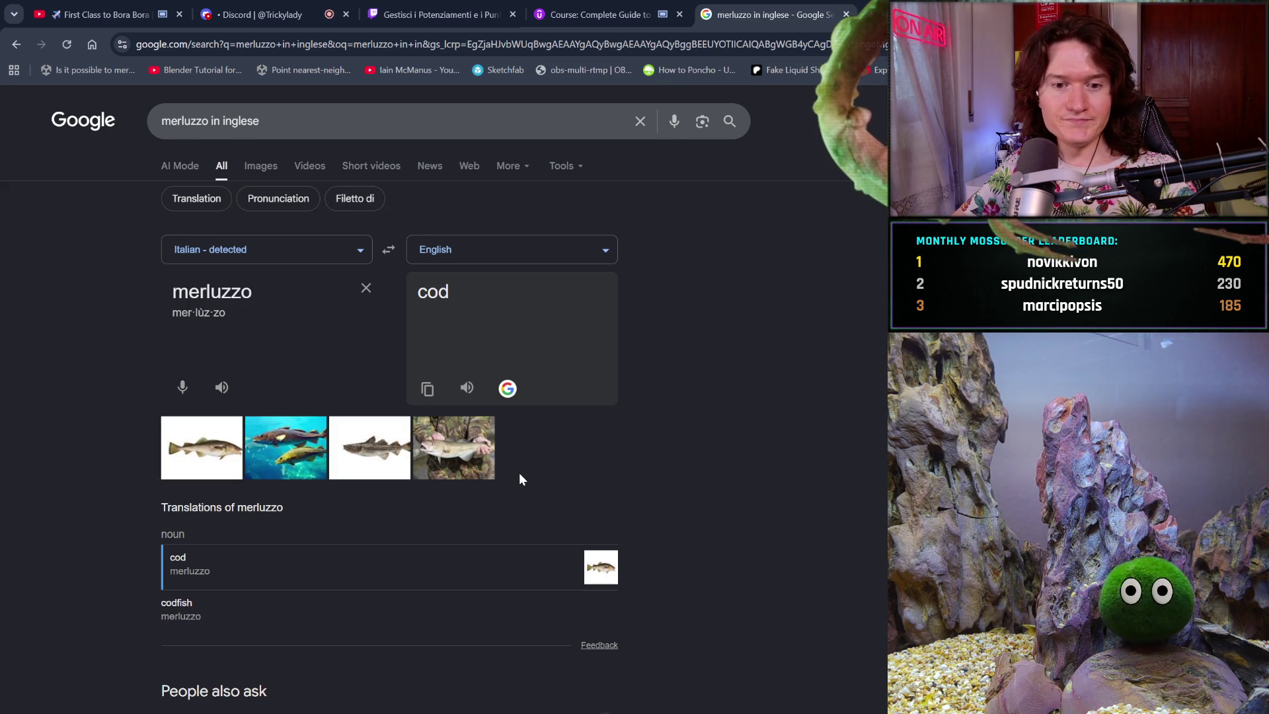
# - Replace the query with 'pesto' and run the search
pyautogui.moveTo(263, 121); pyautogui.dragTo(53, 116)
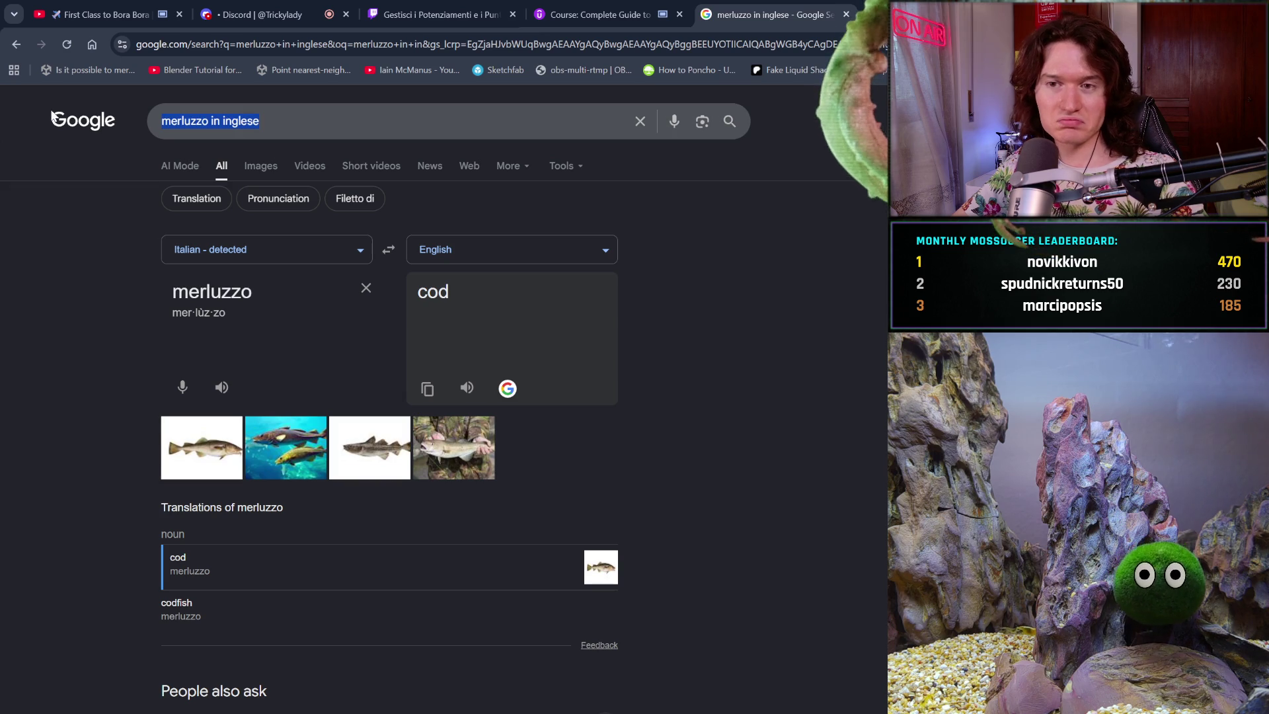
pyautogui.write('peso')
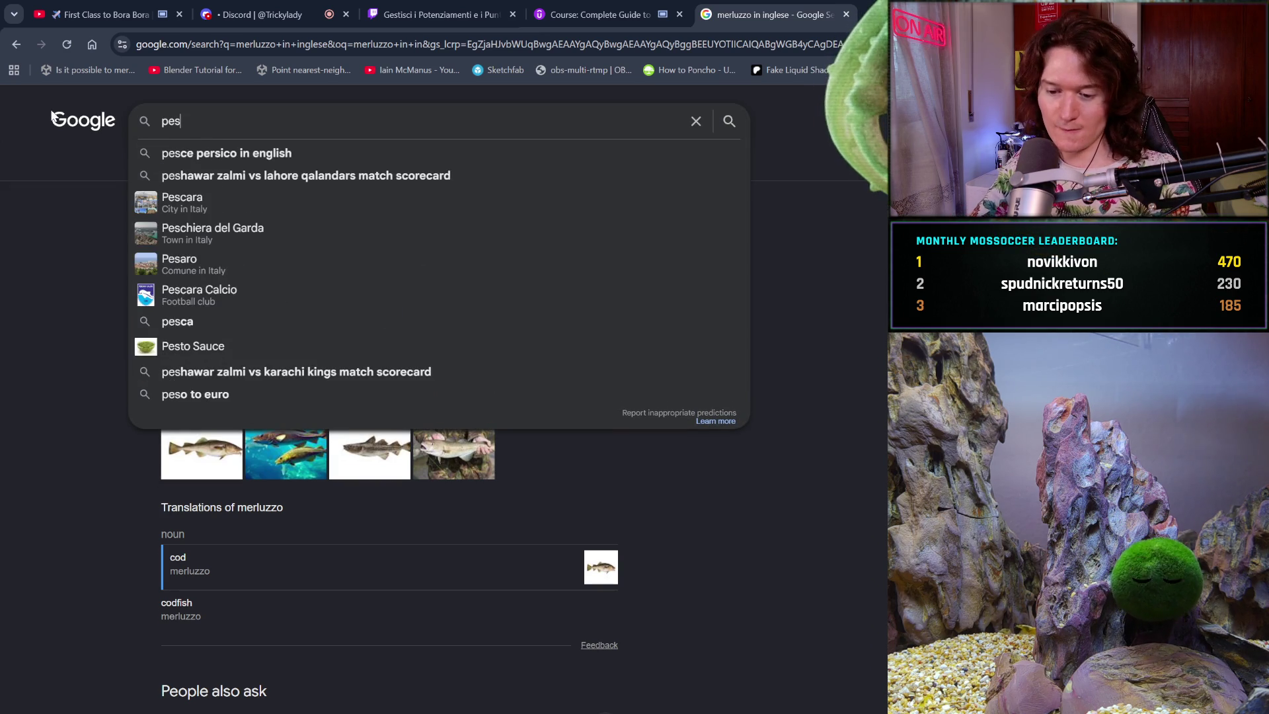
pyautogui.press('BackSpace')
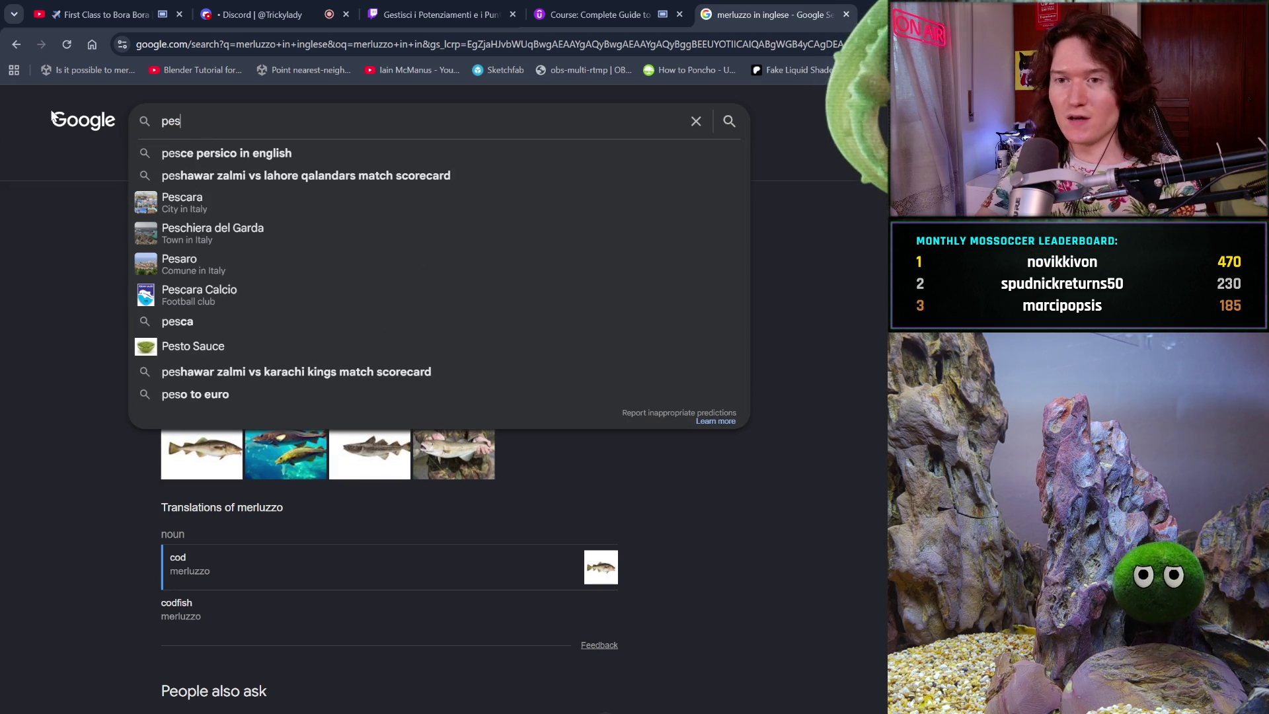
pyautogui.write('to')
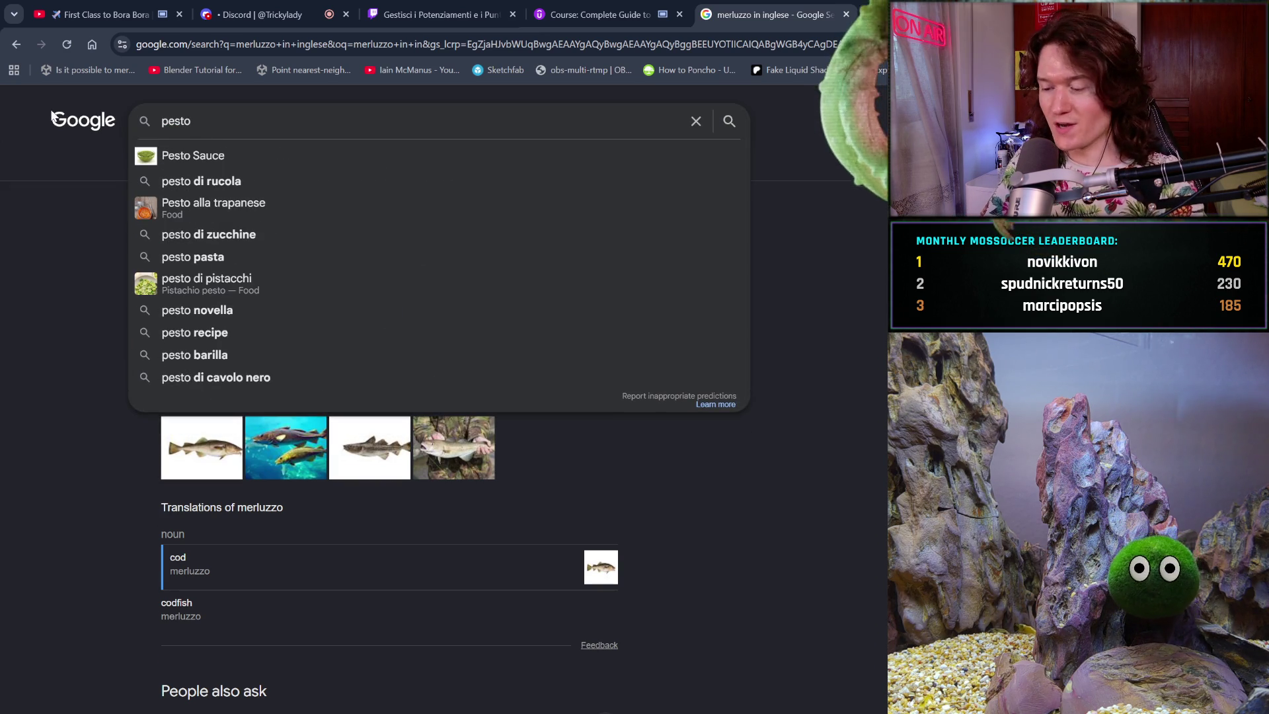
pyautogui.press('Return')
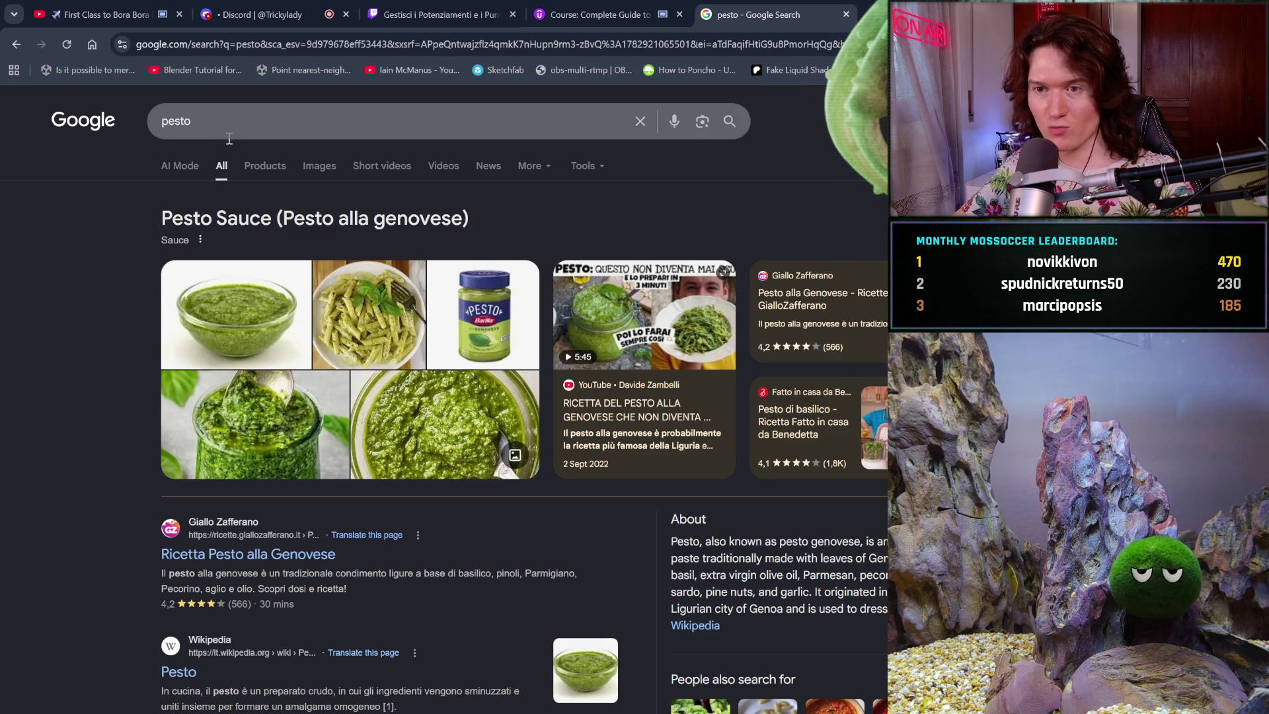
# - Browse image results for 'pesto di noci'
pyautogui.click(324, 174)
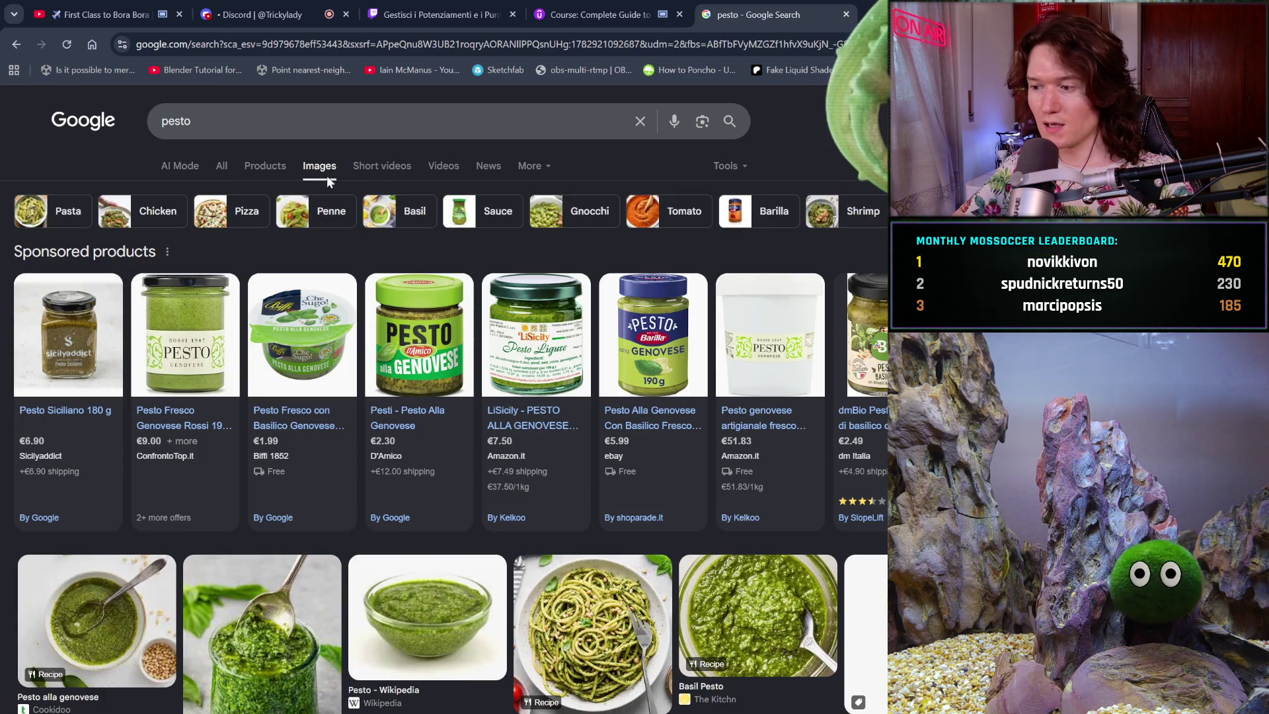
pyautogui.click(304, 125)
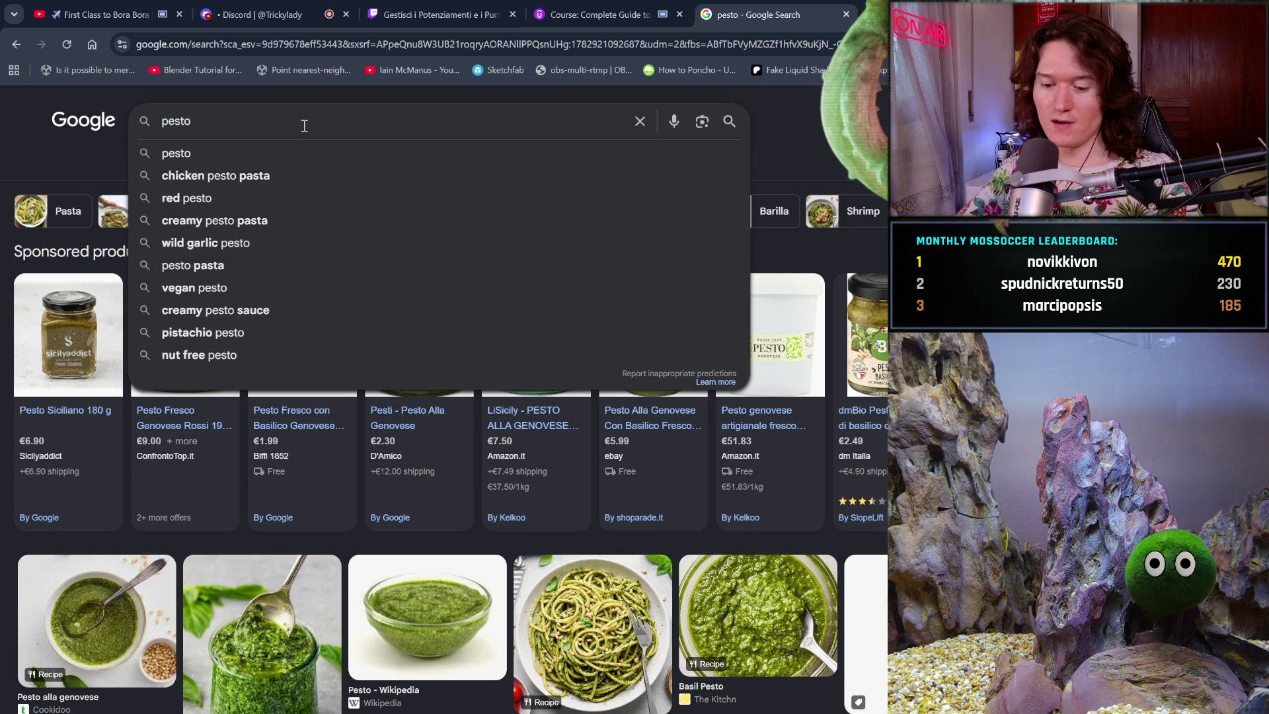
pyautogui.write(' di noci')
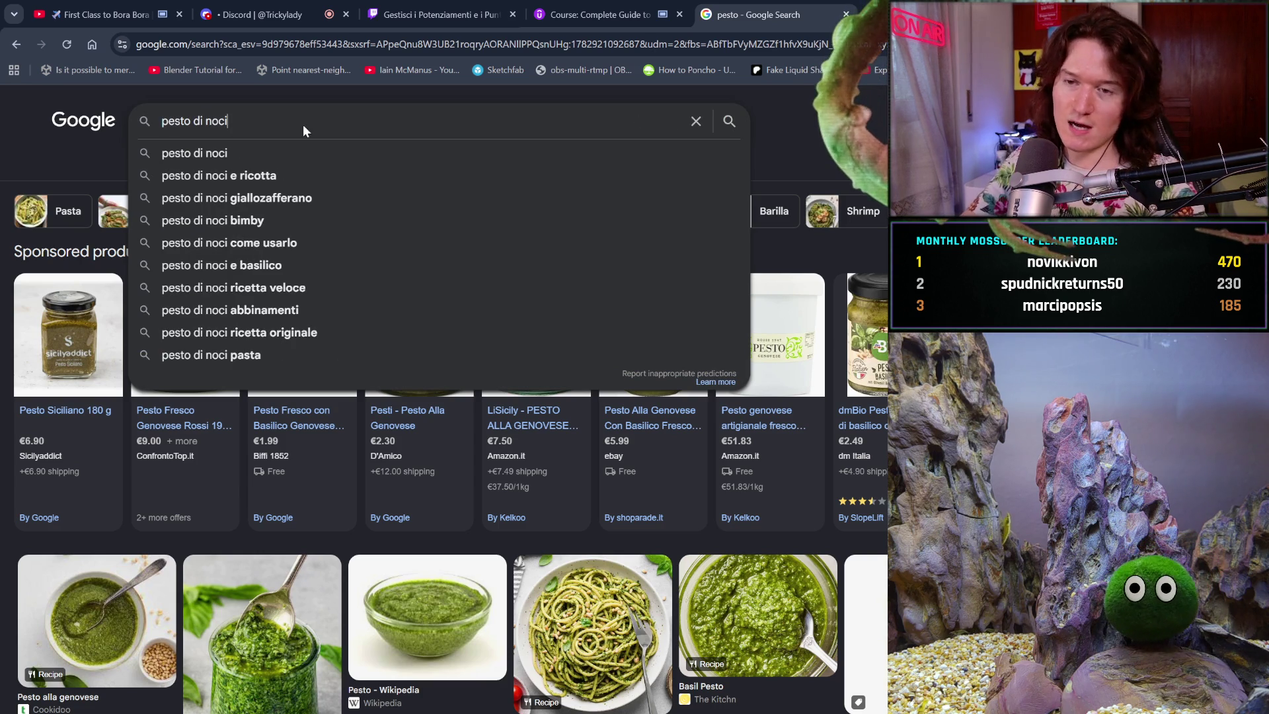
pyautogui.press('Return')
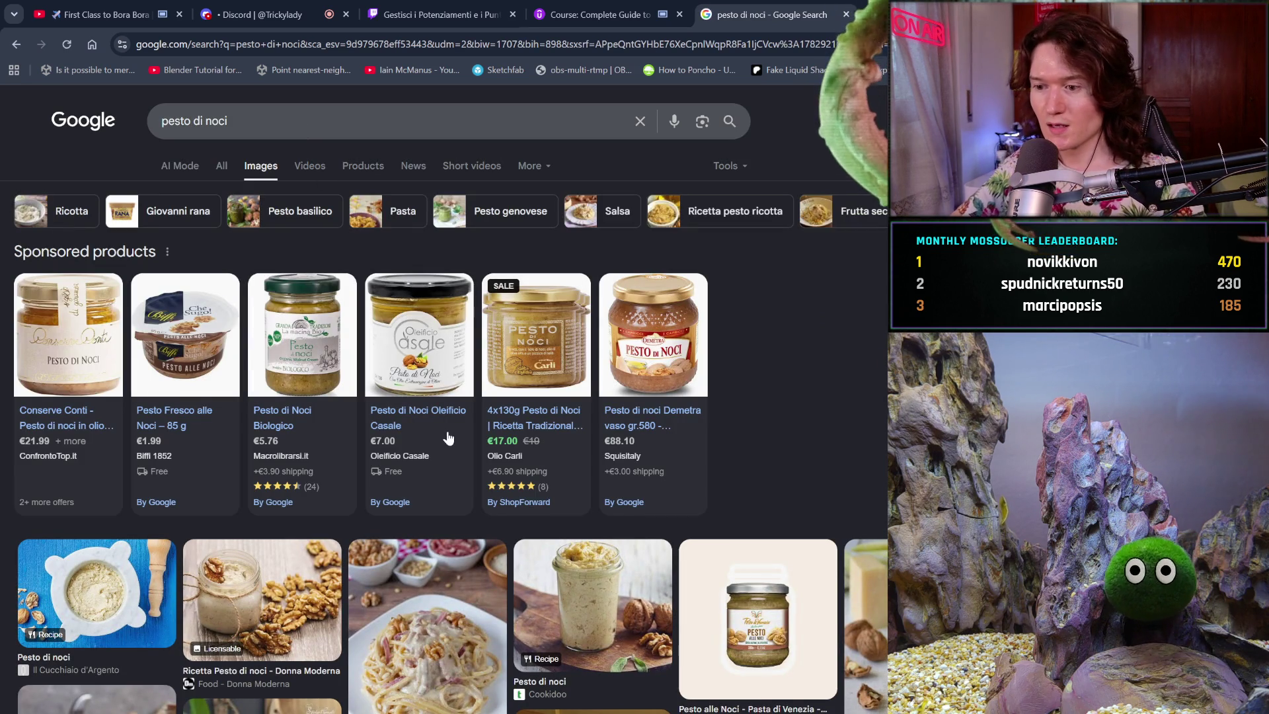
pyautogui.scroll(-6, 448, 438)
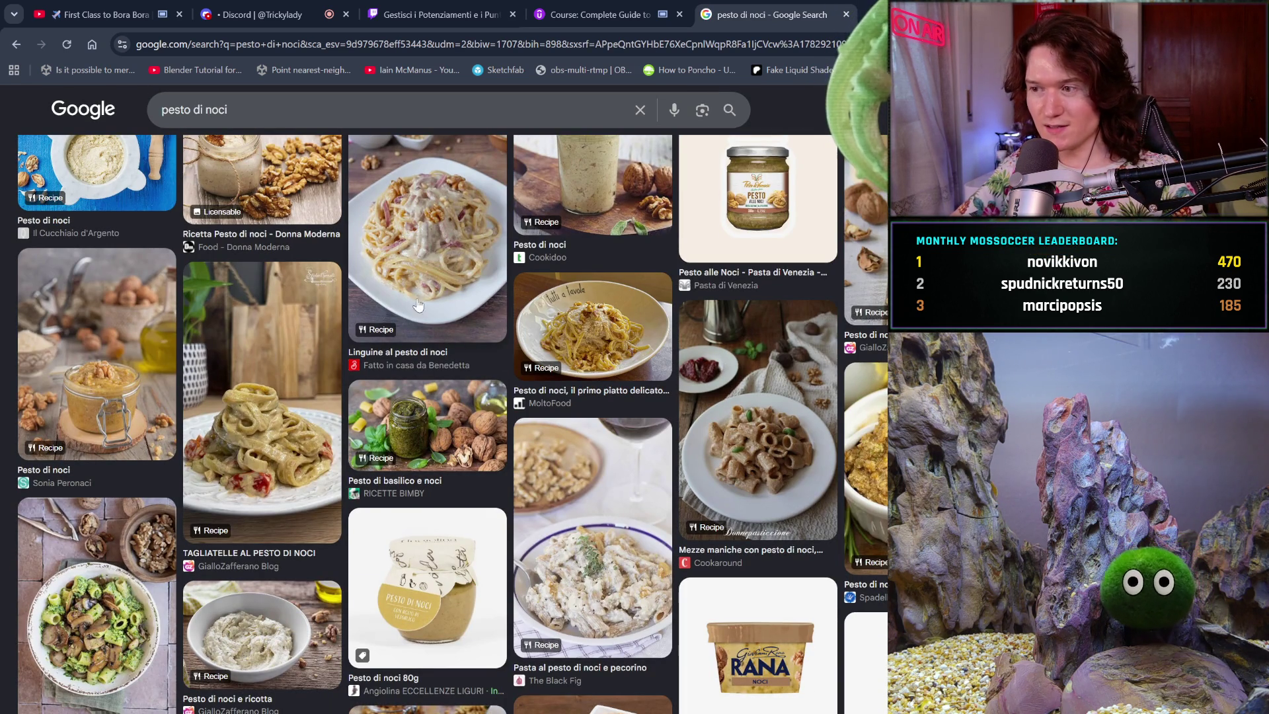
pyautogui.scroll(10, 649, 573)
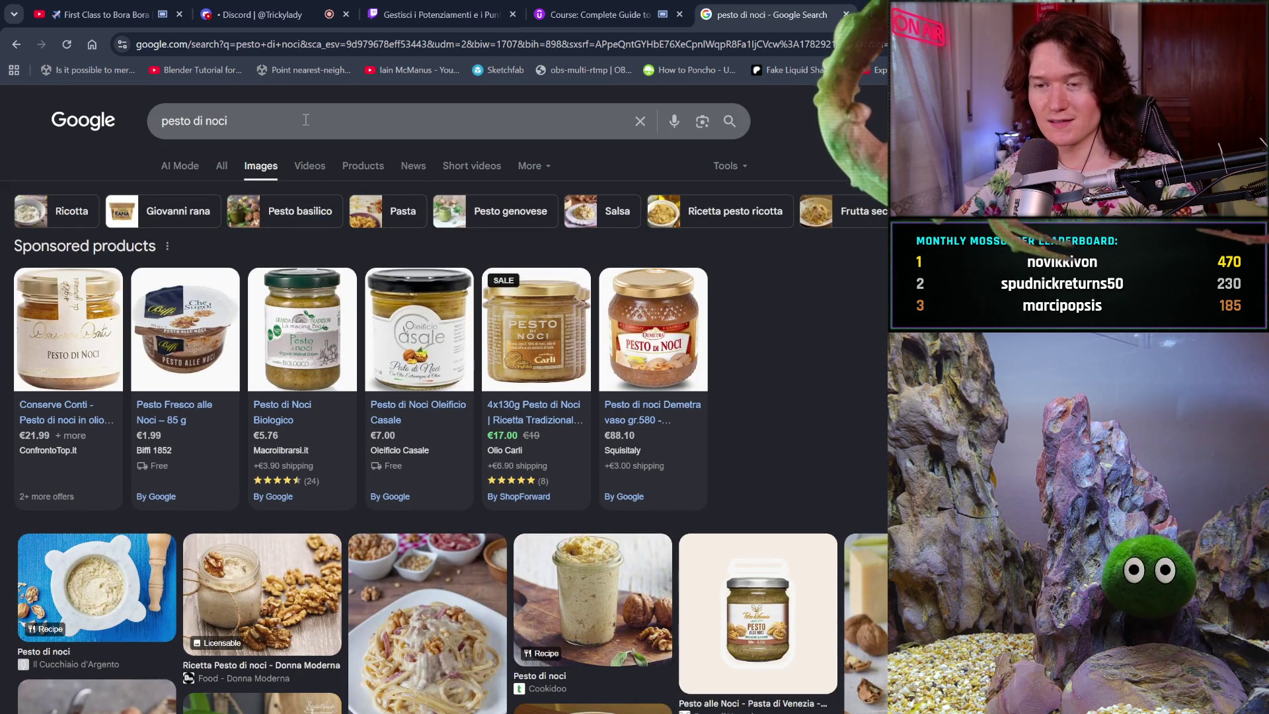
# - Search images for 'pesto e pollo' and open a chicken pesto dish preview
pyautogui.moveTo(235, 121); pyautogui.dragTo(48, 96)
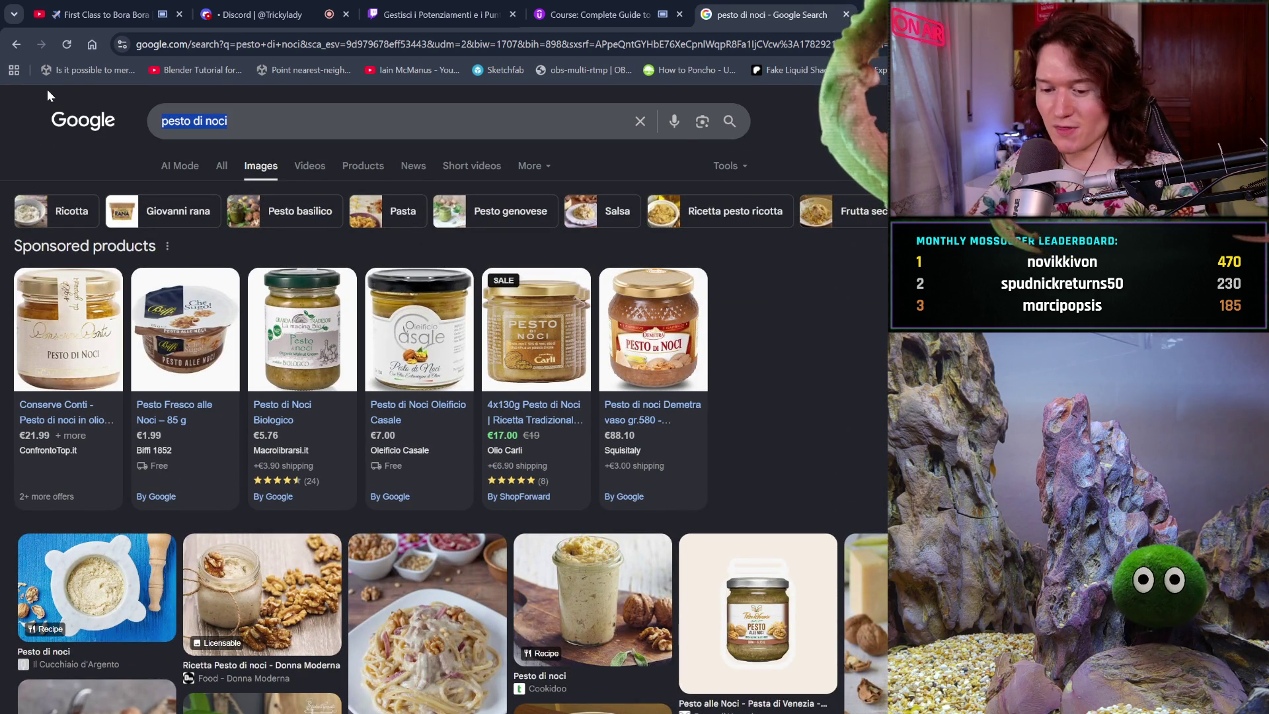
pyautogui.write('pesto e pollo')
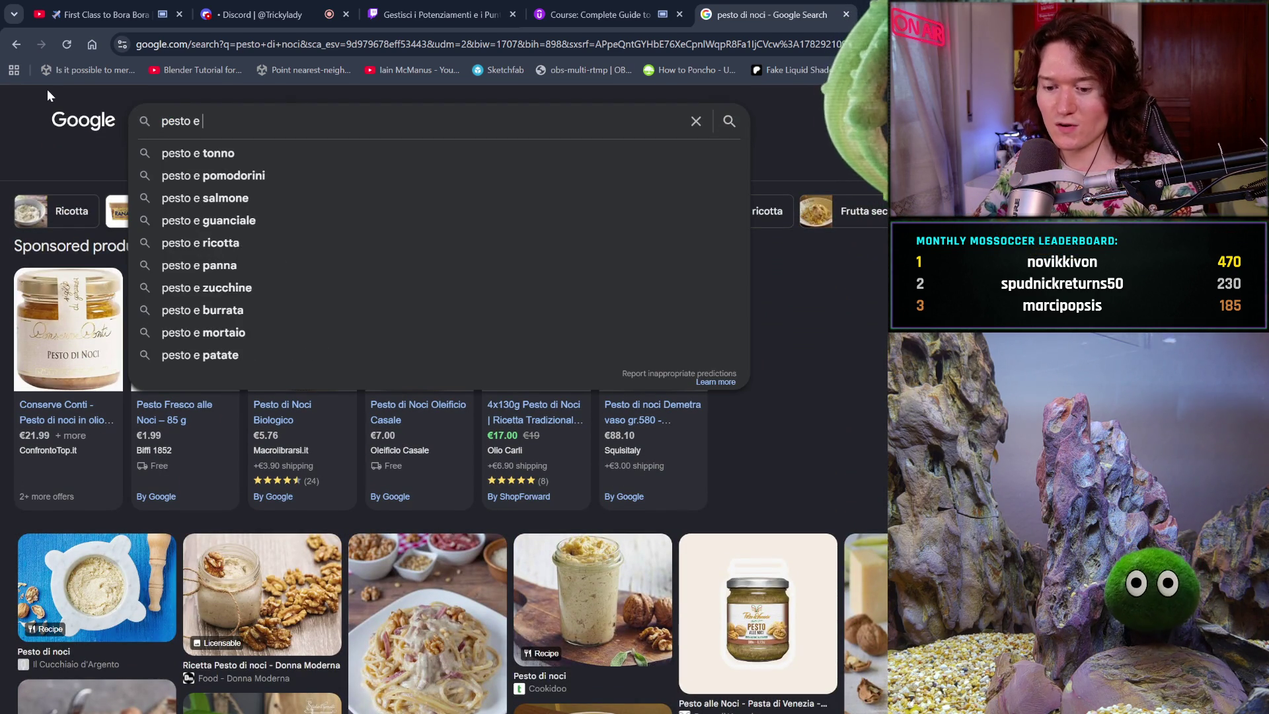
pyautogui.press('Return')
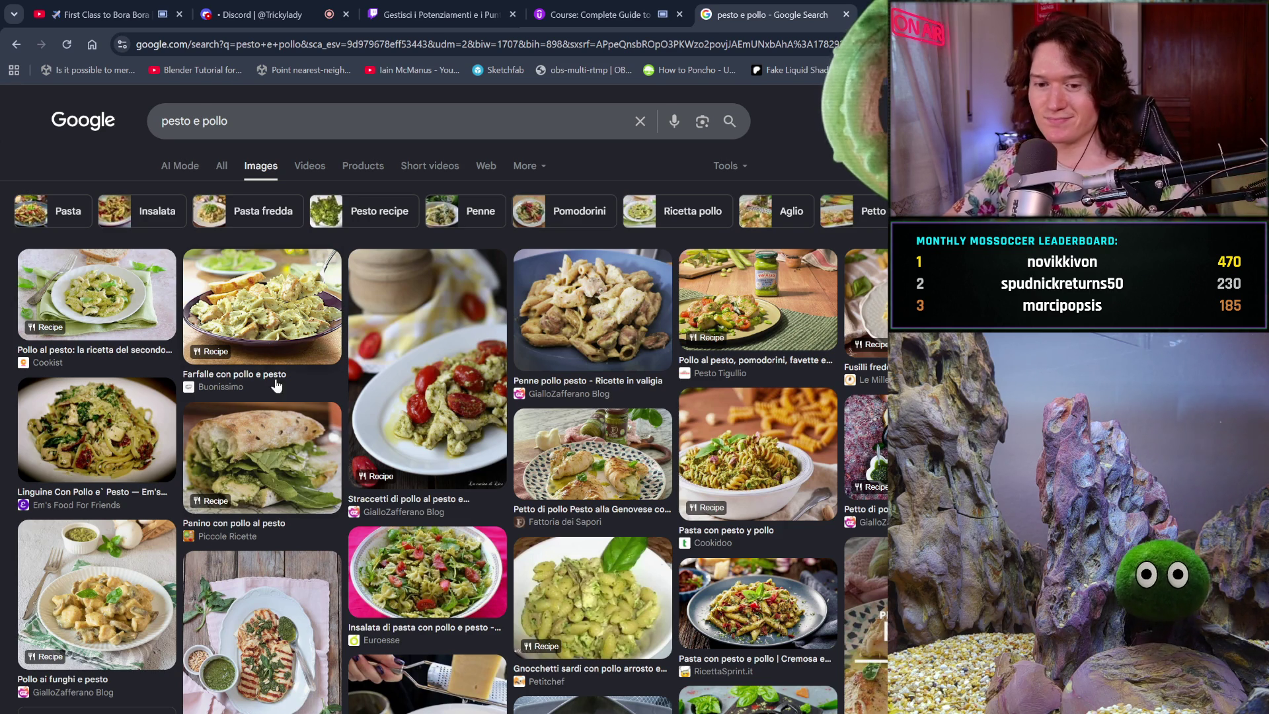
pyautogui.scroll(-4, 309, 426)
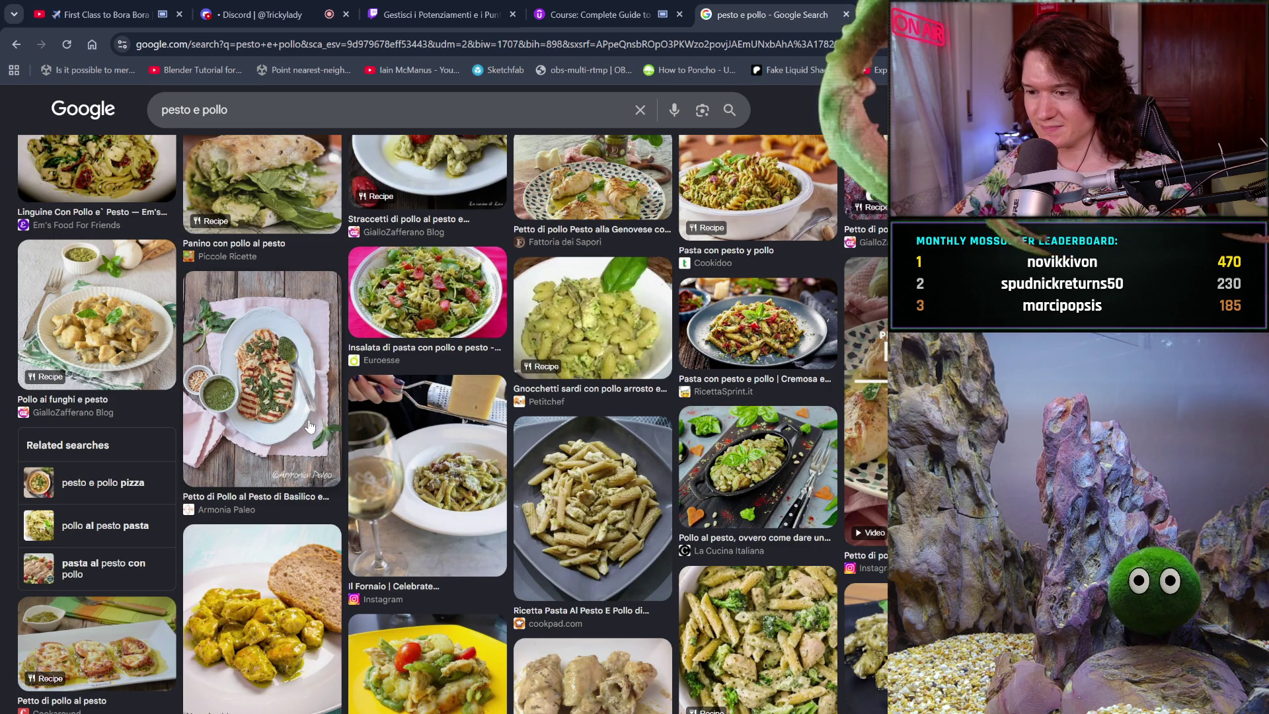
pyautogui.click(309, 427)
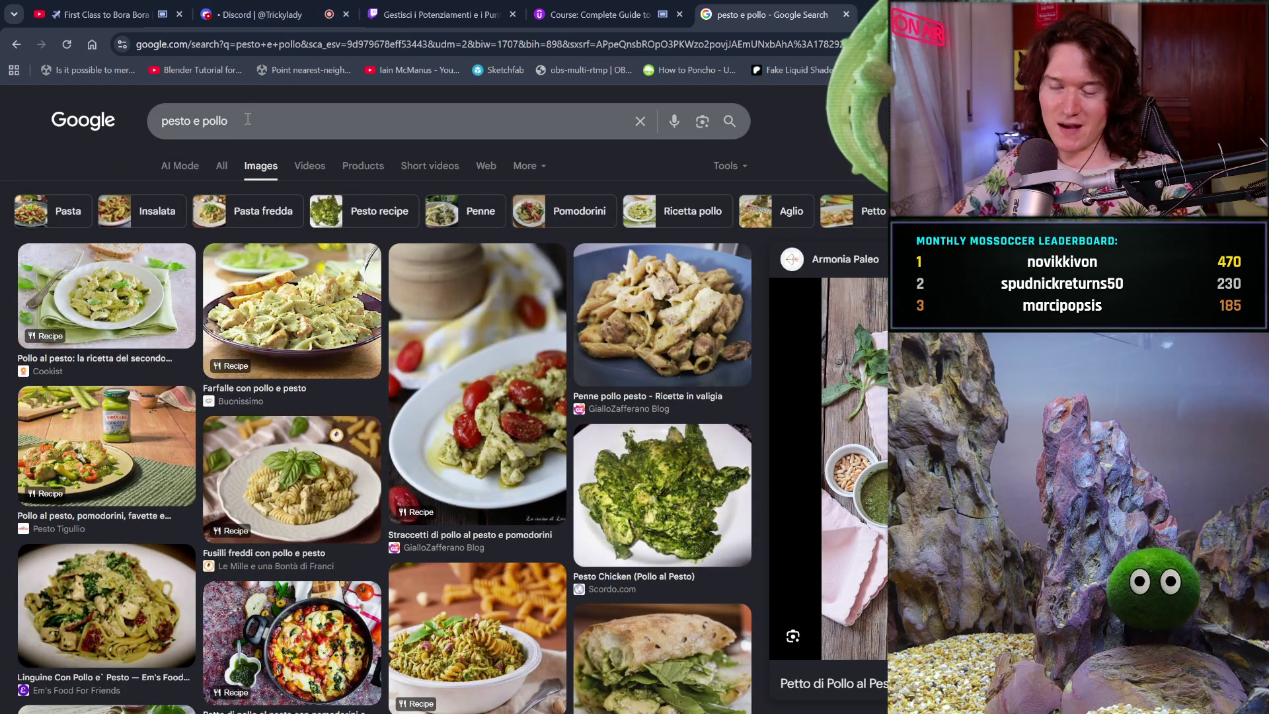
# - Replace the query with 'pizza al pizza' and run the search
pyautogui.moveTo(224, 112)
pyautogui.mouseDown()
pyautogui.moveTo(175, 115)
pyautogui.moveTo(195, 127)
pyautogui.mouseUp()
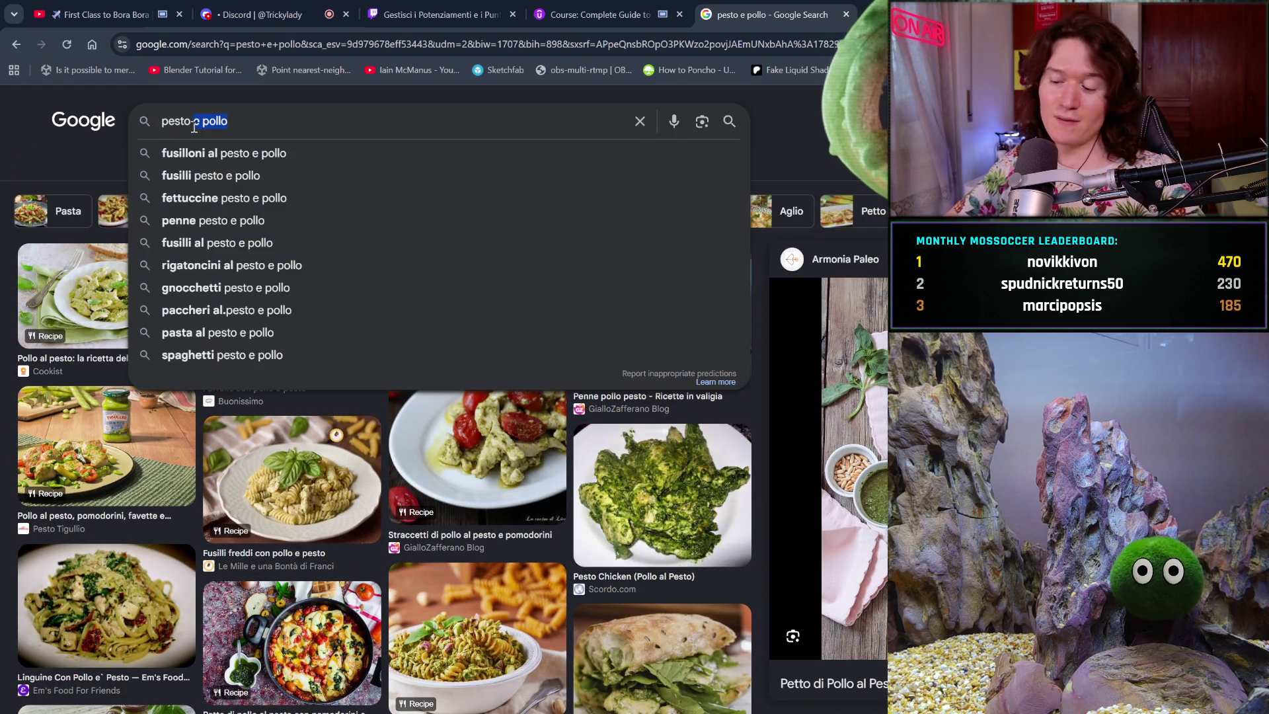
pyautogui.press('BackSpace')
pyautogui.press('BackSpace')
pyautogui.press('BackSpace')
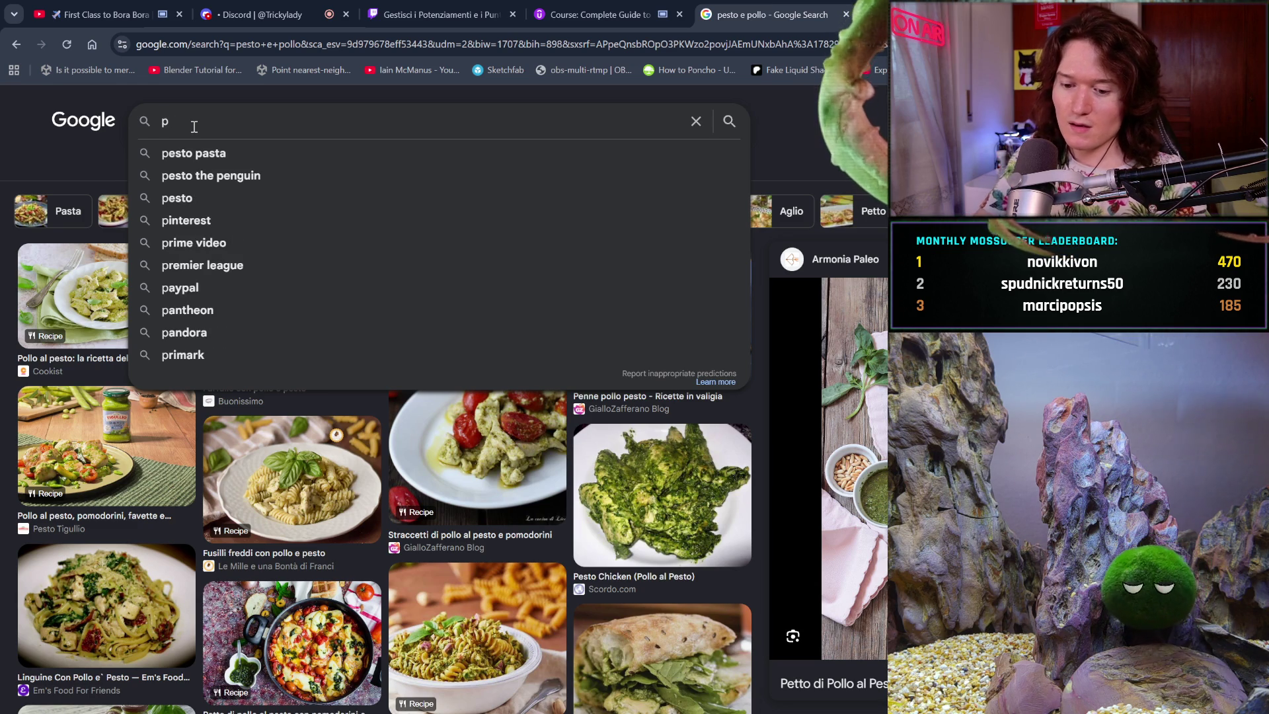
pyautogui.press('BackSpace')
pyautogui.write('pizza a')
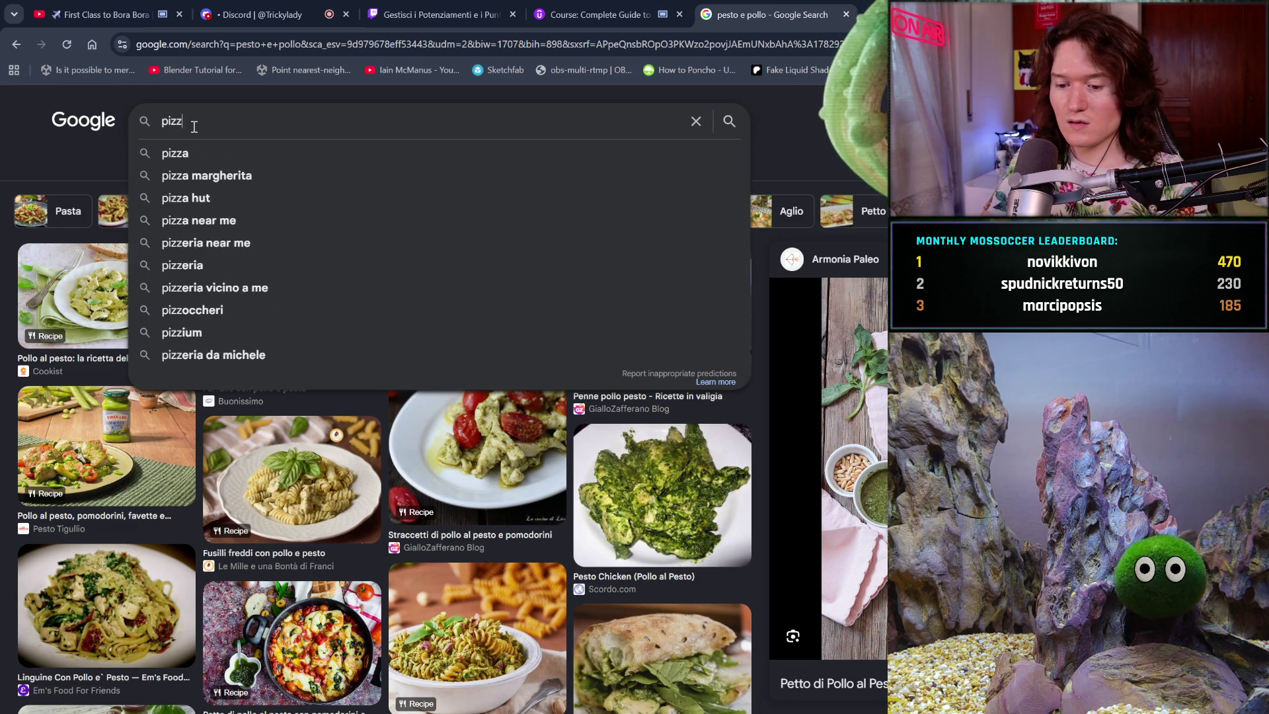
pyautogui.press('BackSpace')
pyautogui.write('al pizza')
pyautogui.press('Return')
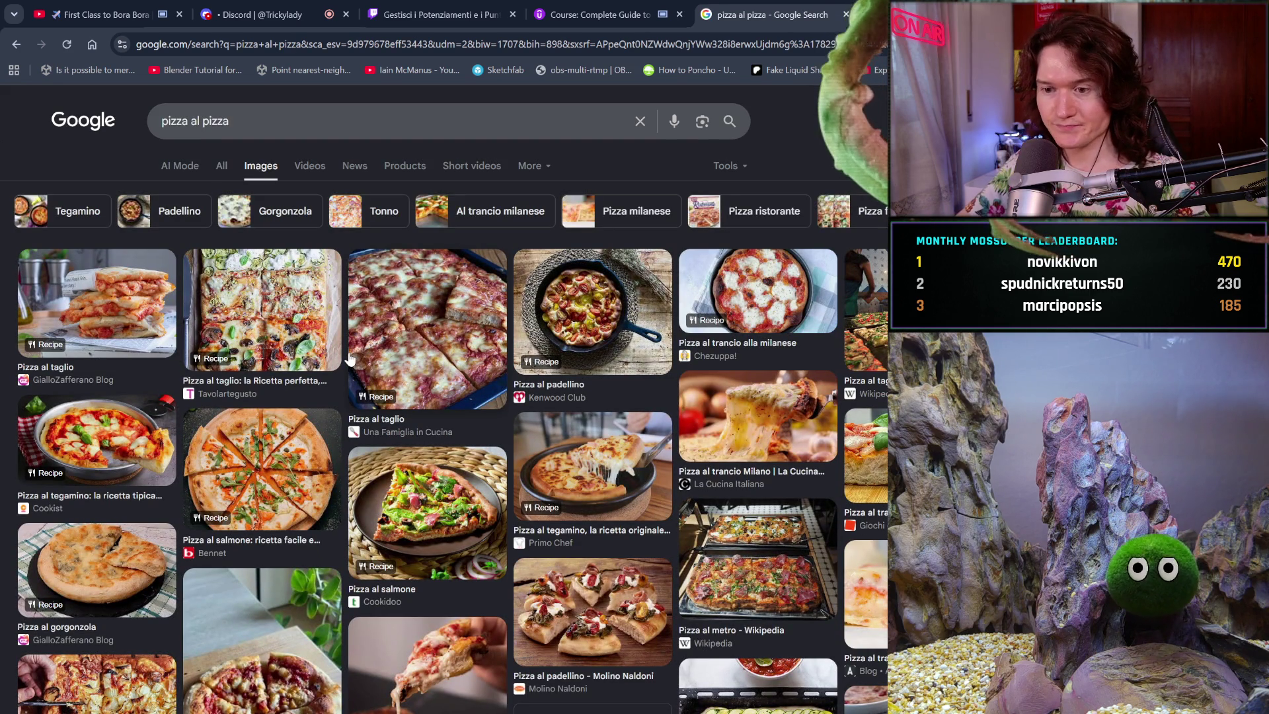
# - Scroll through the pizza al pizza image results, then close that tab
pyautogui.scroll(-2, 350, 359)
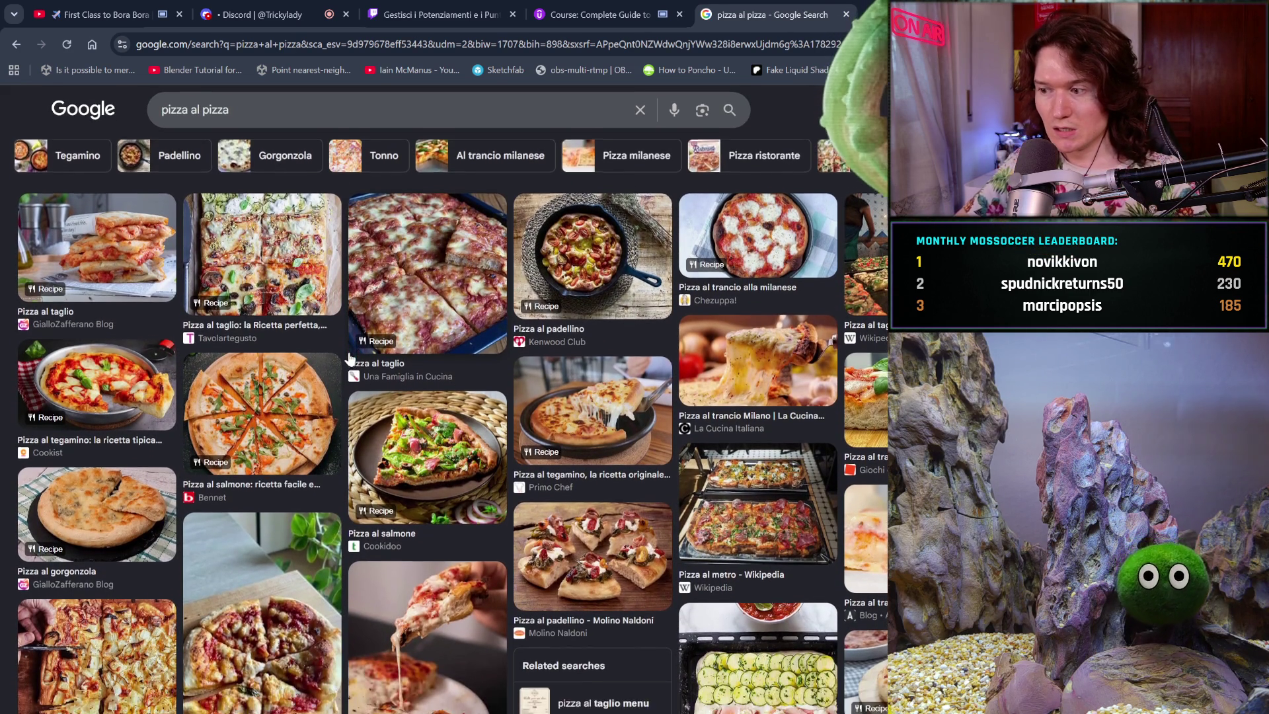
pyautogui.scroll(-2, 351, 359)
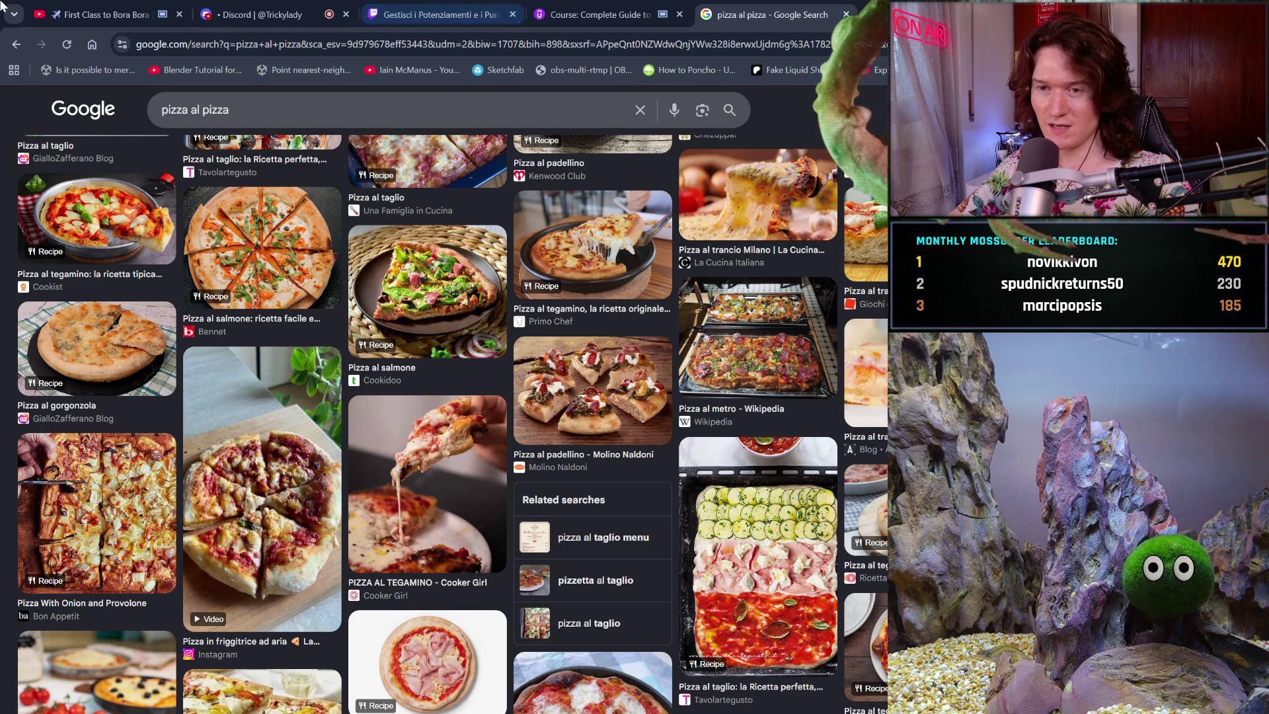
pyautogui.click(847, 14)
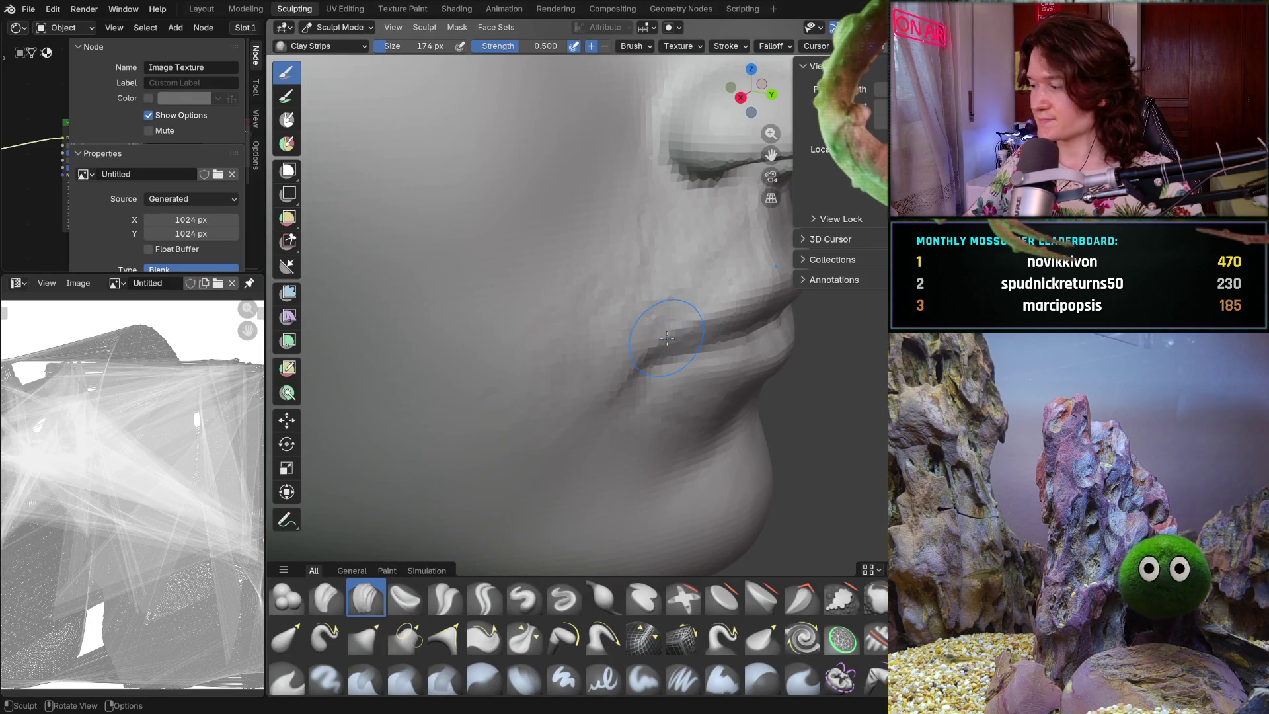
# - Smooth the face surface with Shift while orbiting to the nose, lips and side profile
pyautogui.moveTo(655, 307)
pyautogui.mouseDown(button='middle')
pyautogui.moveTo(627, 306)
pyautogui.moveTo(646, 295)
pyautogui.moveTo(638, 249)
pyautogui.mouseUp(button='middle')
pyautogui.press('shift')
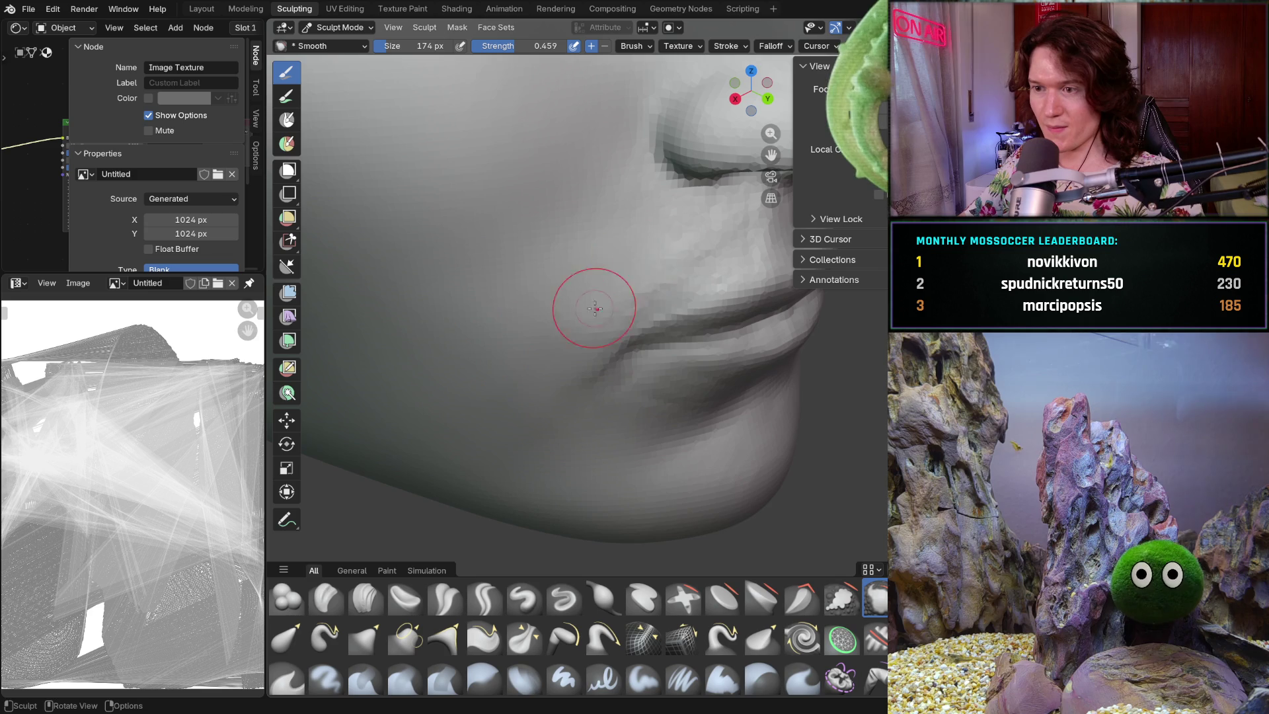
pyautogui.moveTo(651, 256); pyautogui.dragTo(608, 249, button='middle')
pyautogui.scroll(3, 587, 304)
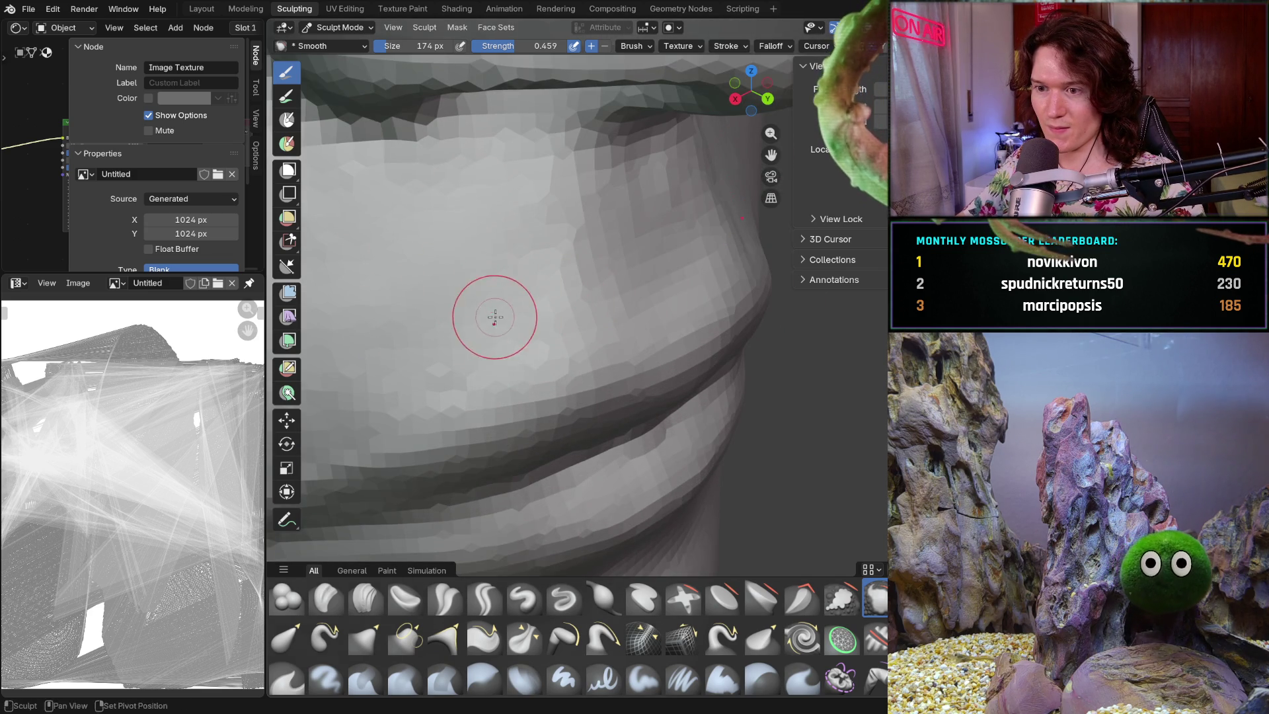
pyautogui.scroll(2, 509, 314)
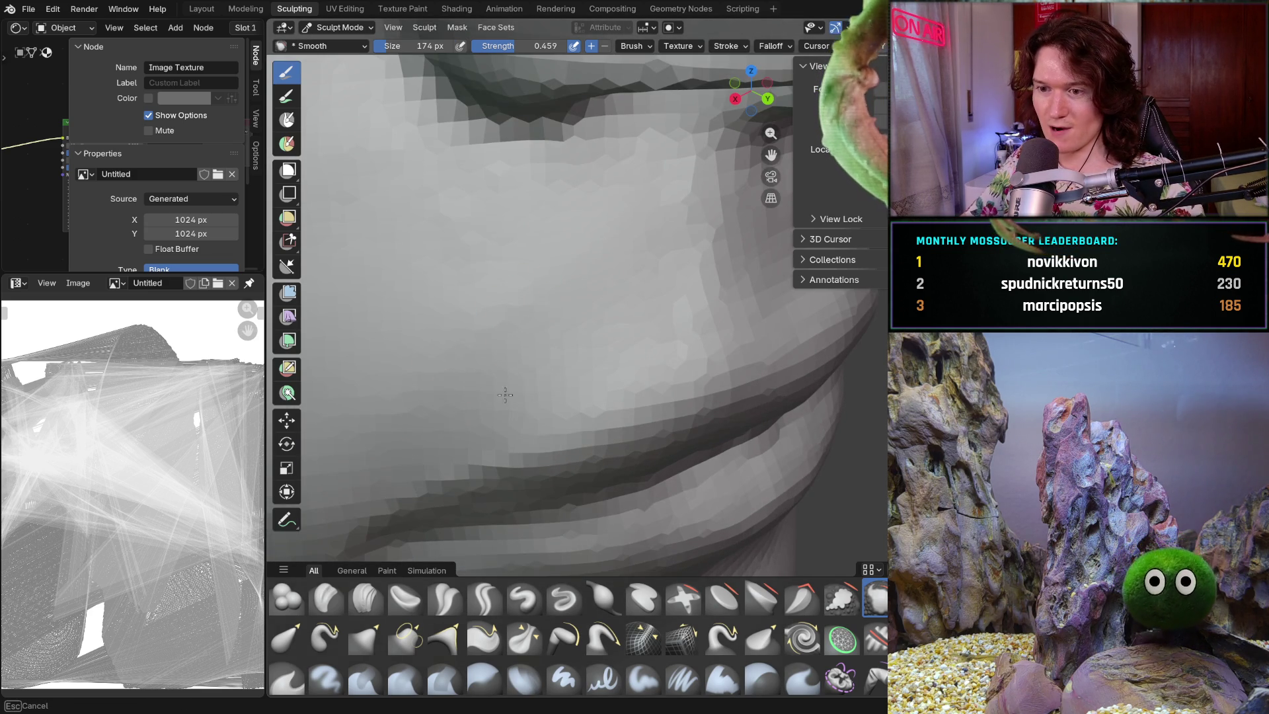
pyautogui.scroll(-1, 513, 361)
pyautogui.moveTo(538, 326); pyautogui.dragTo(553, 340, button='middle')
# - Set Clay Strips to 152 px and add a stroke beside the mouth corner
pyautogui.click(365, 598)
pyautogui.press('f')
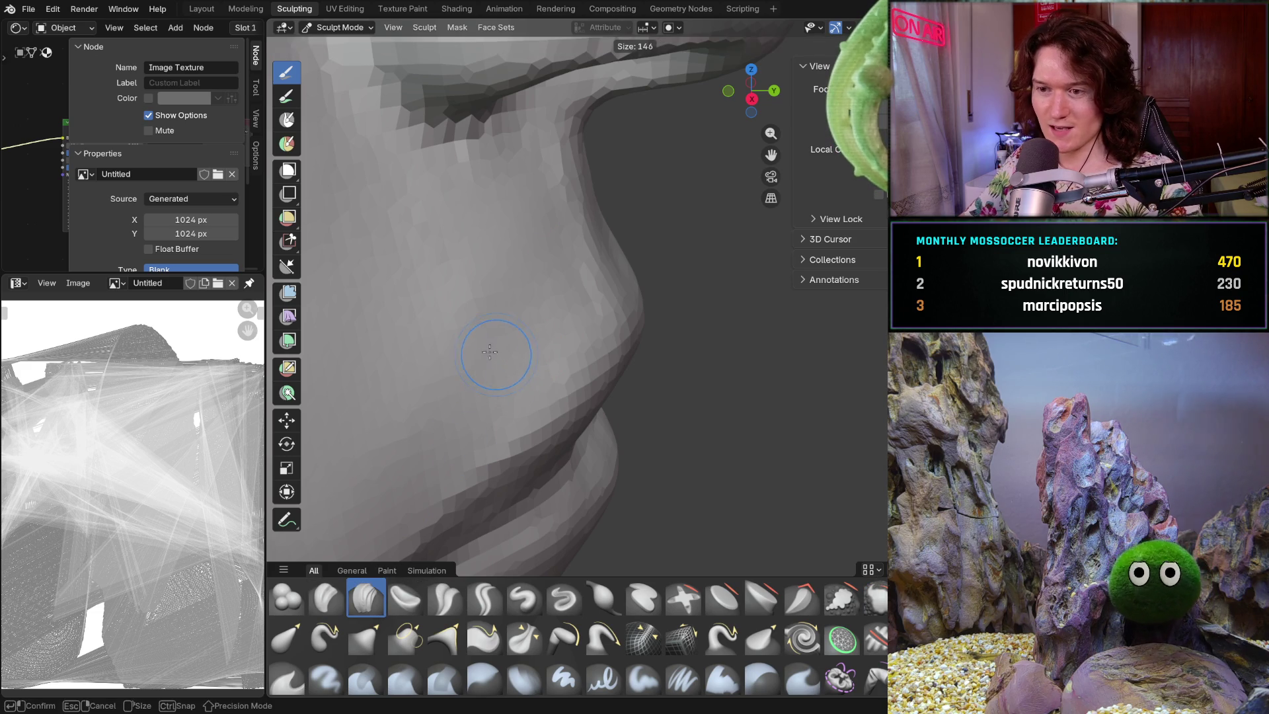
pyautogui.click(497, 351)
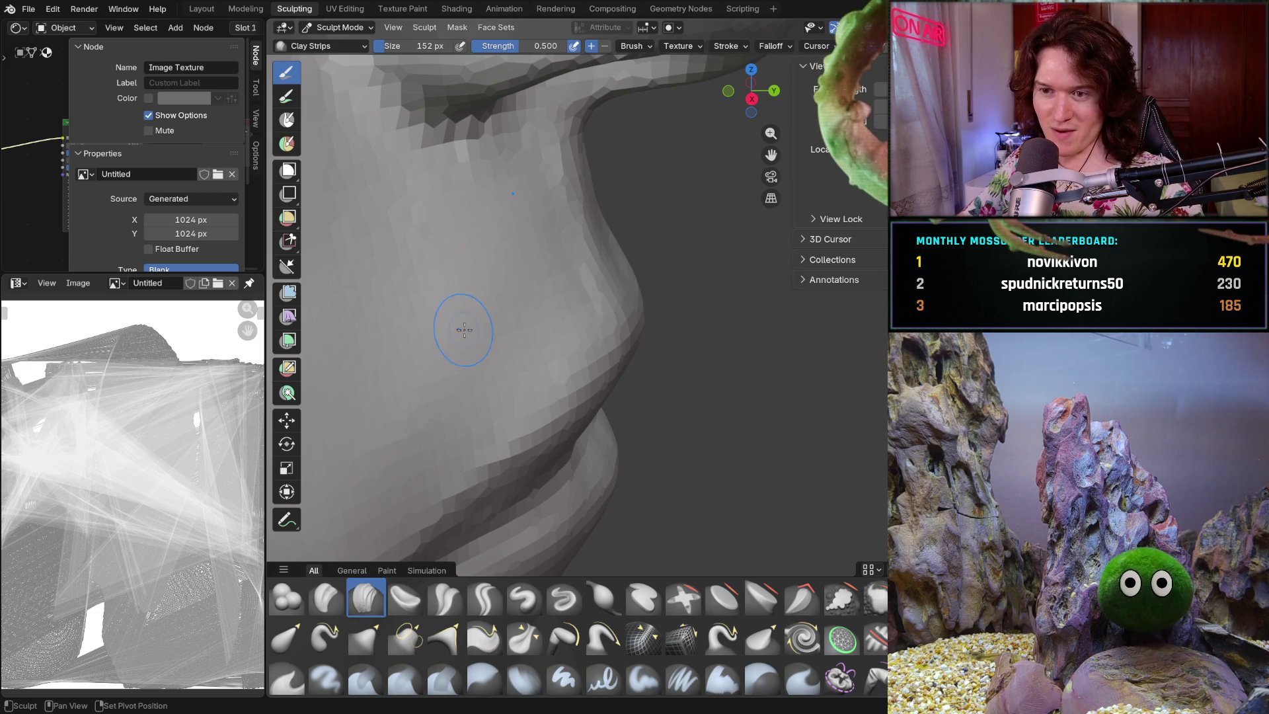
pyautogui.moveTo(466, 364); pyautogui.dragTo(400, 400)
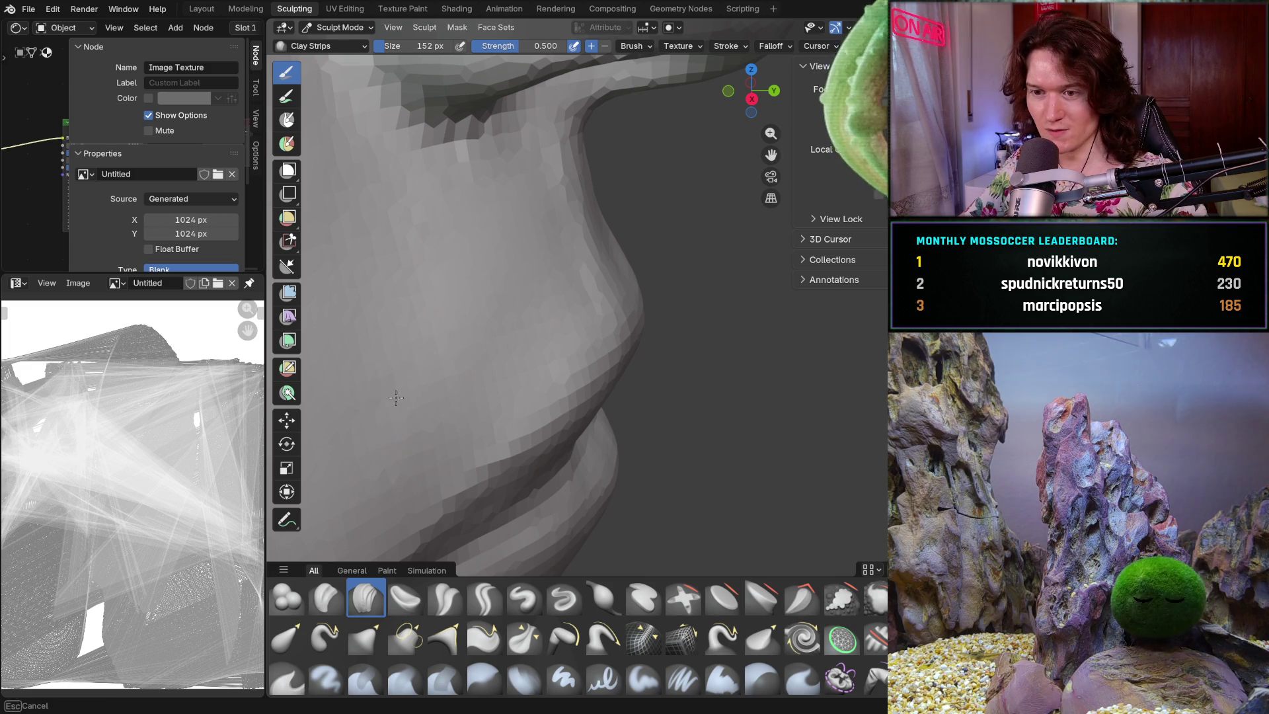
# - Orbit around the lips and mouth corner to review the stroke, ending on the whole face
pyautogui.moveTo(439, 334); pyautogui.dragTo(396, 354, button='middle')
pyautogui.moveTo(476, 363); pyautogui.dragTo(535, 327, button='middle')
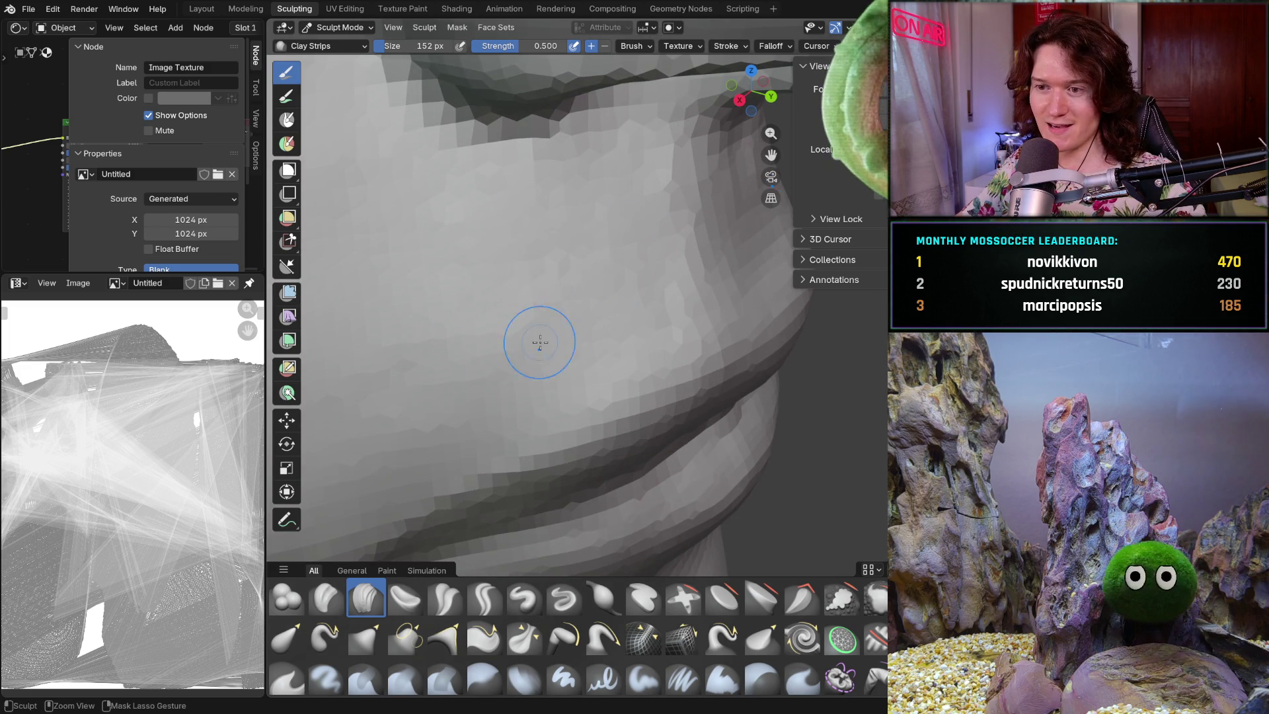
pyautogui.moveTo(456, 370); pyautogui.dragTo(507, 340, button='middle')
pyautogui.scroll(4, 476, 348)
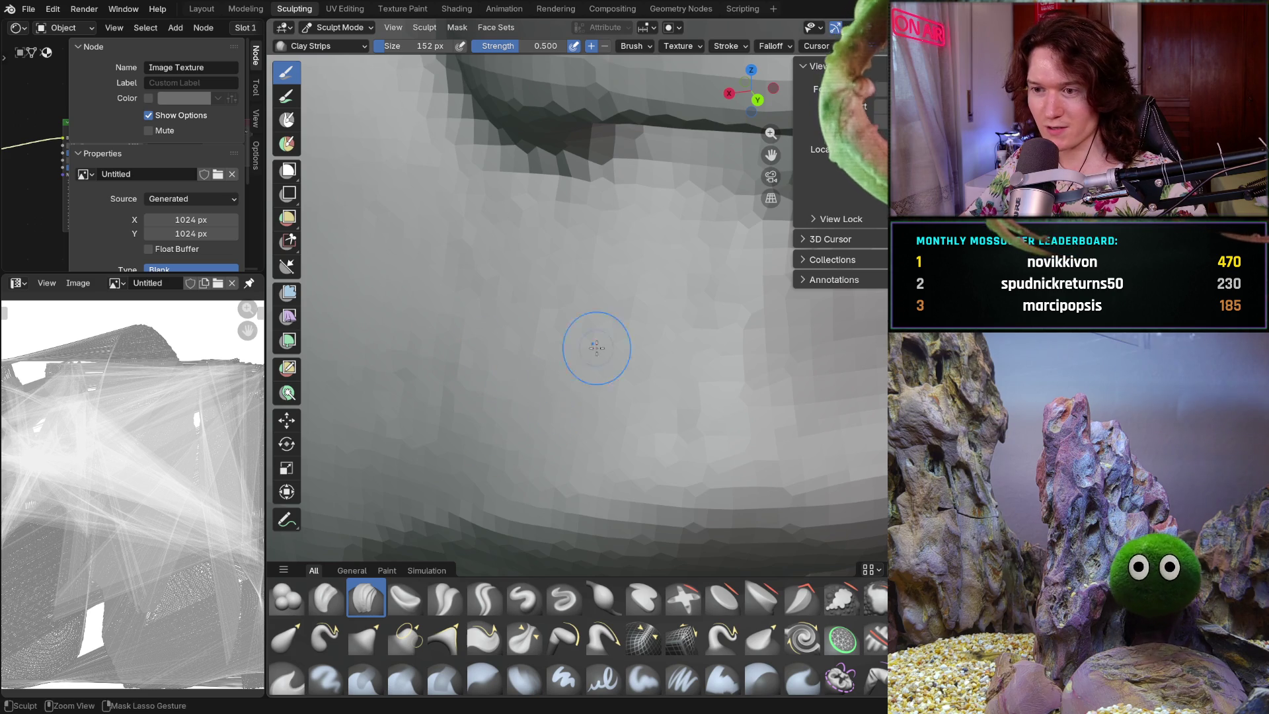
pyautogui.keyDown('ctrl'); pyautogui.moveTo(584, 362); pyautogui.dragTo(650, 364, button='middle'); pyautogui.keyUp('ctrl')
pyautogui.keyDown('ctrl'); pyautogui.moveTo(669, 428); pyautogui.dragTo(671, 423, button='middle'); pyautogui.keyUp('ctrl')
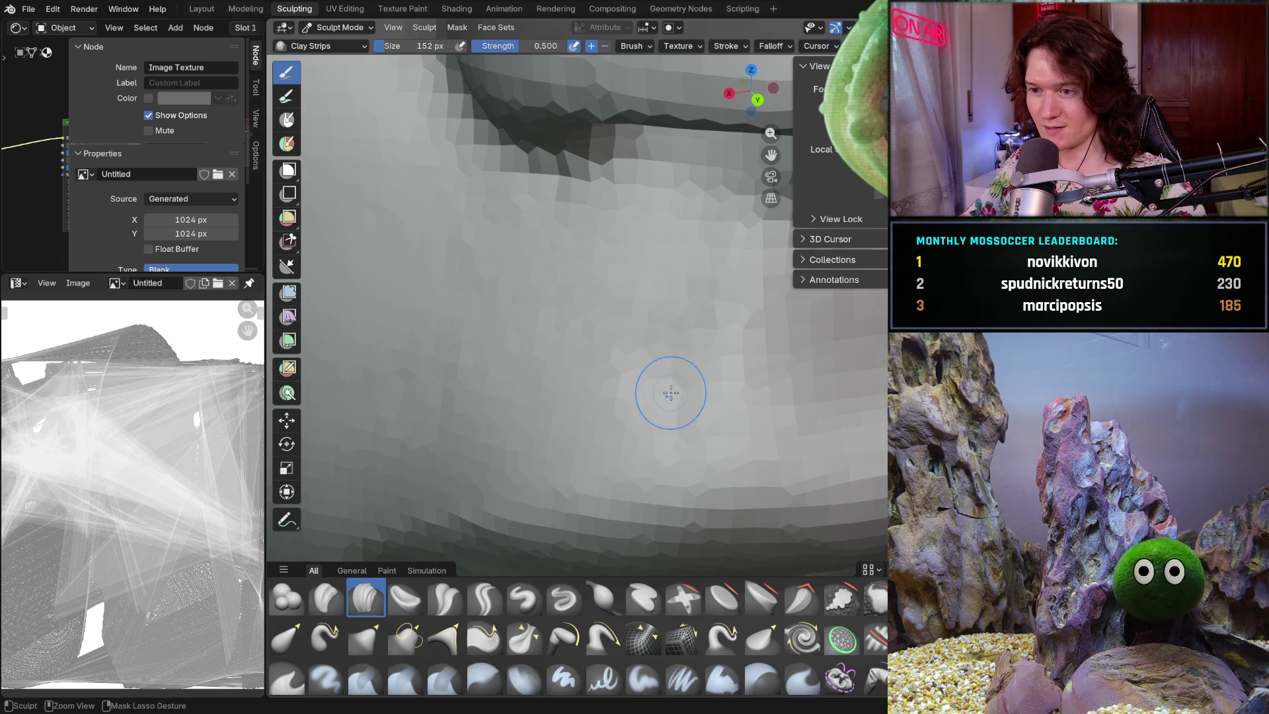
pyautogui.moveTo(636, 373)
pyautogui.mouseDown(button='middle')
pyautogui.moveTo(680, 320)
pyautogui.moveTo(640, 353)
pyautogui.mouseUp(button='middle')
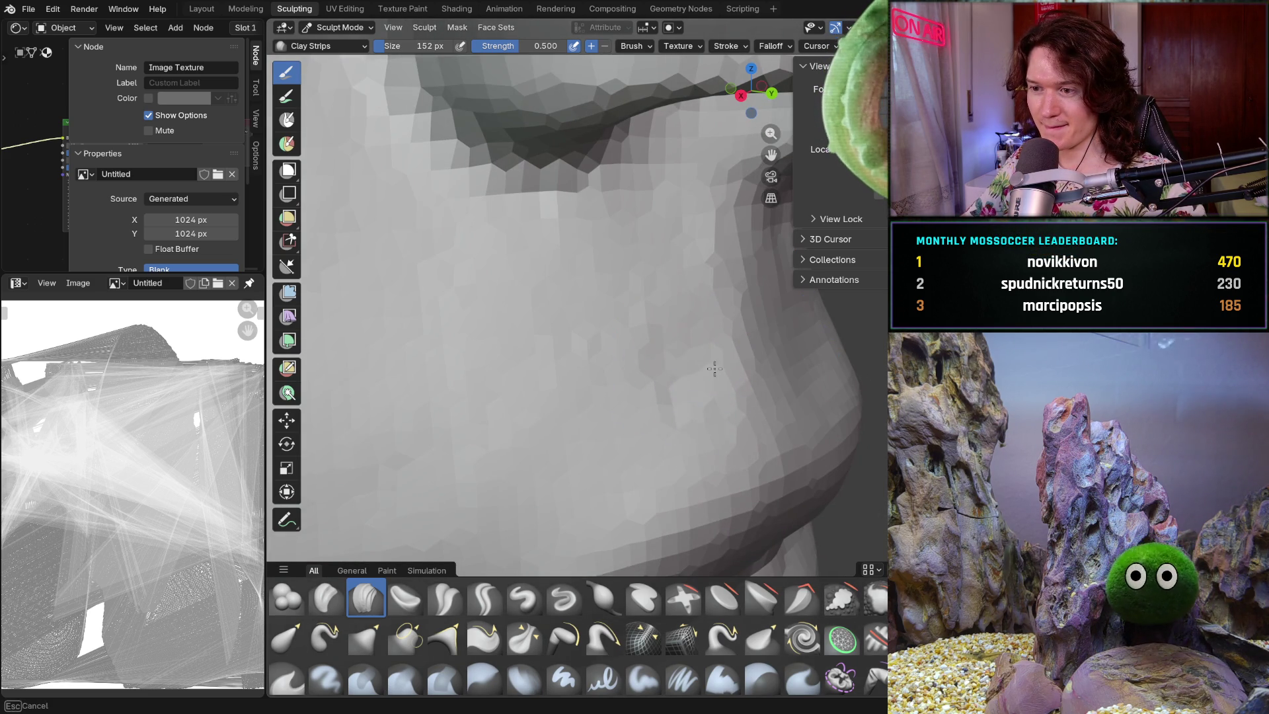
pyautogui.moveTo(672, 355)
pyautogui.mouseDown(button='middle')
pyautogui.moveTo(665, 303)
pyautogui.moveTo(686, 270)
pyautogui.mouseUp(button='middle')
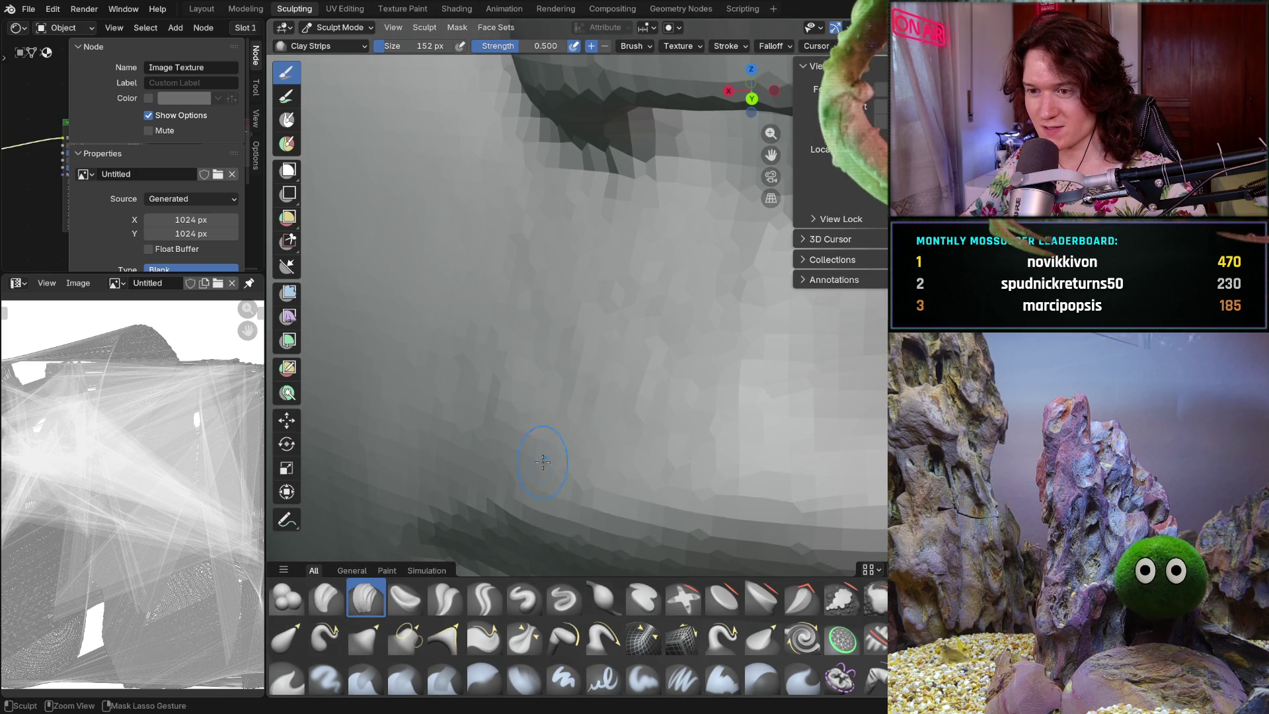
pyautogui.moveTo(473, 407); pyautogui.dragTo(660, 384, button='middle')
pyautogui.moveTo(519, 368)
pyautogui.mouseDown(button='middle')
pyautogui.moveTo(604, 370)
pyautogui.moveTo(522, 392)
pyautogui.moveTo(562, 357)
pyautogui.moveTo(575, 320)
pyautogui.moveTo(612, 337)
pyautogui.moveTo(652, 312)
pyautogui.moveTo(600, 337)
pyautogui.moveTo(585, 316)
pyautogui.mouseUp(button='middle')
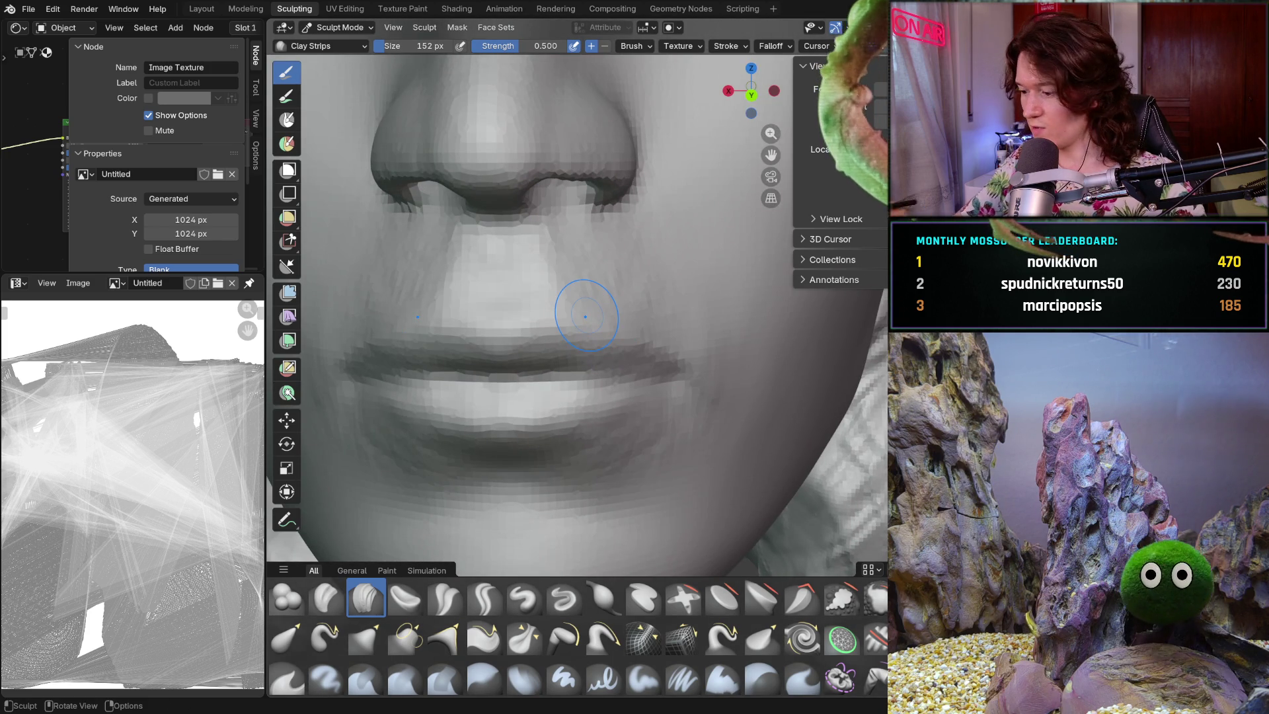
pyautogui.press('Home')
pyautogui.keyDown('ctrl'); pyautogui.moveTo(633, 393); pyautogui.dragTo(695, 331, button='middle'); pyautogui.keyUp('ctrl')
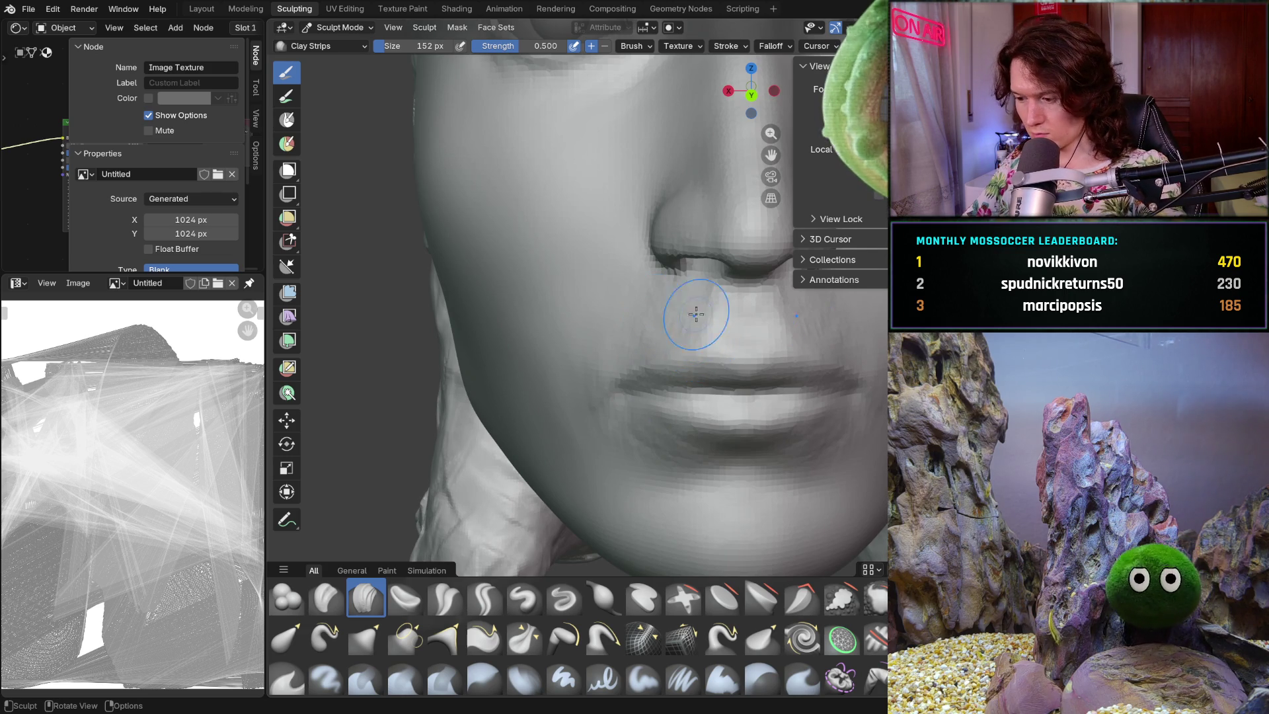
pyautogui.moveTo(723, 364)
pyautogui.keyDown('ctrl'); pyautogui.mouseDown(button='middle')
pyautogui.moveTo(727, 312)
pyautogui.moveTo(652, 292)
pyautogui.mouseUp(button='middle'); pyautogui.keyUp('ctrl')
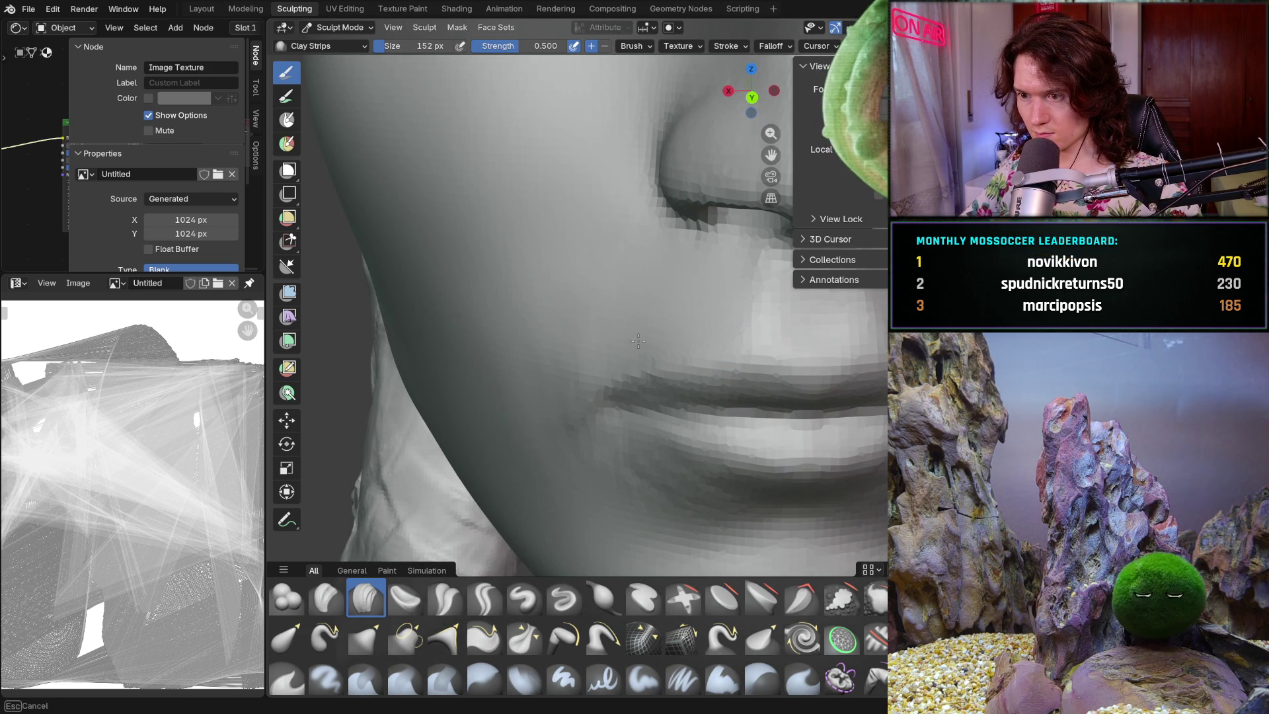
pyautogui.moveTo(613, 345)
pyautogui.mouseDown(button='middle')
pyautogui.moveTo(594, 369)
pyautogui.moveTo(628, 318)
pyautogui.moveTo(599, 316)
pyautogui.moveTo(608, 331)
pyautogui.moveTo(651, 330)
pyautogui.moveTo(620, 316)
pyautogui.moveTo(741, 317)
pyautogui.moveTo(674, 348)
pyautogui.moveTo(655, 334)
pyautogui.mouseUp(button='middle')
pyautogui.scroll(4, 687, 307)
pyautogui.scroll(4, 657, 314)
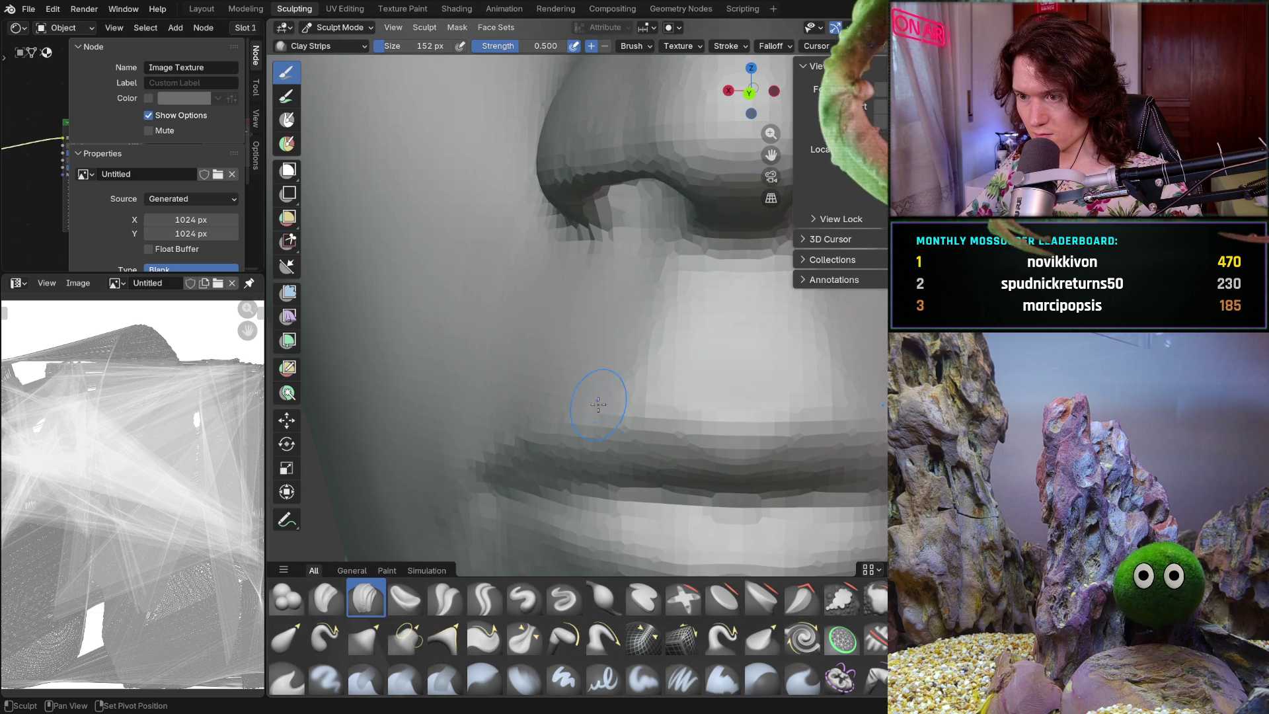
pyautogui.moveTo(600, 406)
pyautogui.mouseDown(button='middle')
pyautogui.moveTo(672, 331)
pyautogui.moveTo(802, 335)
pyautogui.moveTo(701, 385)
pyautogui.moveTo(660, 388)
pyautogui.moveTo(680, 369)
pyautogui.moveTo(624, 377)
pyautogui.moveTo(657, 357)
pyautogui.moveTo(618, 369)
pyautogui.mouseUp(button='middle')
pyautogui.scroll(5, 641, 390)
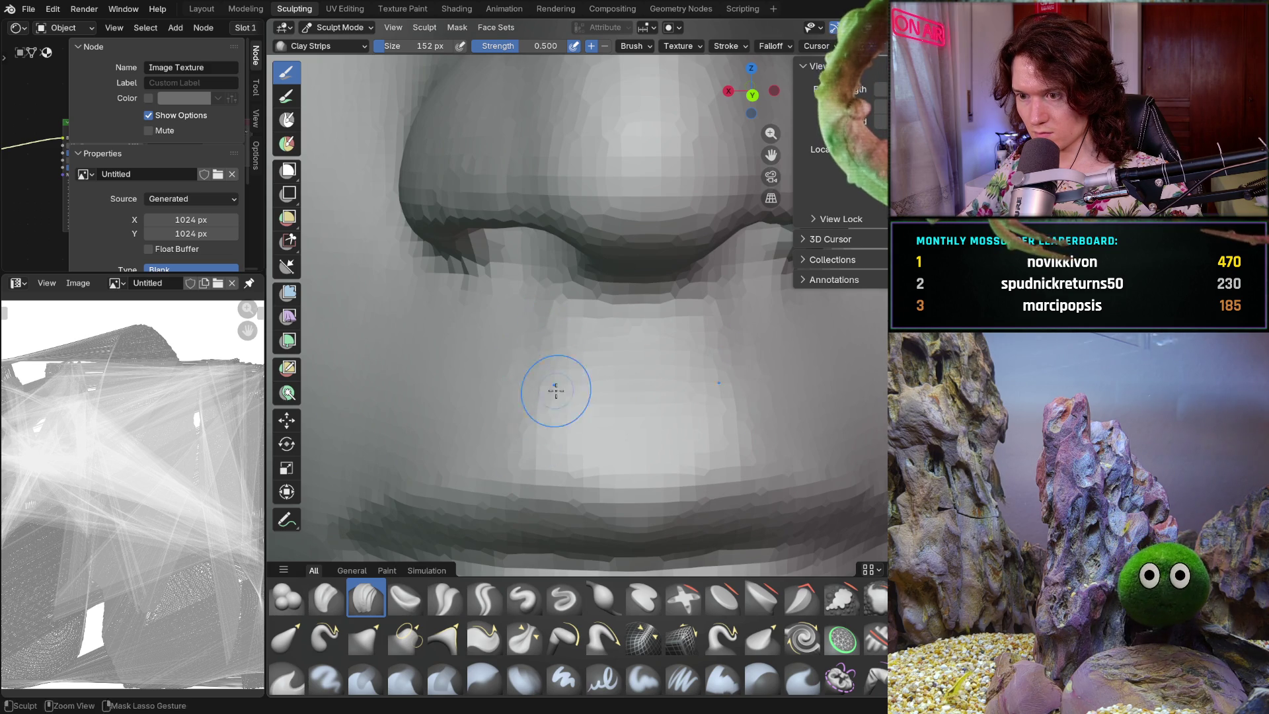
pyautogui.moveTo(510, 396); pyautogui.dragTo(607, 391, button='middle')
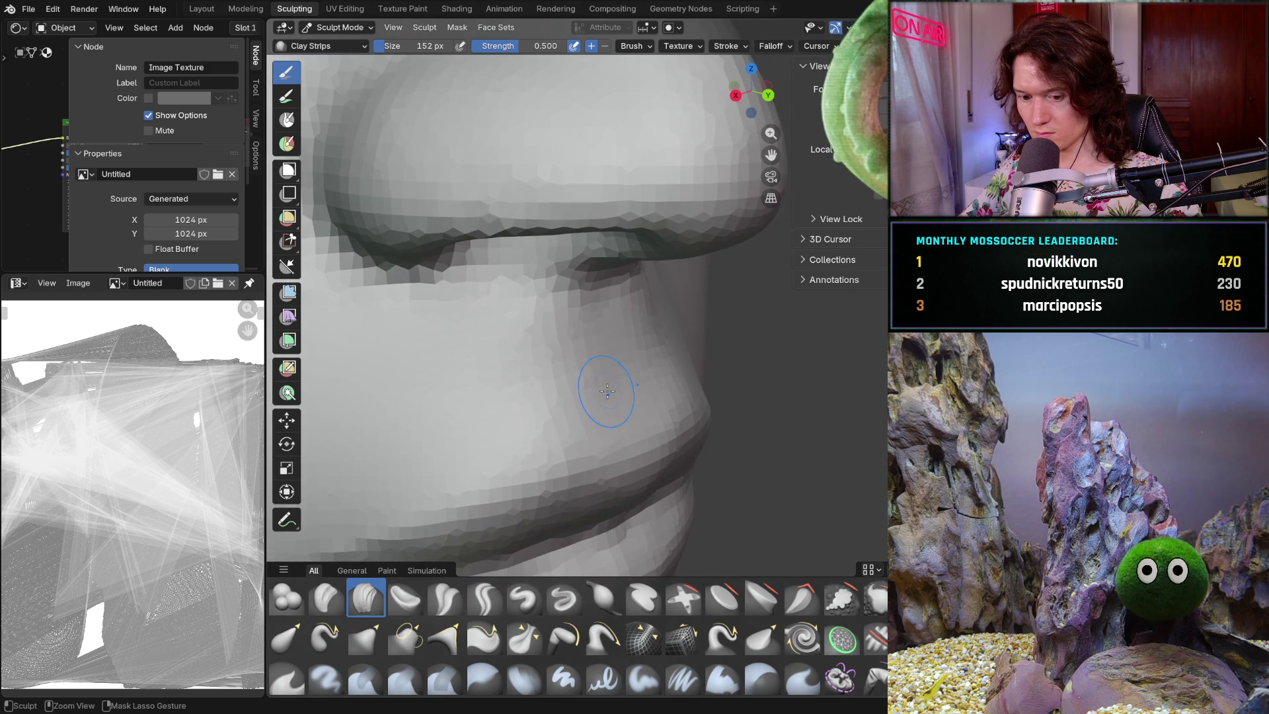
pyautogui.moveTo(513, 424); pyautogui.dragTo(480, 392, button='middle')
pyautogui.press('g')
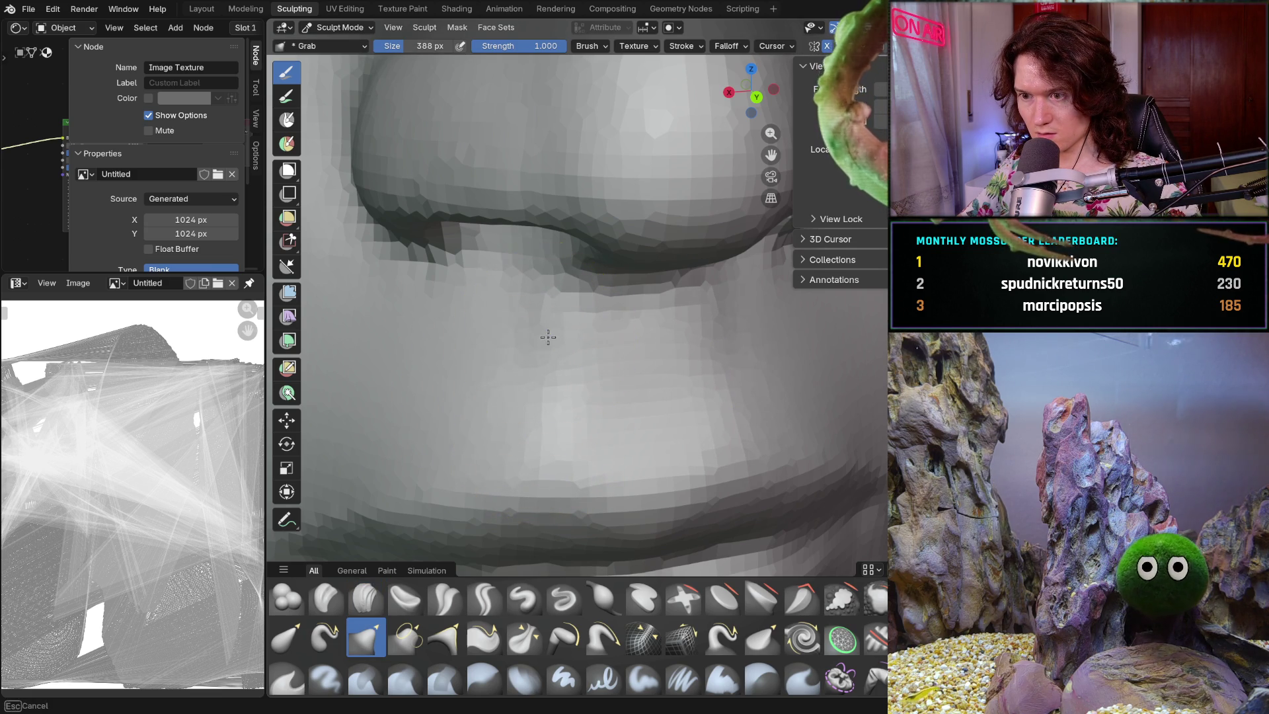
# - Inspect the nose and upper lip from side, front and below, then pick the Smooth brush
pyautogui.scroll(-6, 546, 437)
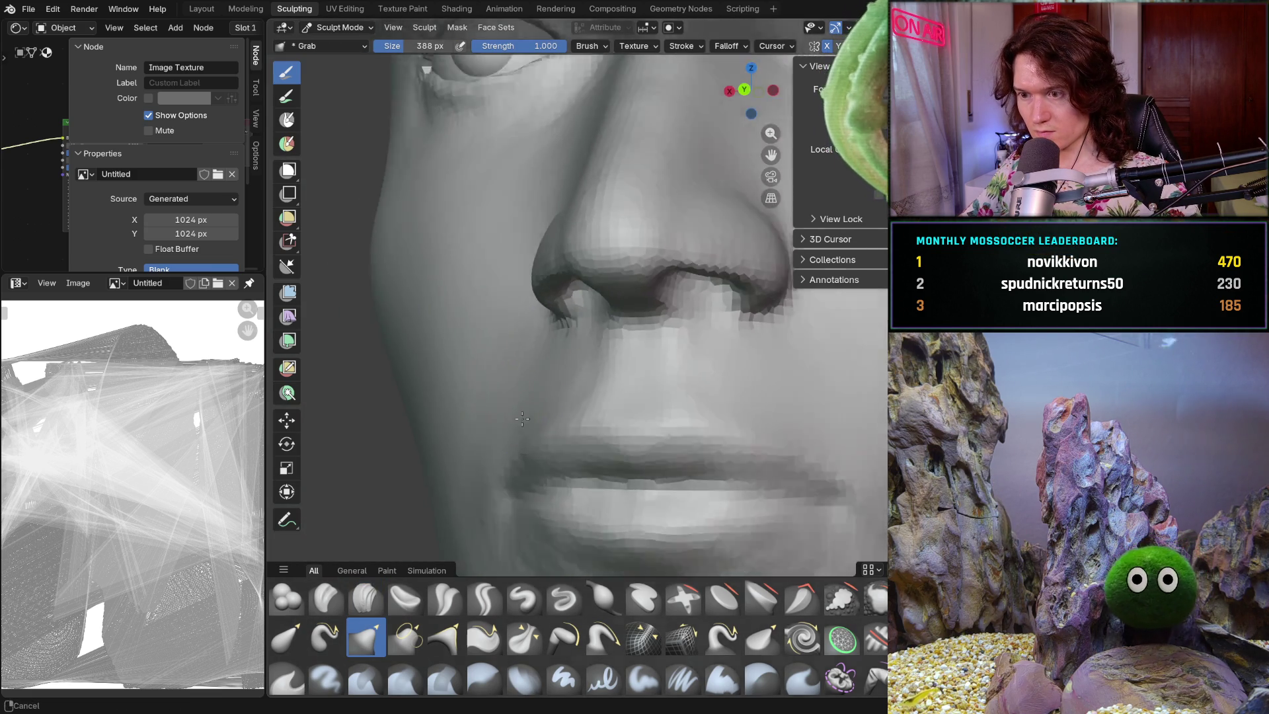
pyautogui.moveTo(595, 450)
pyautogui.mouseDown(button='middle')
pyautogui.moveTo(590, 396)
pyautogui.moveTo(613, 375)
pyautogui.mouseUp(button='middle')
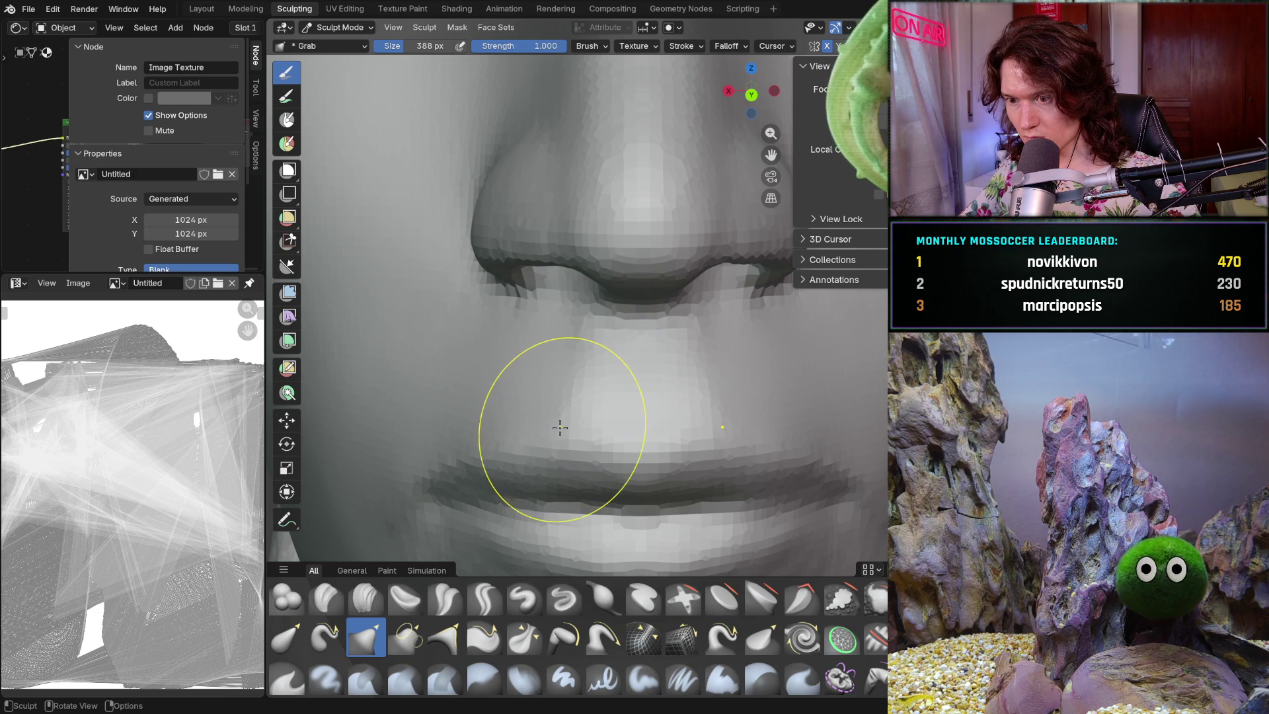
pyautogui.scroll(-4, 584, 420)
pyautogui.moveTo(595, 454)
pyautogui.mouseDown(button='middle')
pyautogui.moveTo(756, 419)
pyautogui.moveTo(602, 484)
pyautogui.moveTo(646, 518)
pyautogui.mouseUp(button='middle')
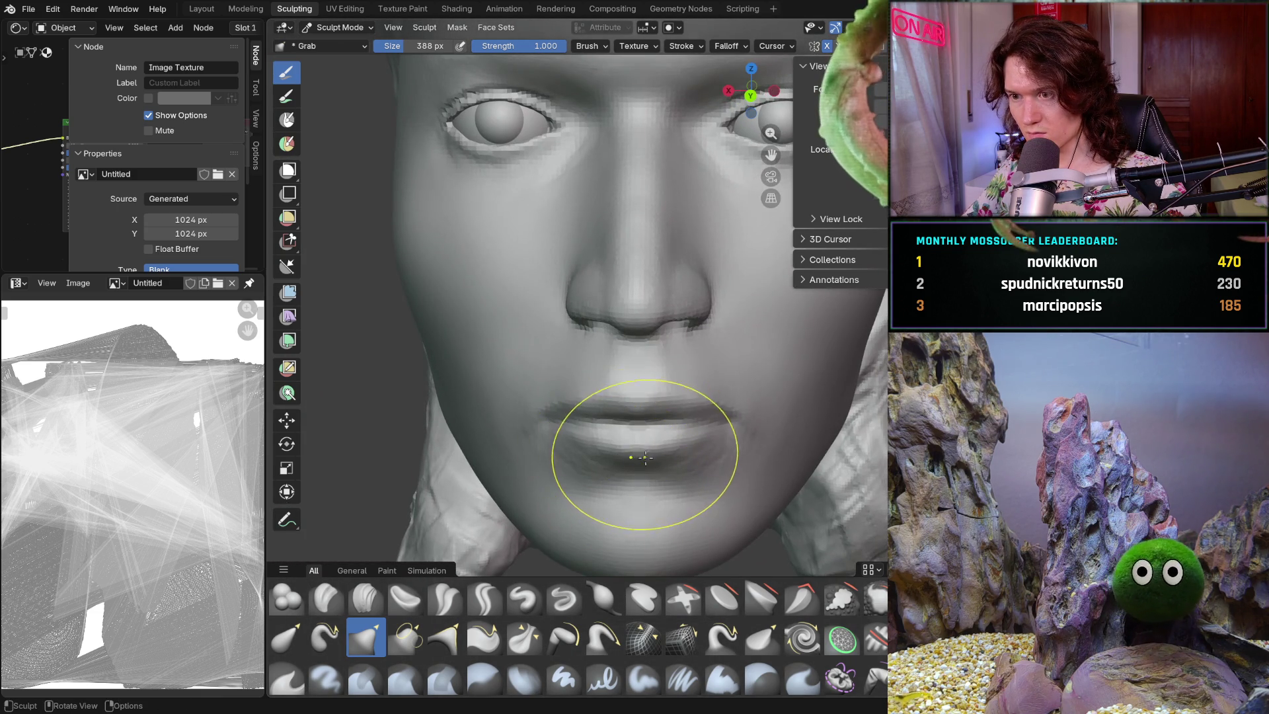
pyautogui.scroll(5, 646, 467)
pyautogui.moveTo(623, 383)
pyautogui.mouseDown(button='middle')
pyautogui.moveTo(628, 317)
pyautogui.moveTo(609, 425)
pyautogui.mouseUp(button='middle')
pyautogui.press('s')
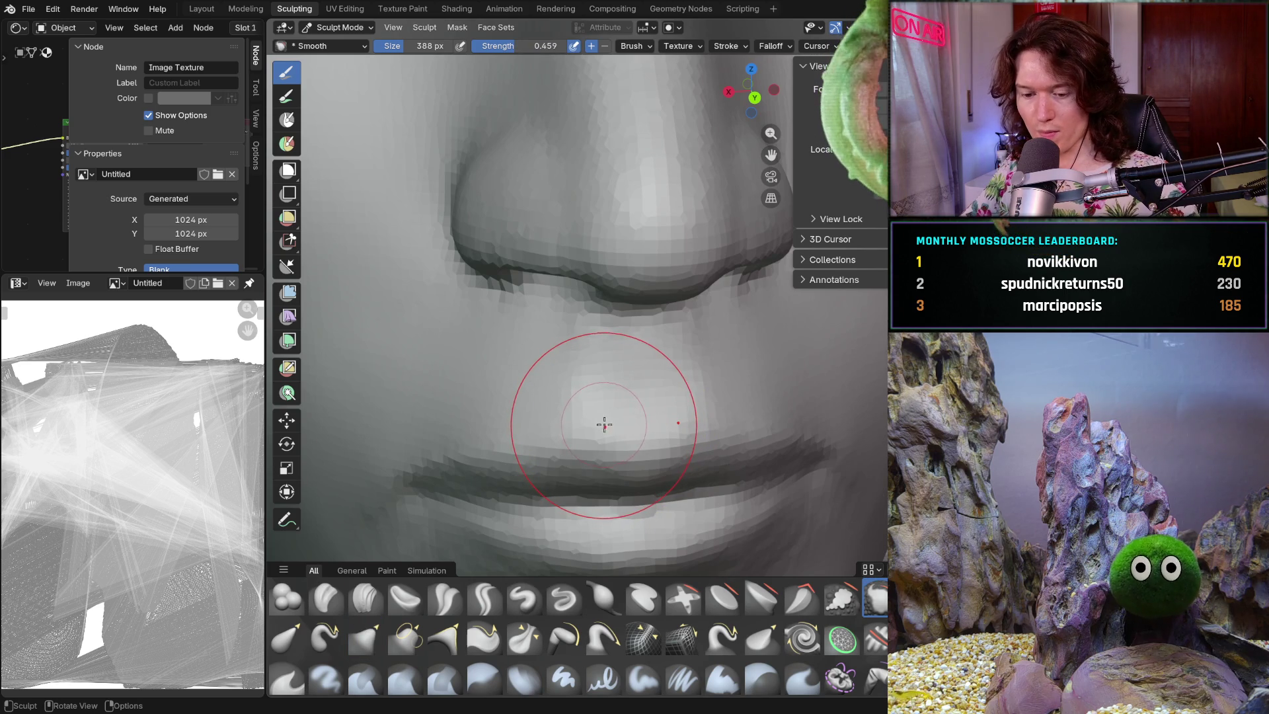
pyautogui.press('f')
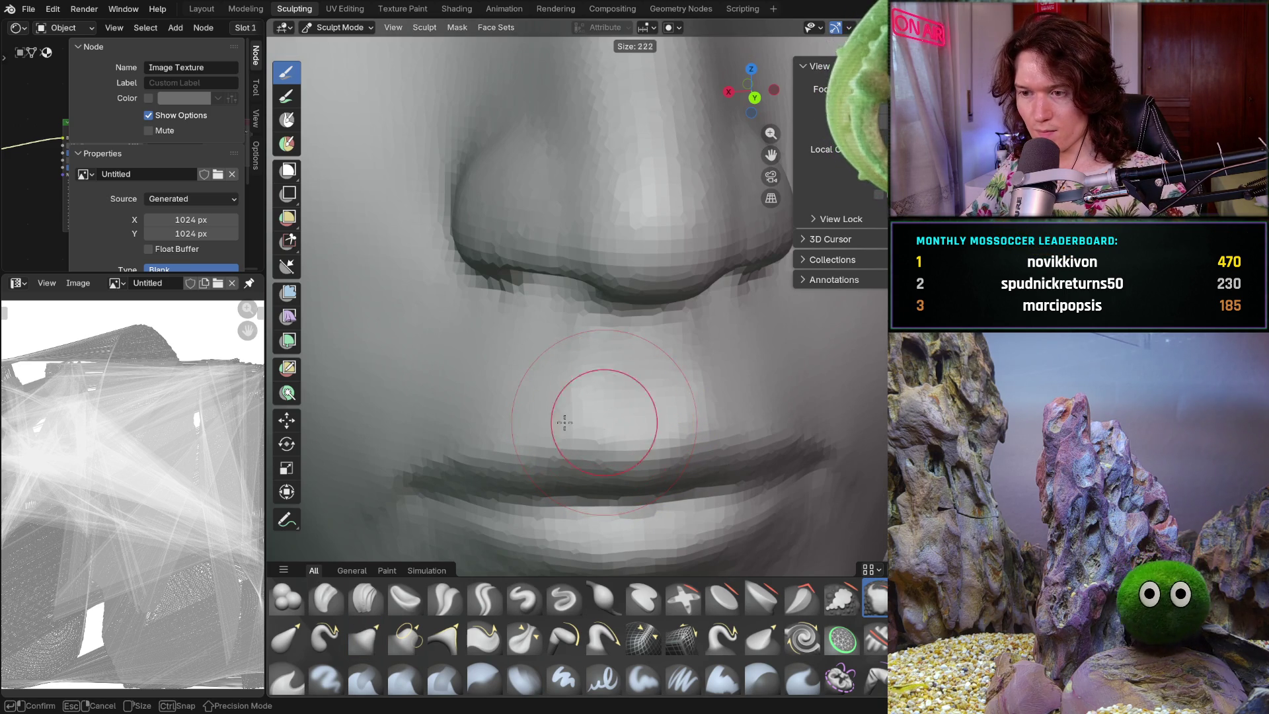
pyautogui.click(586, 405)
pyautogui.keyDown('ctrl'); pyautogui.moveTo(586, 405); pyautogui.dragTo(533, 334, button='middle'); pyautogui.keyUp('ctrl')
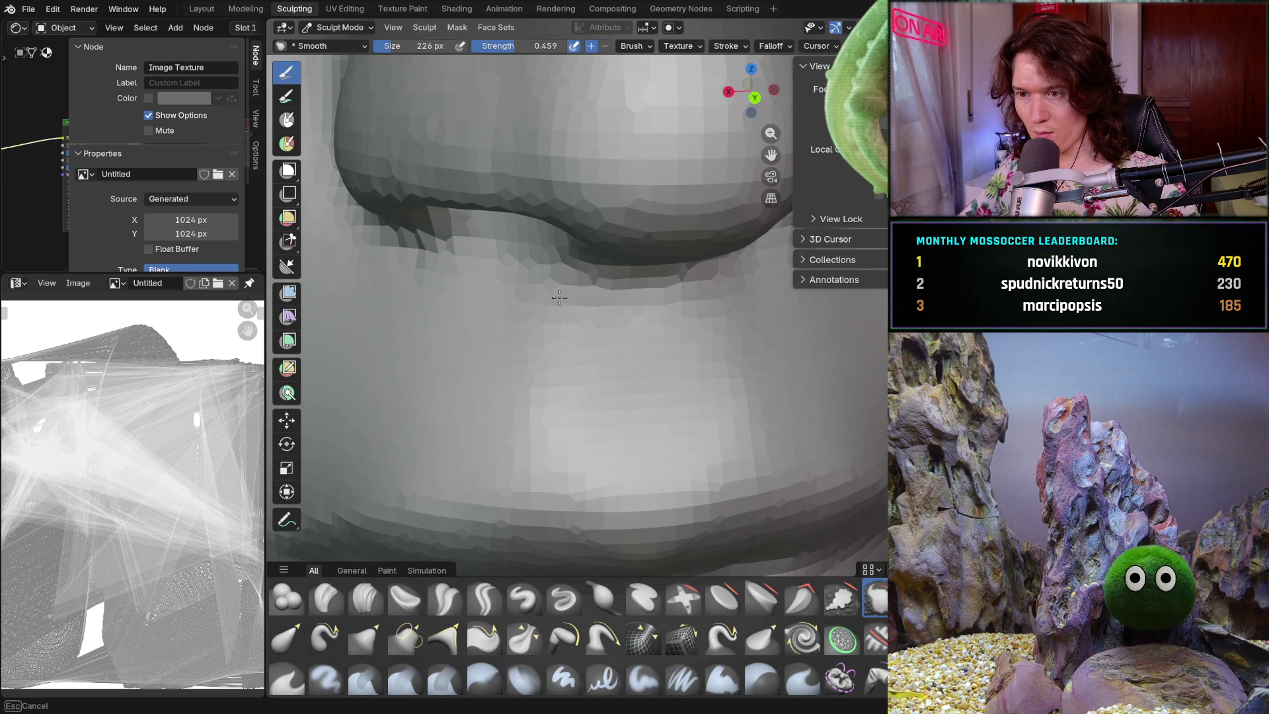
pyautogui.moveTo(549, 370)
pyautogui.keyDown('ctrl'); pyautogui.mouseDown(button='middle')
pyautogui.moveTo(562, 423)
pyautogui.moveTo(487, 488)
pyautogui.moveTo(598, 428)
pyautogui.moveTo(594, 437)
pyautogui.mouseUp(button='middle'); pyautogui.keyUp('ctrl')
pyautogui.scroll(5, 574, 346)
pyautogui.moveTo(533, 397); pyautogui.dragTo(476, 393, button='middle')
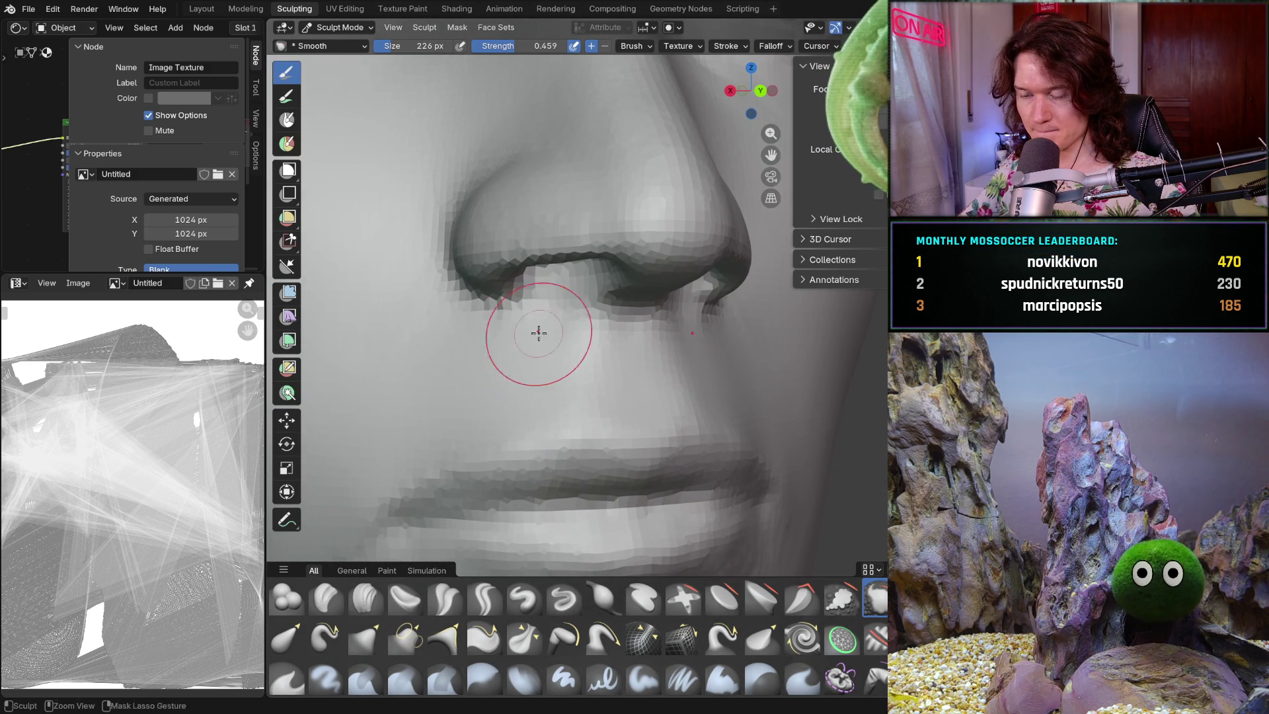
pyautogui.scroll(-6, 519, 337)
pyautogui.moveTo(575, 349)
pyautogui.mouseDown(button='middle')
pyautogui.moveTo(628, 377)
pyautogui.moveTo(604, 347)
pyautogui.mouseUp(button='middle')
pyautogui.scroll(4, 604, 347)
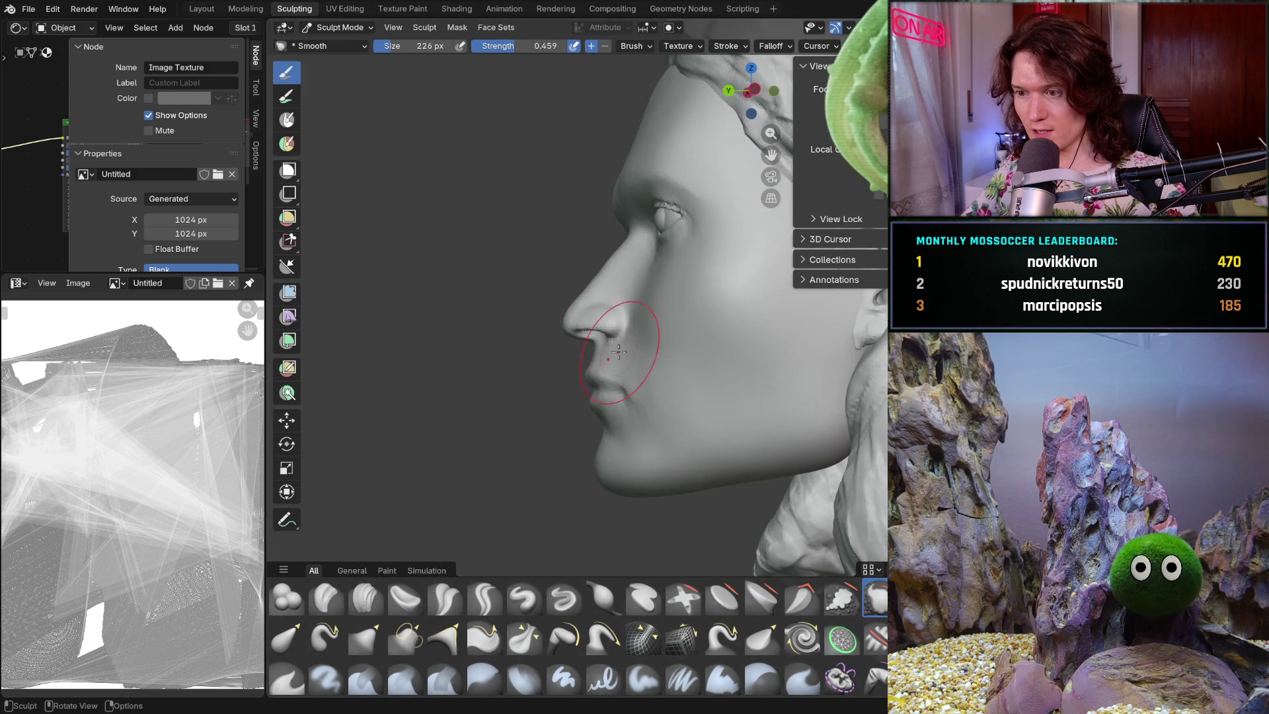
pyautogui.scroll(4, 679, 413)
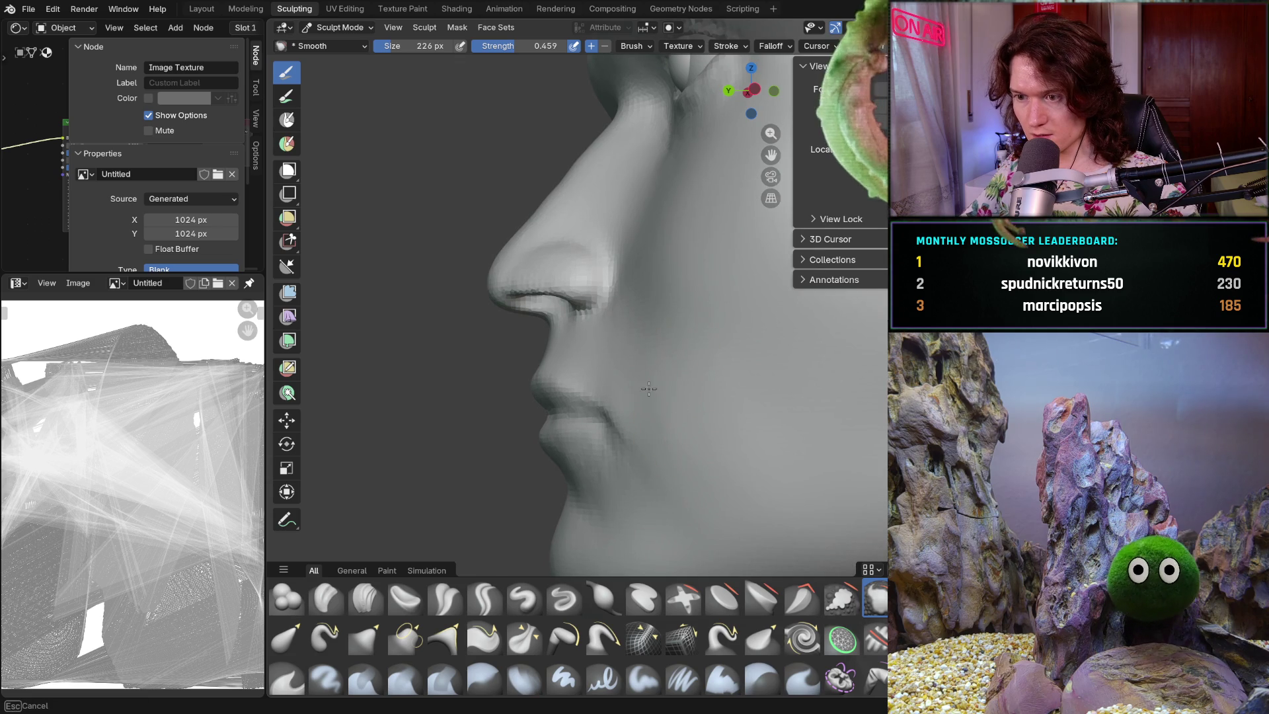
pyautogui.moveTo(673, 410)
pyautogui.mouseDown(button='middle')
pyautogui.moveTo(714, 439)
pyautogui.moveTo(657, 481)
pyautogui.moveTo(713, 369)
pyautogui.moveTo(699, 418)
pyautogui.moveTo(647, 405)
pyautogui.mouseUp(button='middle')
pyautogui.scroll(3, 609, 473)
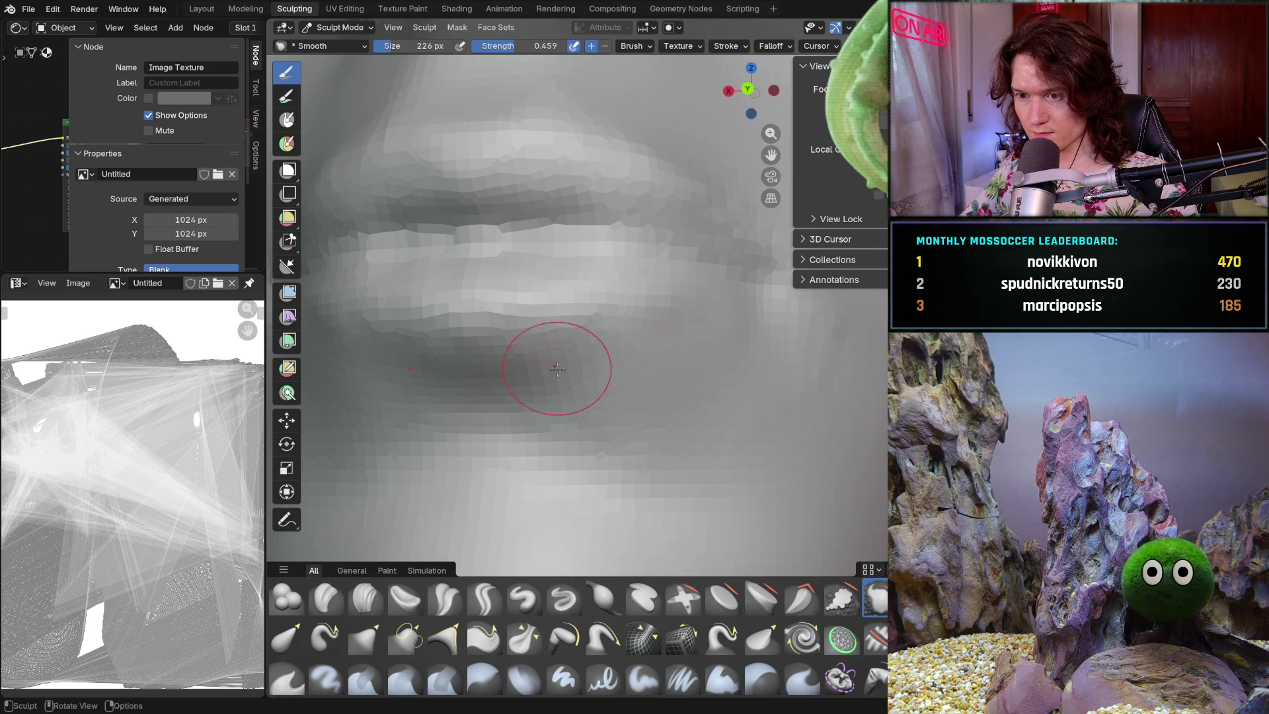
pyautogui.moveTo(544, 365); pyautogui.dragTo(603, 378, button='middle')
pyautogui.scroll(-8, 511, 351)
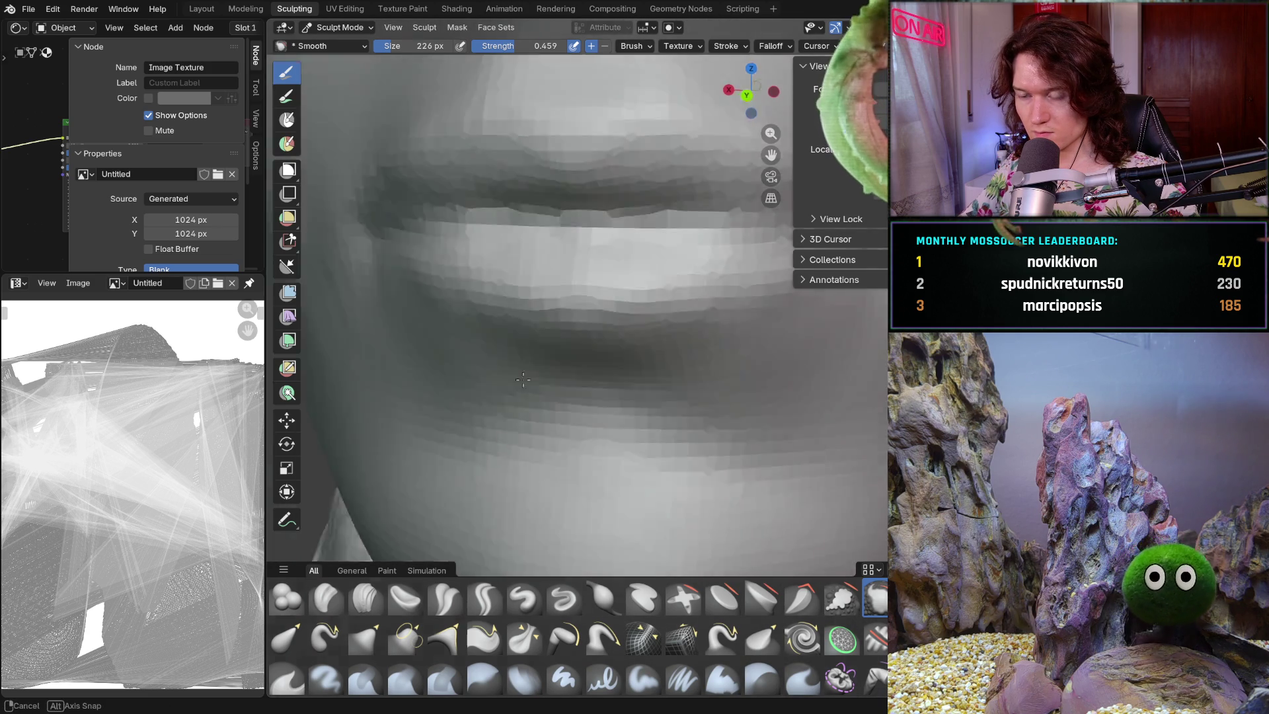
pyautogui.moveTo(581, 380)
pyautogui.mouseDown(button='middle')
pyautogui.moveTo(607, 389)
pyautogui.moveTo(520, 390)
pyautogui.moveTo(488, 360)
pyautogui.moveTo(390, 361)
pyautogui.mouseUp(button='middle')
pyautogui.scroll(6, 586, 388)
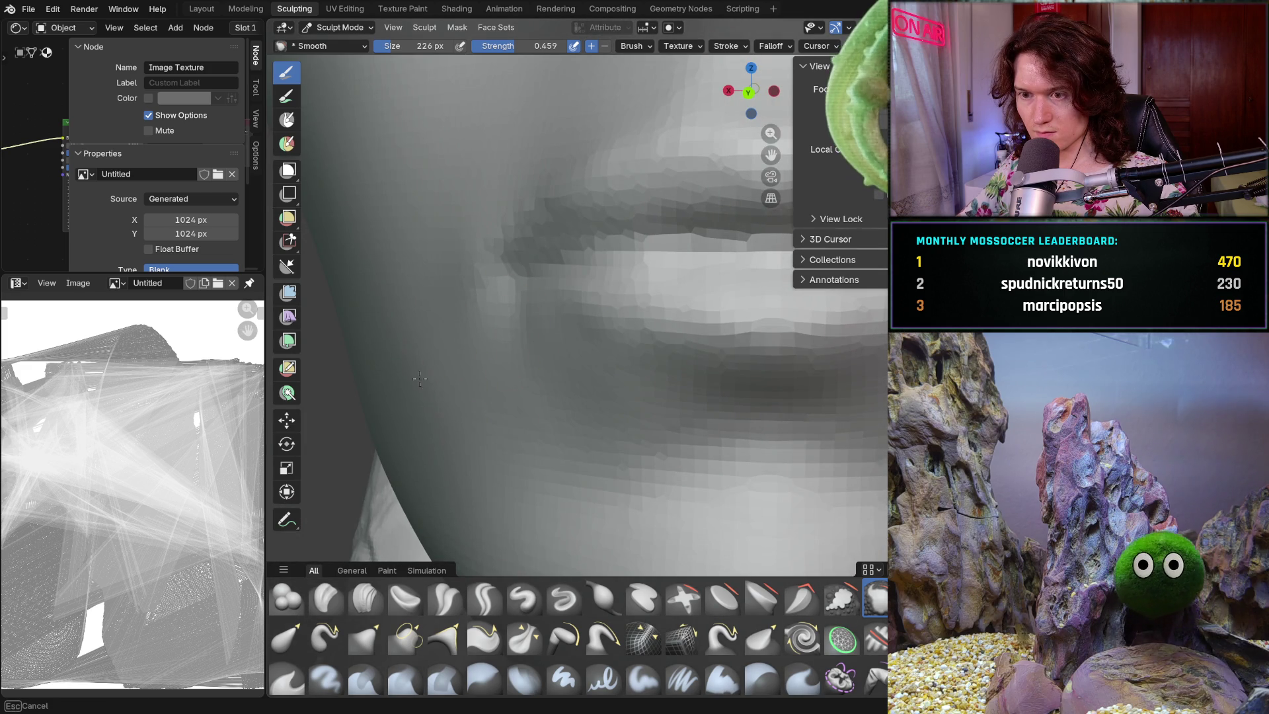
pyautogui.moveTo(401, 374)
pyautogui.mouseDown(button='middle')
pyautogui.moveTo(476, 360)
pyautogui.moveTo(458, 368)
pyautogui.mouseUp(button='middle')
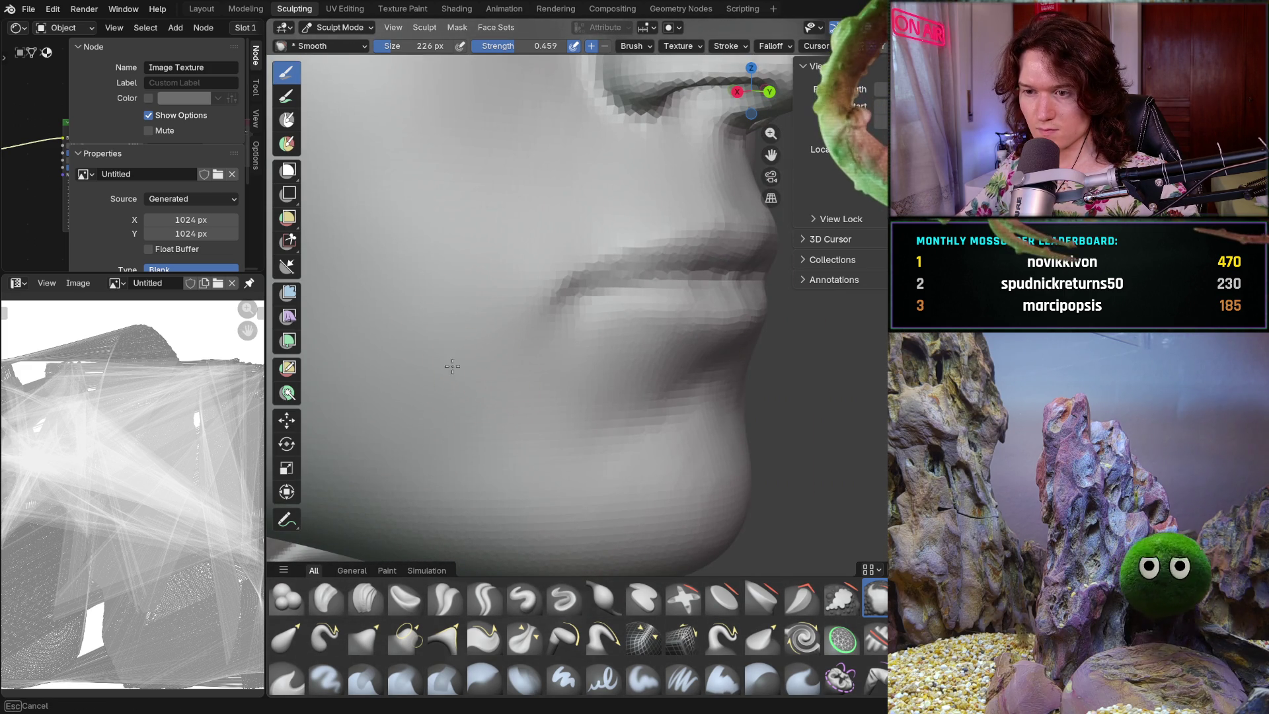
pyautogui.moveTo(505, 410)
pyautogui.mouseDown(button='middle')
pyautogui.moveTo(509, 419)
pyautogui.moveTo(509, 359)
pyautogui.moveTo(430, 361)
pyautogui.mouseUp(button='middle')
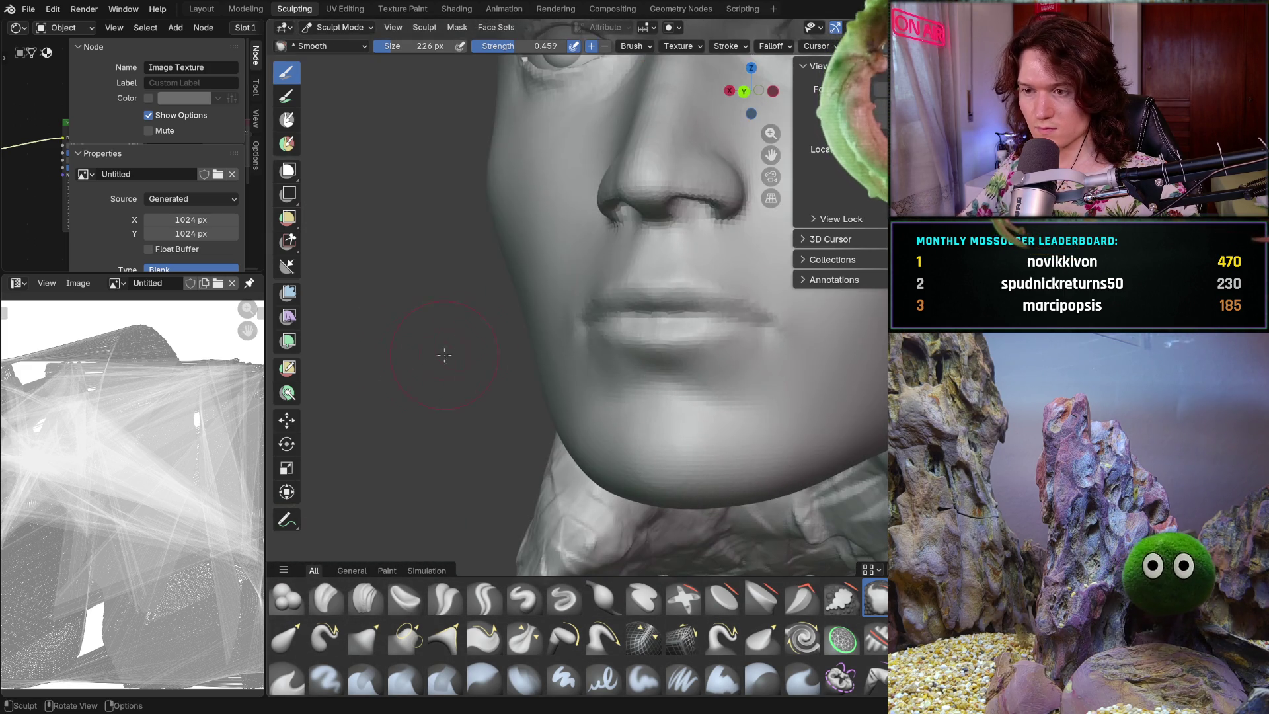
pyautogui.moveTo(522, 355)
pyautogui.mouseDown(button='middle')
pyautogui.moveTo(566, 340)
pyautogui.moveTo(647, 351)
pyautogui.mouseUp(button='middle')
pyautogui.scroll(3, 575, 249)
pyautogui.scroll(4, 527, 326)
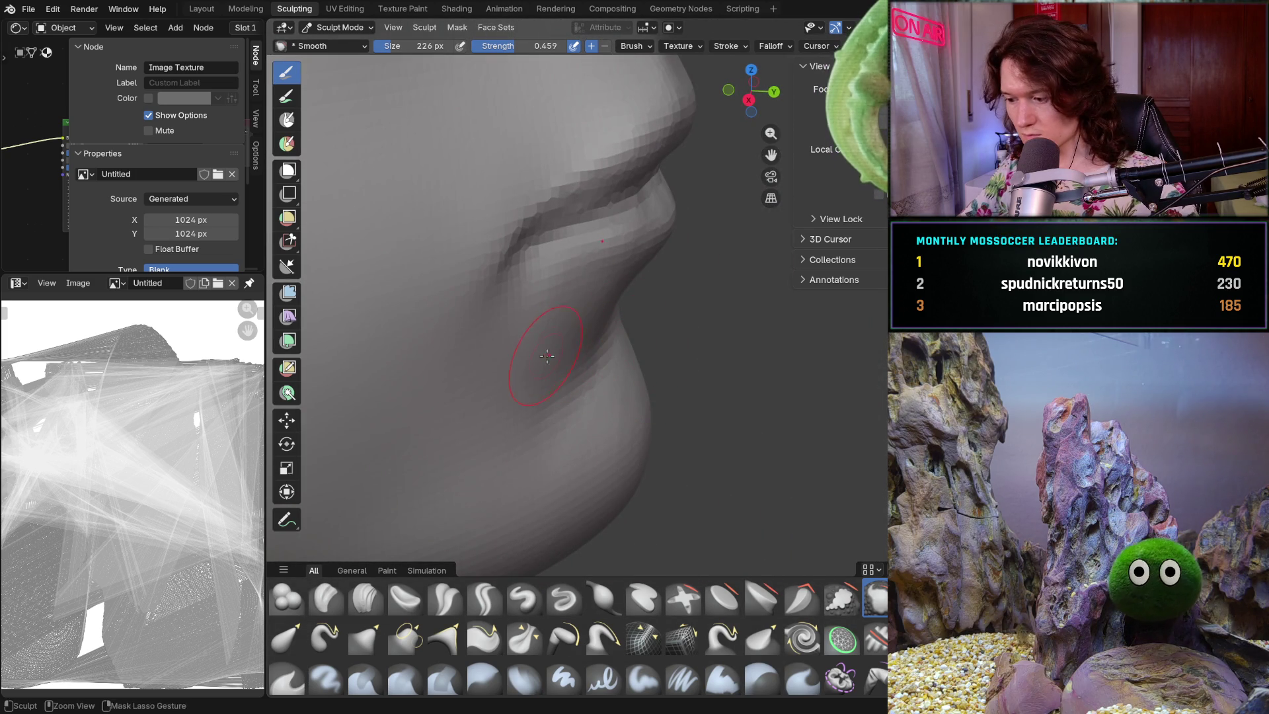
pyautogui.scroll(3, 525, 323)
pyautogui.moveTo(524, 324)
pyautogui.mouseDown(button='middle')
pyautogui.moveTo(560, 335)
pyautogui.moveTo(568, 370)
pyautogui.mouseUp(button='middle')
pyautogui.click(365, 599)
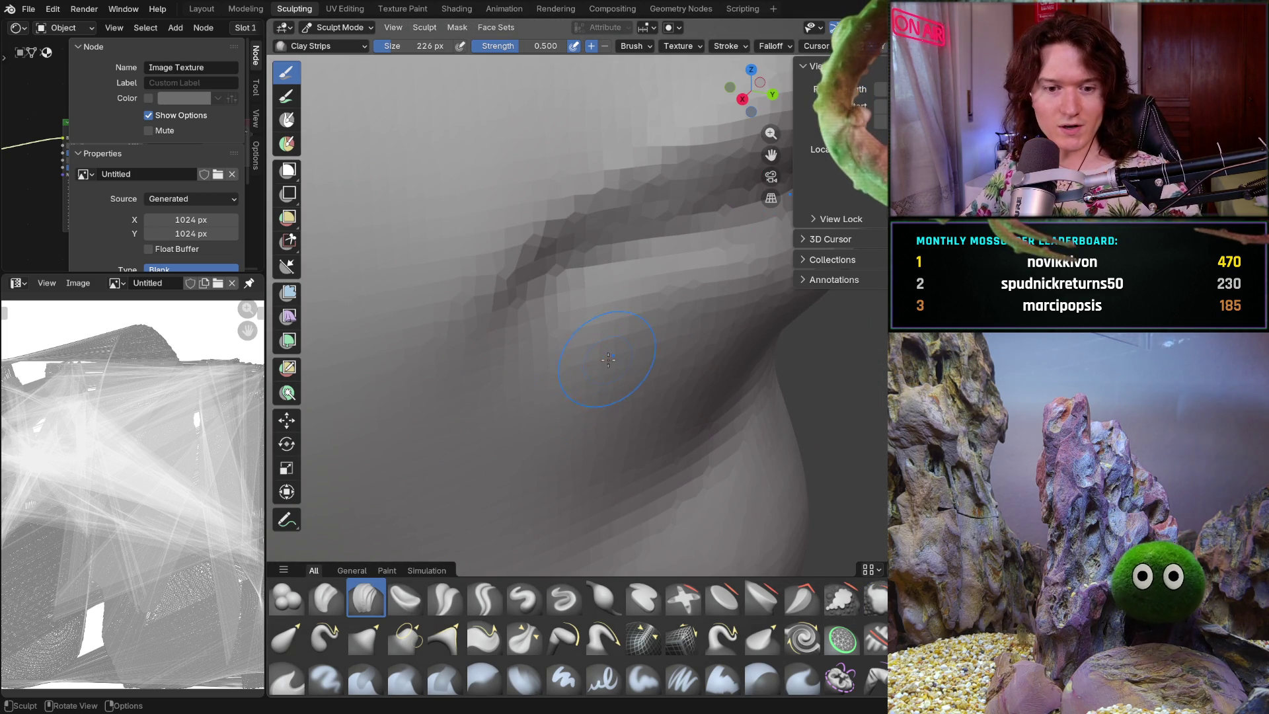
# - Resize Clay Strips to 102 px and orbit around the mouth-corner crease before switching to Smooth
pyautogui.press('f')
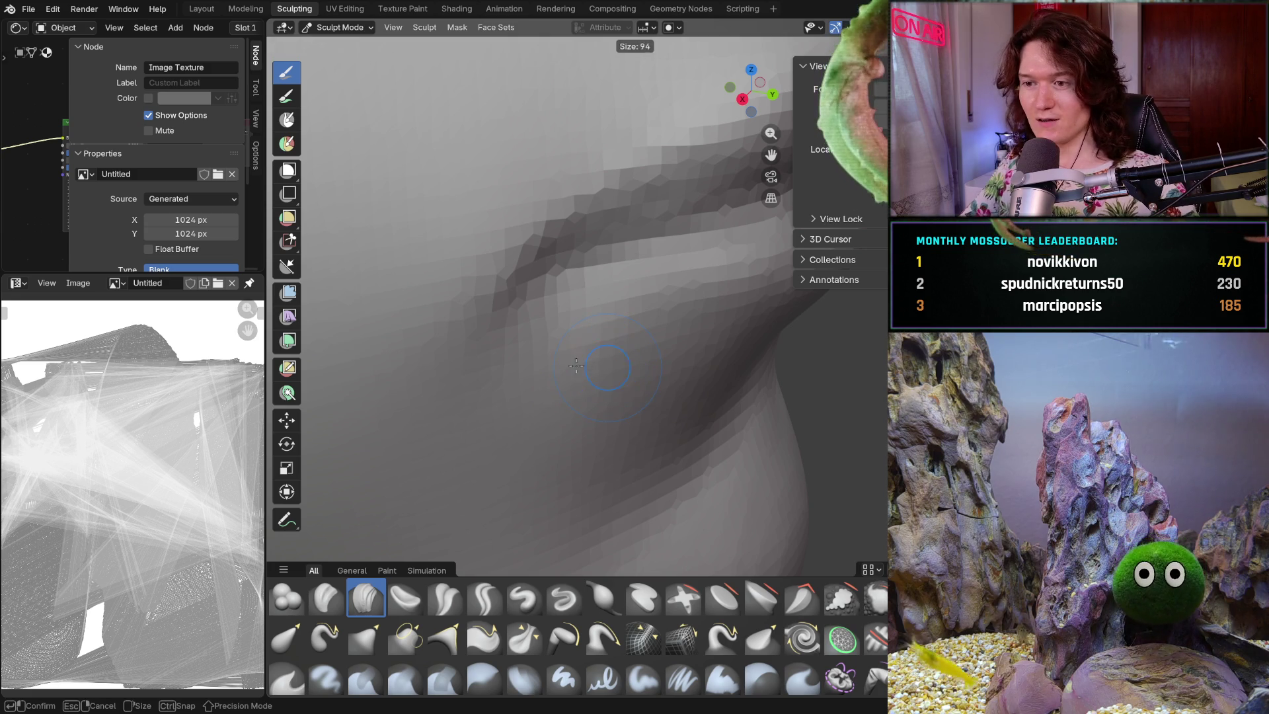
pyautogui.click(582, 350)
pyautogui.moveTo(582, 350)
pyautogui.mouseDown(button='middle')
pyautogui.moveTo(559, 326)
pyautogui.moveTo(582, 316)
pyautogui.mouseUp(button='middle')
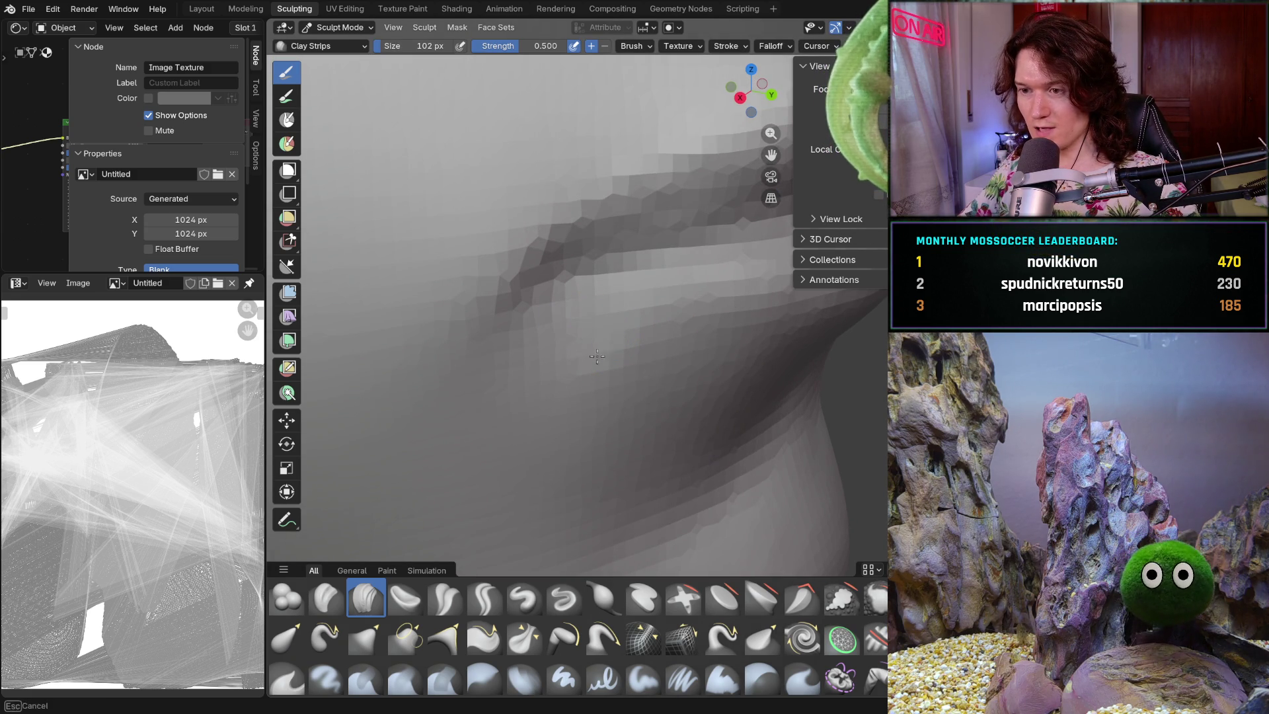
pyautogui.moveTo(564, 322)
pyautogui.mouseDown(button='middle')
pyautogui.moveTo(633, 337)
pyautogui.moveTo(613, 371)
pyautogui.mouseUp(button='middle')
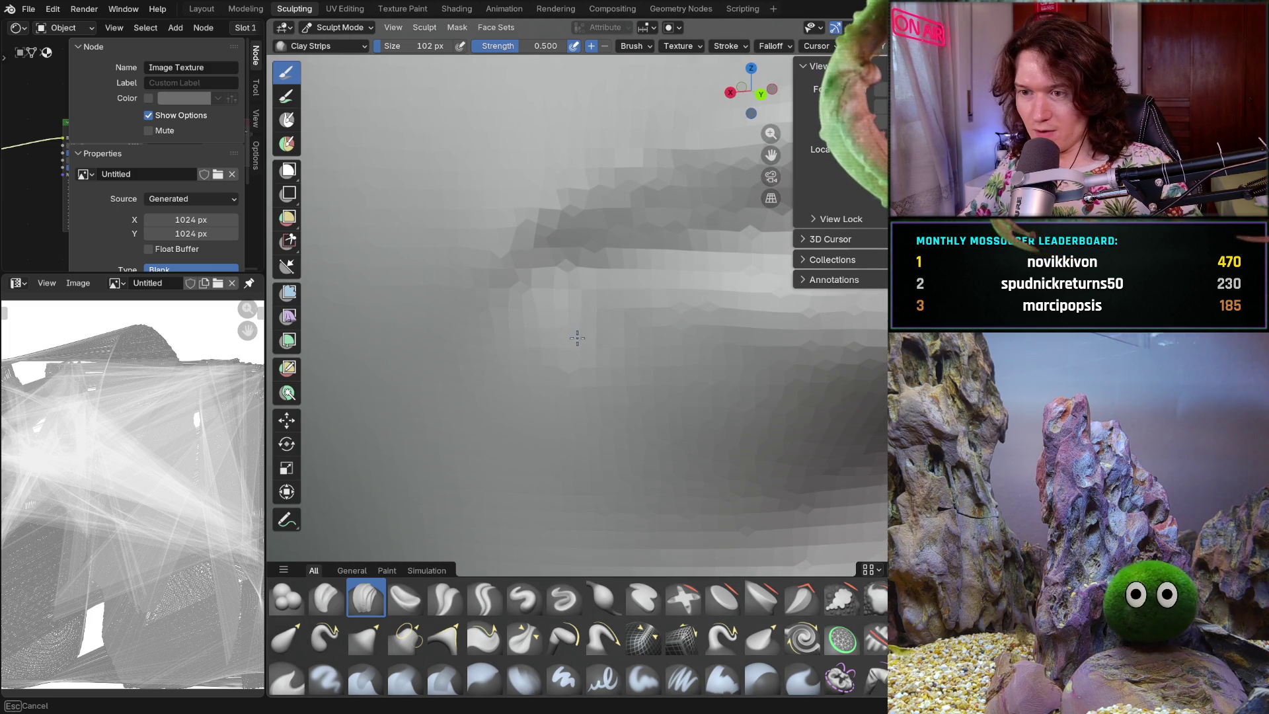
pyautogui.moveTo(580, 326)
pyautogui.mouseDown(button='middle')
pyautogui.moveTo(656, 373)
pyautogui.moveTo(562, 367)
pyautogui.moveTo(579, 314)
pyautogui.mouseUp(button='middle')
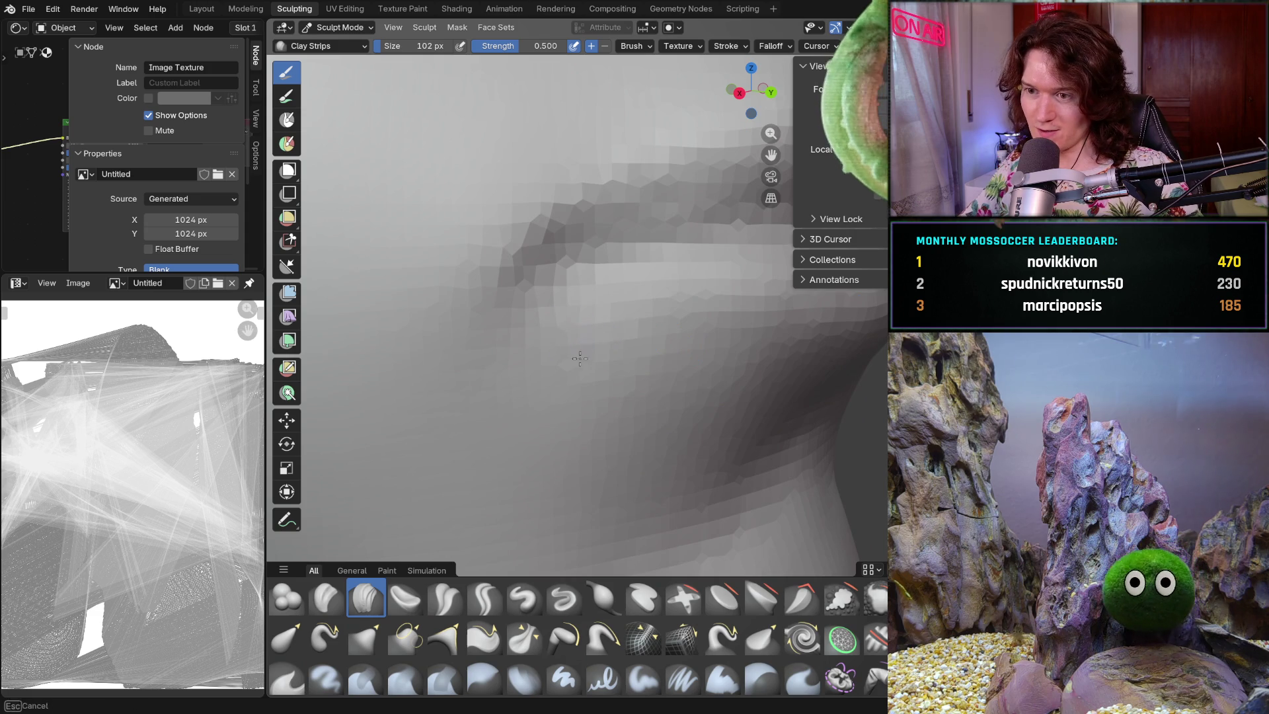
pyautogui.moveTo(638, 351)
pyautogui.mouseDown(button='middle')
pyautogui.moveTo(555, 311)
pyautogui.moveTo(564, 343)
pyautogui.moveTo(667, 423)
pyautogui.mouseUp(button='middle')
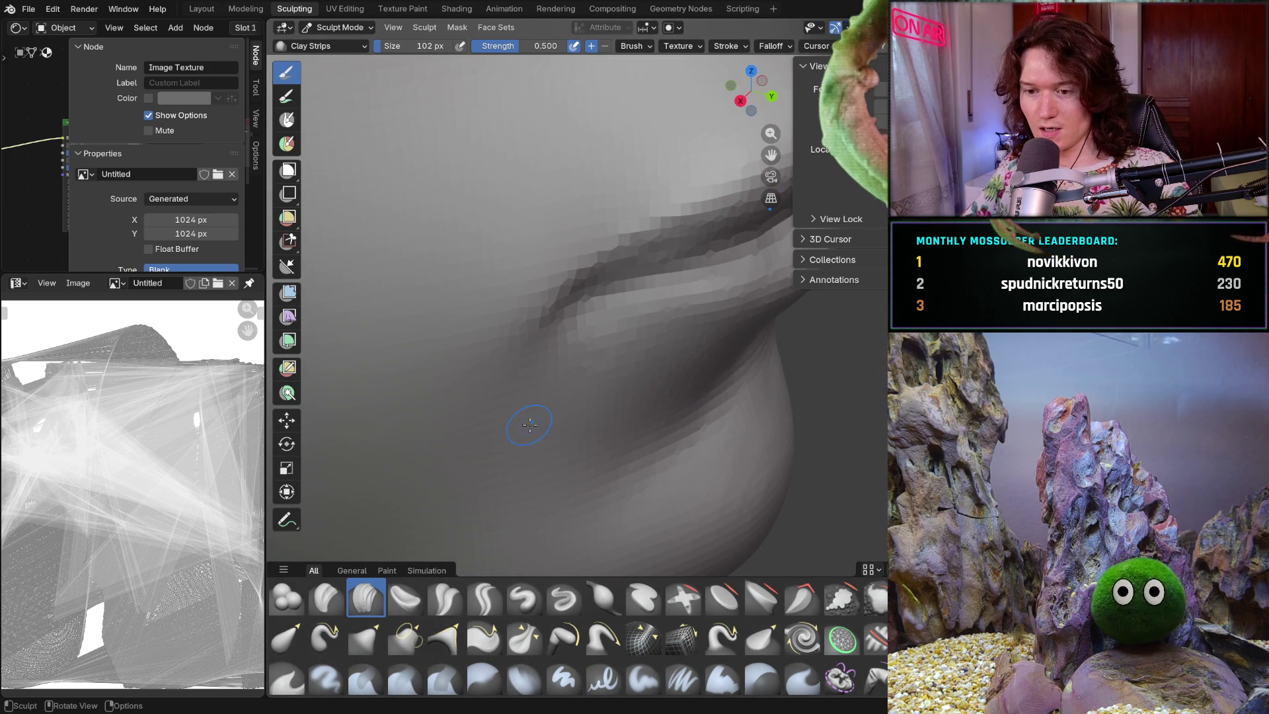
pyautogui.press('shift')
# - Enlarge the Smooth brush to 200 px and smooth the mouth-corner crease
pyautogui.press('f')
pyautogui.click(590, 369)
pyautogui.moveTo(590, 369)
pyautogui.mouseDown(button='middle')
pyautogui.moveTo(582, 318)
pyautogui.moveTo(591, 338)
pyautogui.mouseUp(button='middle')
pyautogui.scroll(2, 592, 330)
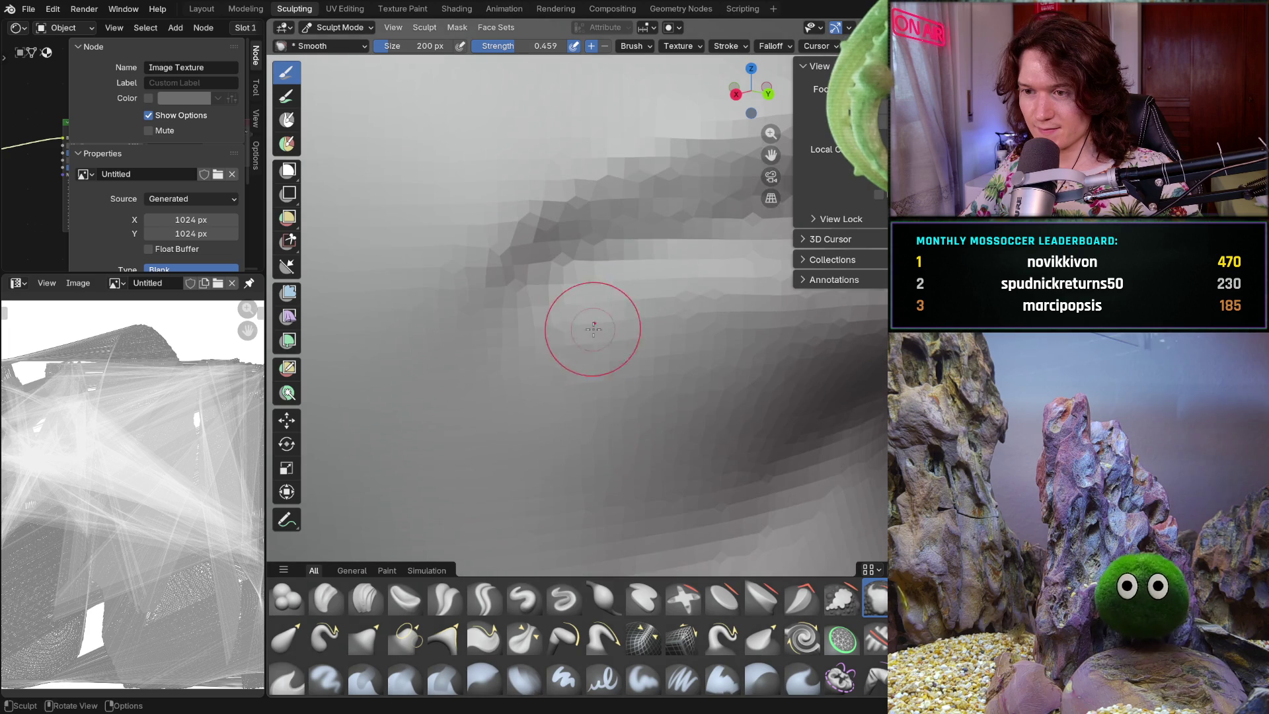
pyautogui.moveTo(547, 317); pyautogui.dragTo(545, 314)
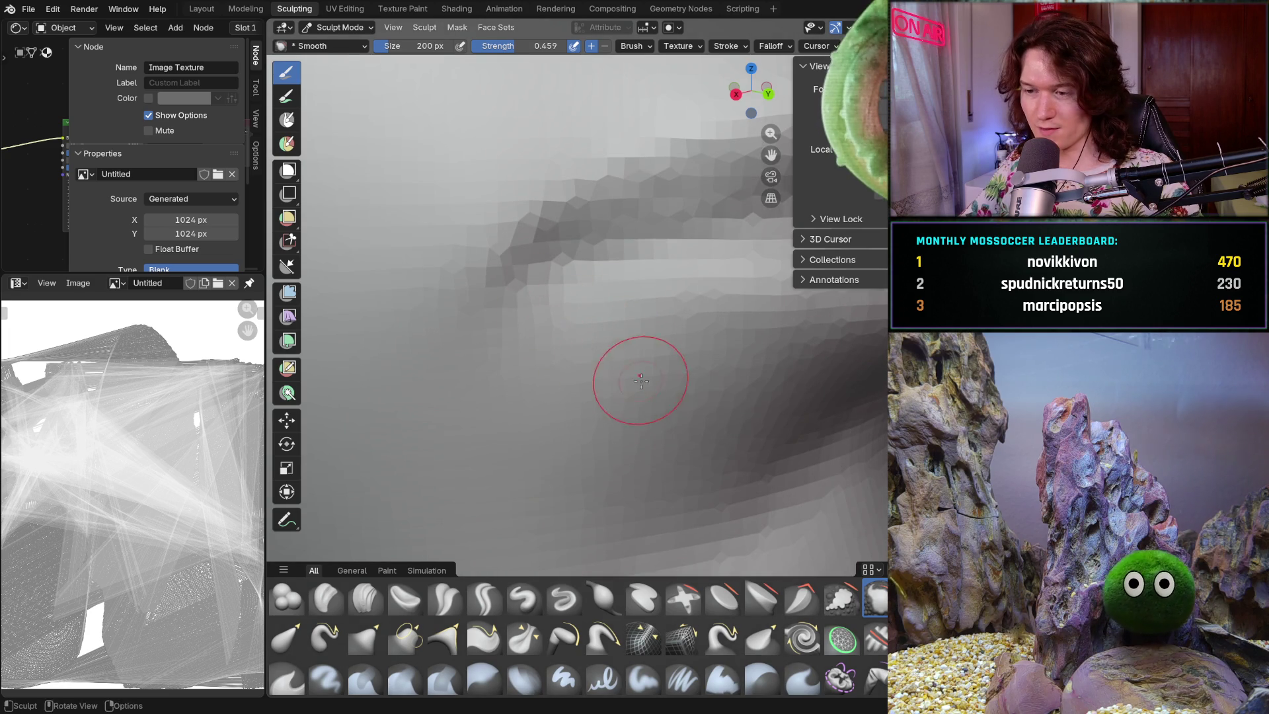
pyautogui.moveTo(625, 376); pyautogui.dragTo(629, 360)
# - Smooth the mesh near the mouth corner and chin, zooming to check, then return to Clay Strips
pyautogui.moveTo(629, 360)
pyautogui.mouseDown(button='middle')
pyautogui.moveTo(581, 393)
pyautogui.moveTo(623, 334)
pyautogui.mouseUp(button='middle')
pyautogui.scroll(5, 624, 334)
pyautogui.moveTo(663, 324); pyautogui.dragTo(703, 348)
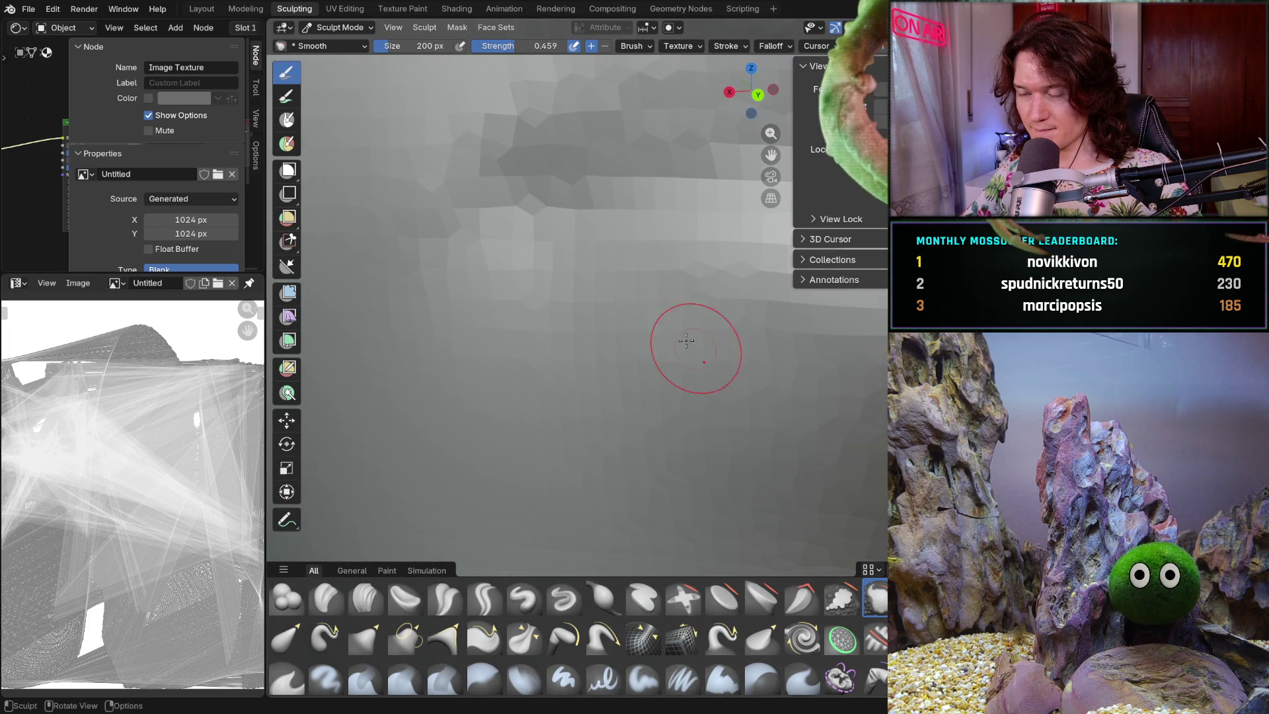
pyautogui.scroll(-4, 612, 377)
pyautogui.scroll(4, 602, 365)
pyautogui.scroll(-4, 602, 365)
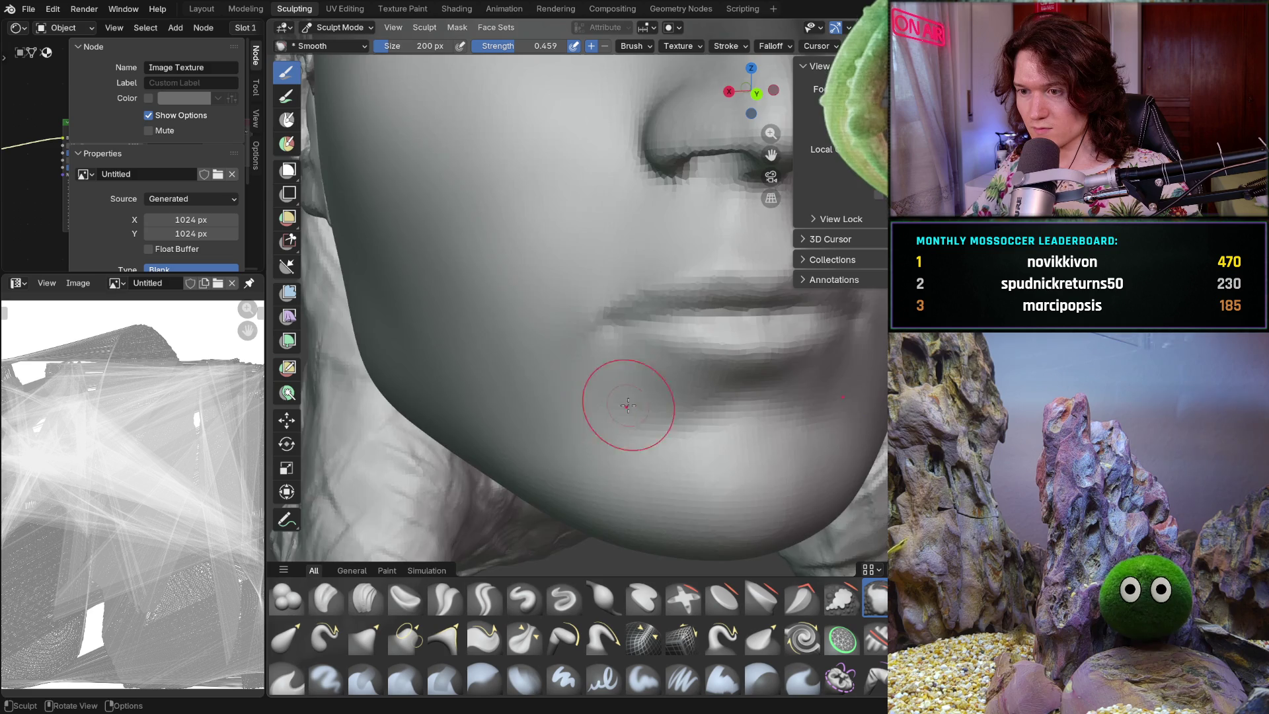
pyautogui.scroll(2, 608, 367)
pyautogui.scroll(-4, 614, 357)
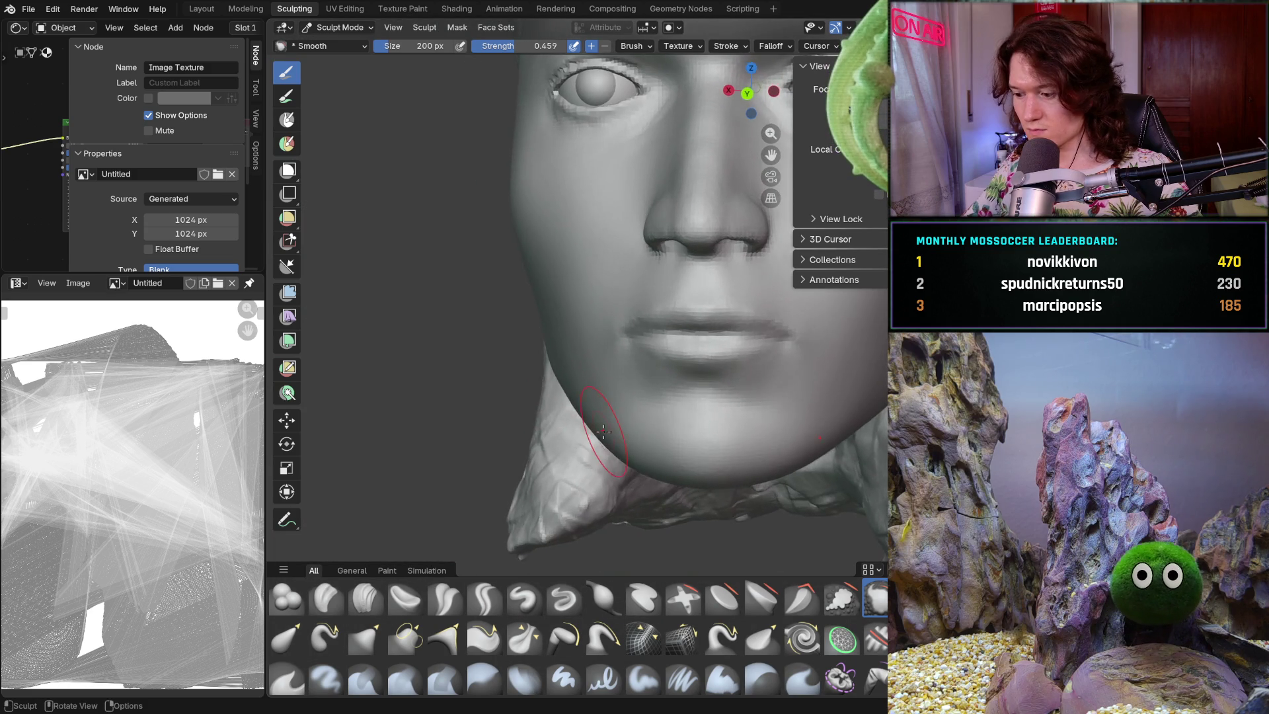
pyautogui.scroll(4, 651, 330)
pyautogui.scroll(4, 650, 329)
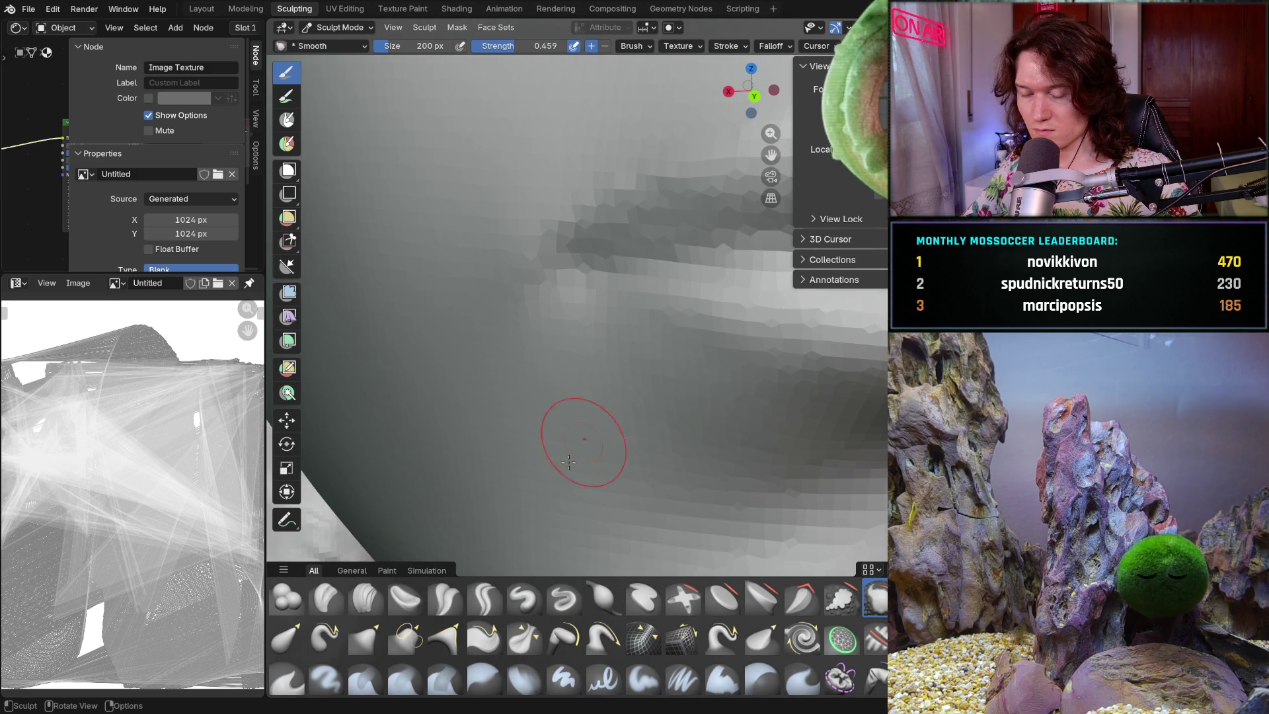
pyautogui.click(365, 599)
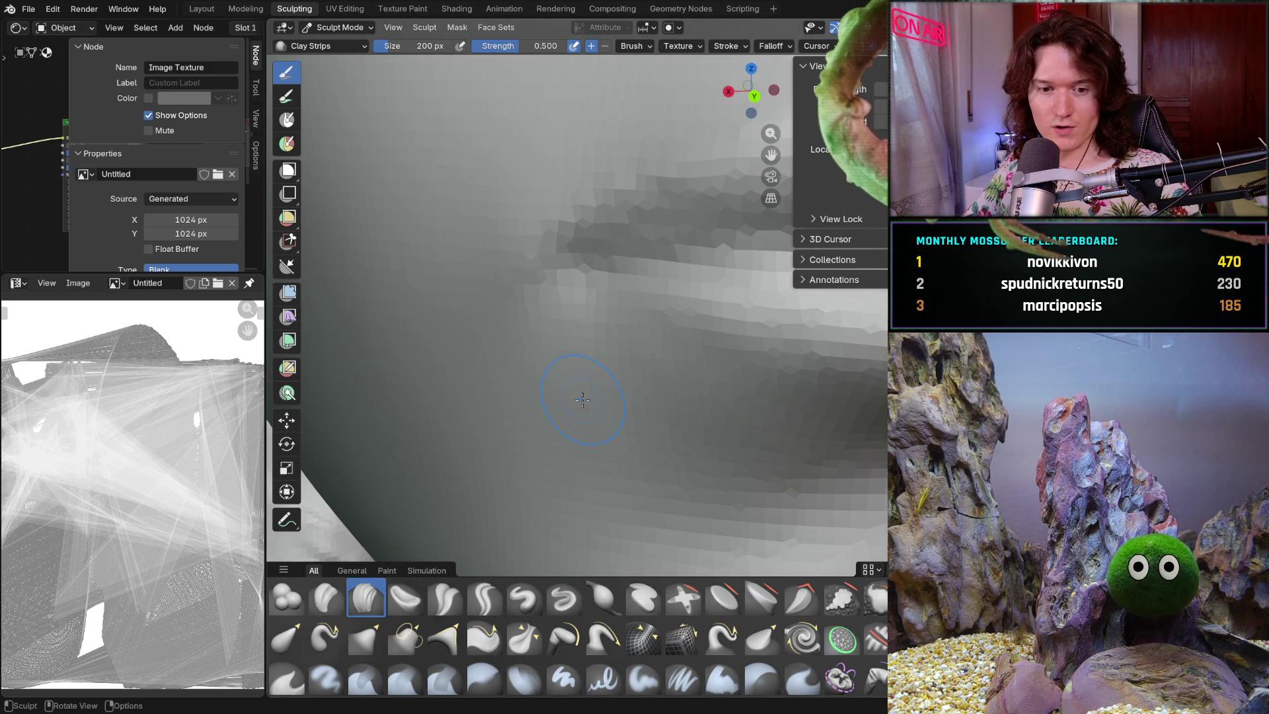
# - Shrink Clay Strips to 84 px and work the mouth-corner fold from several angles
pyautogui.press('f')
pyautogui.click(568, 418)
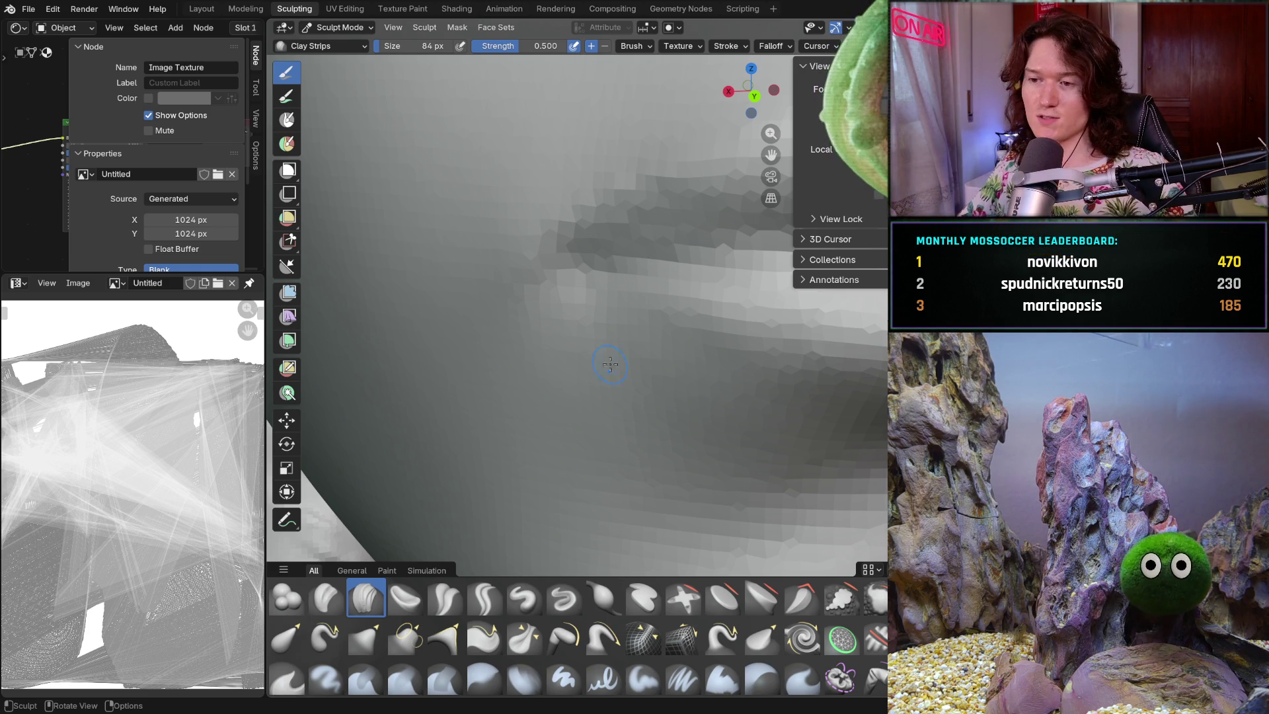
pyautogui.moveTo(611, 341)
pyautogui.mouseDown(button='middle')
pyautogui.moveTo(577, 354)
pyautogui.moveTo(666, 363)
pyautogui.mouseUp(button='middle')
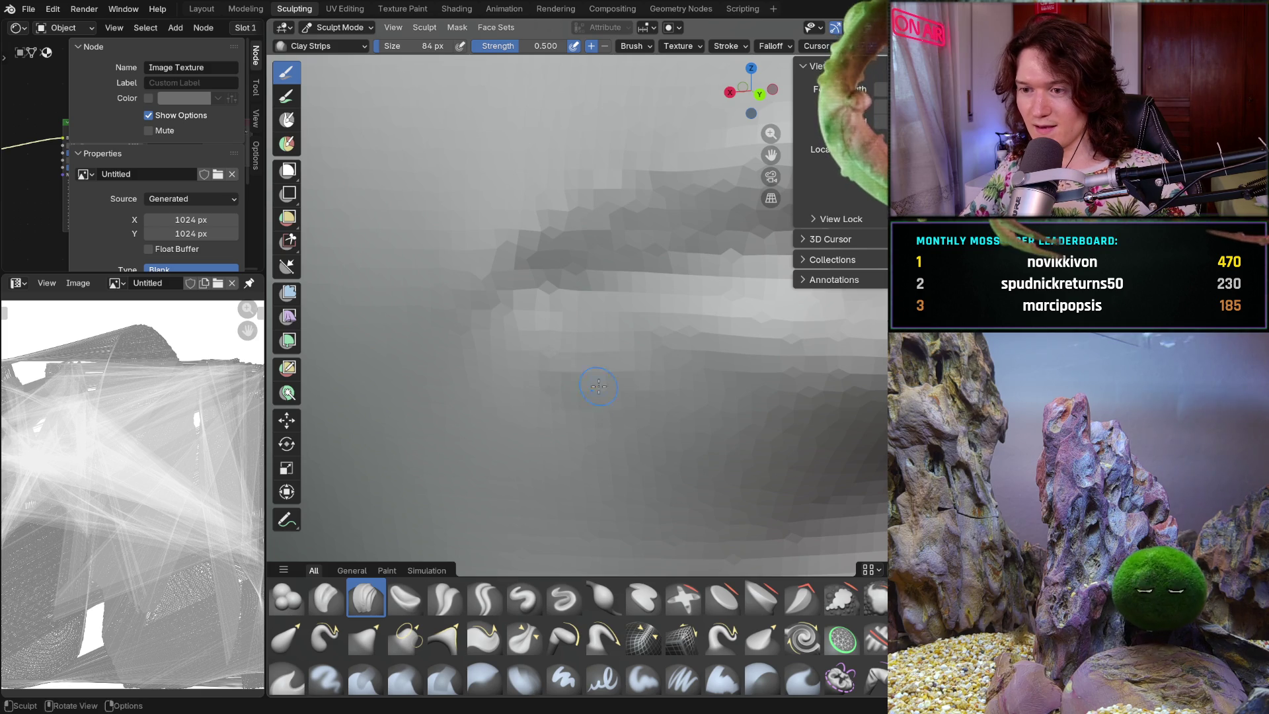
pyautogui.moveTo(557, 369)
pyautogui.mouseDown(button='middle')
pyautogui.moveTo(527, 365)
pyautogui.moveTo(529, 393)
pyautogui.moveTo(604, 357)
pyautogui.mouseUp(button='middle')
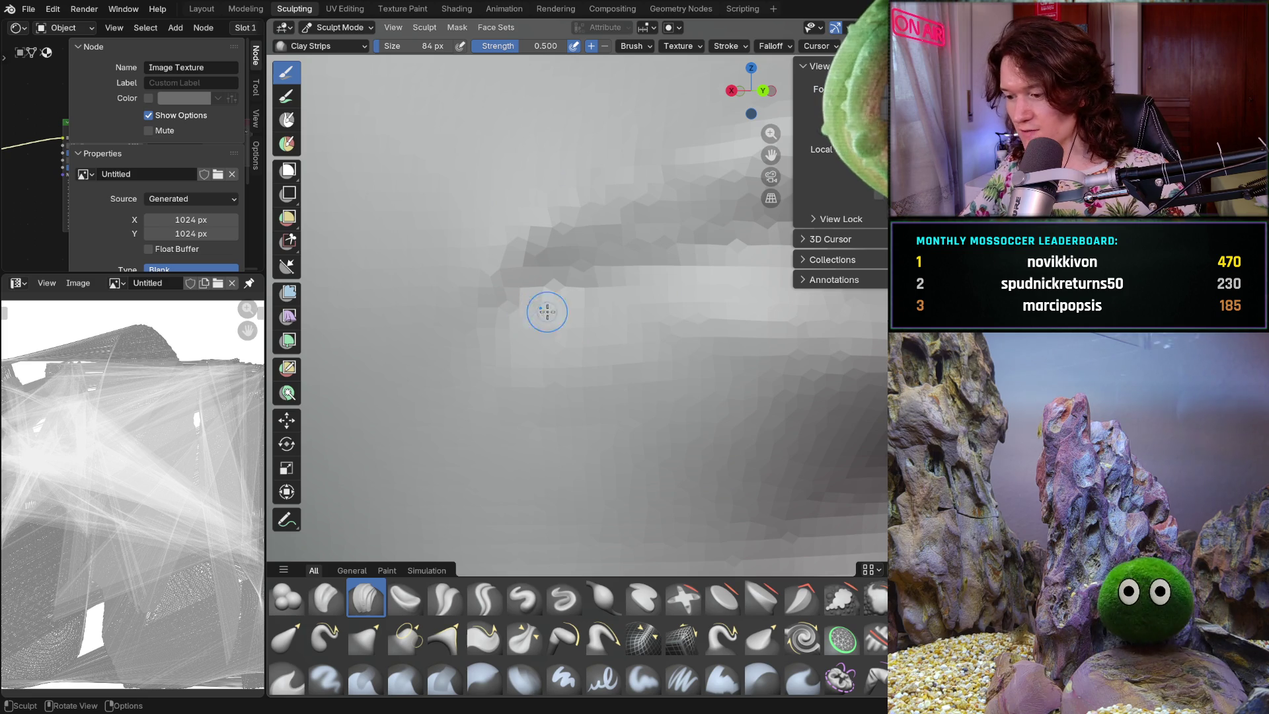
pyautogui.moveTo(544, 355)
pyautogui.mouseDown(button='middle')
pyautogui.moveTo(518, 440)
pyautogui.moveTo(564, 422)
pyautogui.moveTo(544, 311)
pyautogui.mouseUp(button='middle')
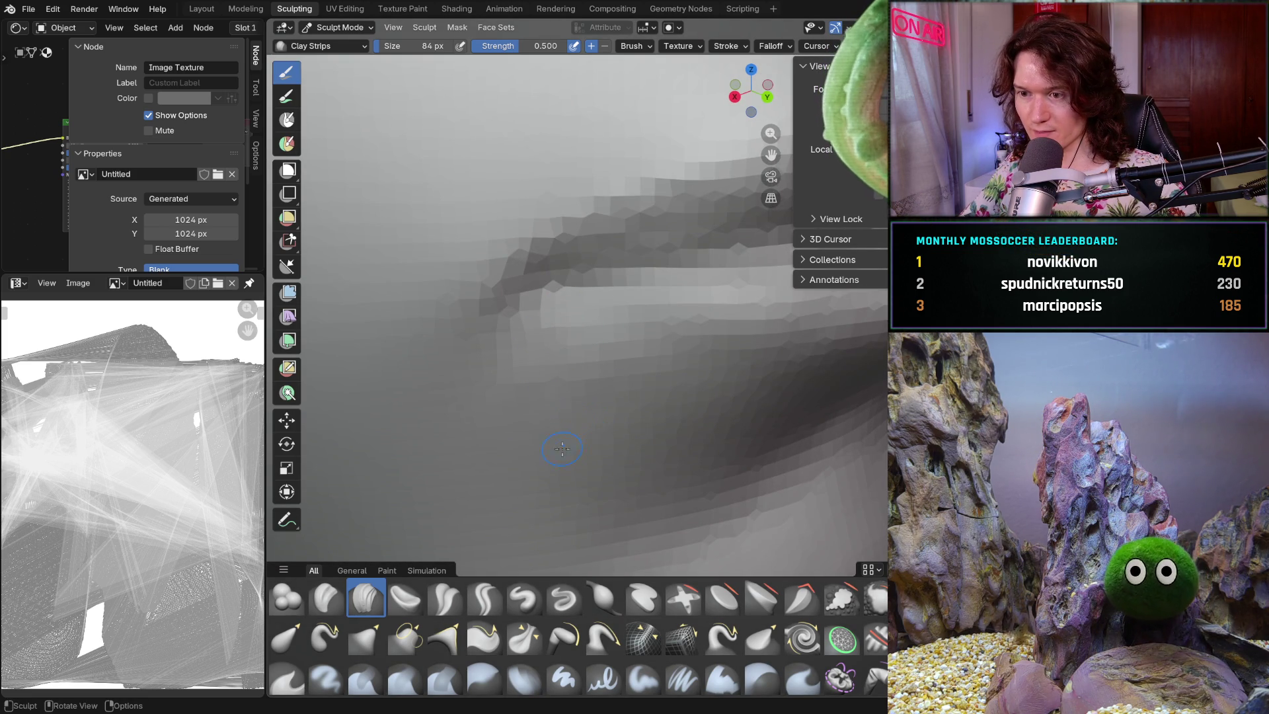
pyautogui.moveTo(665, 343)
pyautogui.mouseDown(button='middle')
pyautogui.moveTo(604, 286)
pyautogui.moveTo(517, 296)
pyautogui.moveTo(577, 389)
pyautogui.moveTo(599, 360)
pyautogui.moveTo(595, 318)
pyautogui.mouseUp(button='middle')
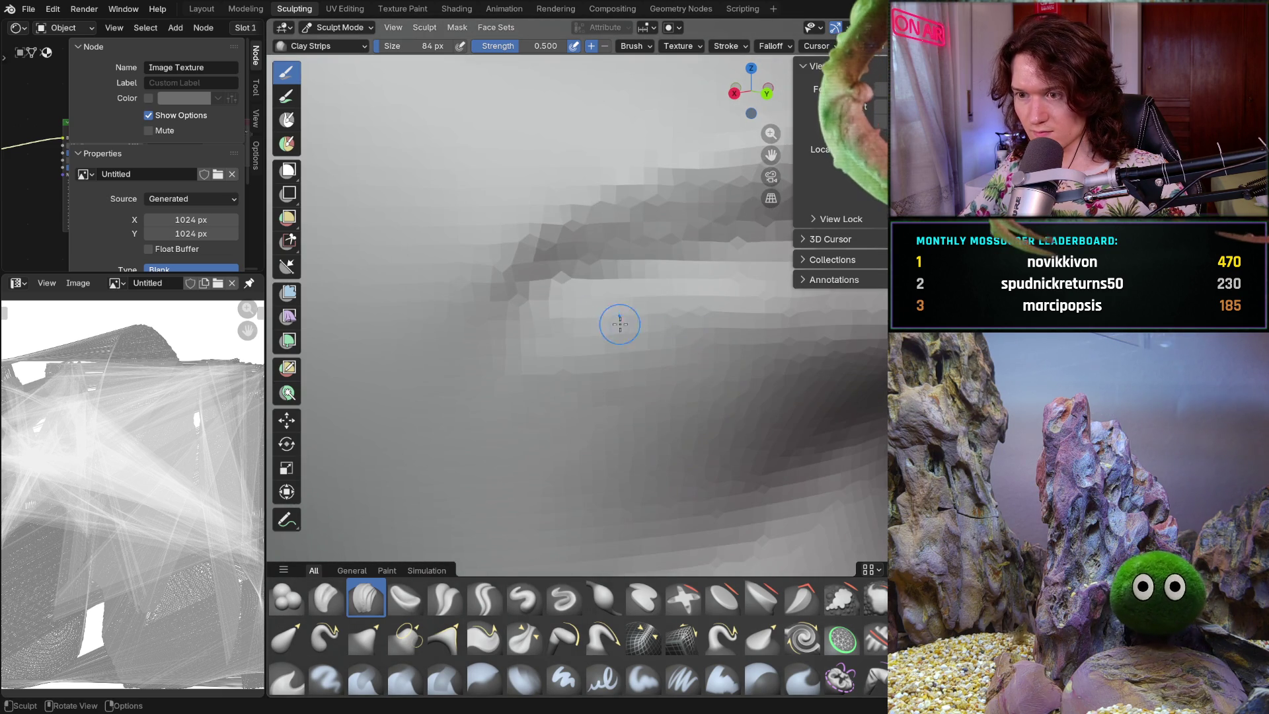
# - Smooth the fold below the mouth corner with two Smooth brush passes
pyautogui.hotkey('shift', 's')
pyautogui.moveTo(579, 329)
pyautogui.mouseDown()
pyautogui.moveTo(531, 375)
pyautogui.moveTo(605, 344)
pyautogui.moveTo(615, 430)
pyautogui.mouseUp()
pyautogui.moveTo(615, 430); pyautogui.dragTo(613, 352, button='middle')
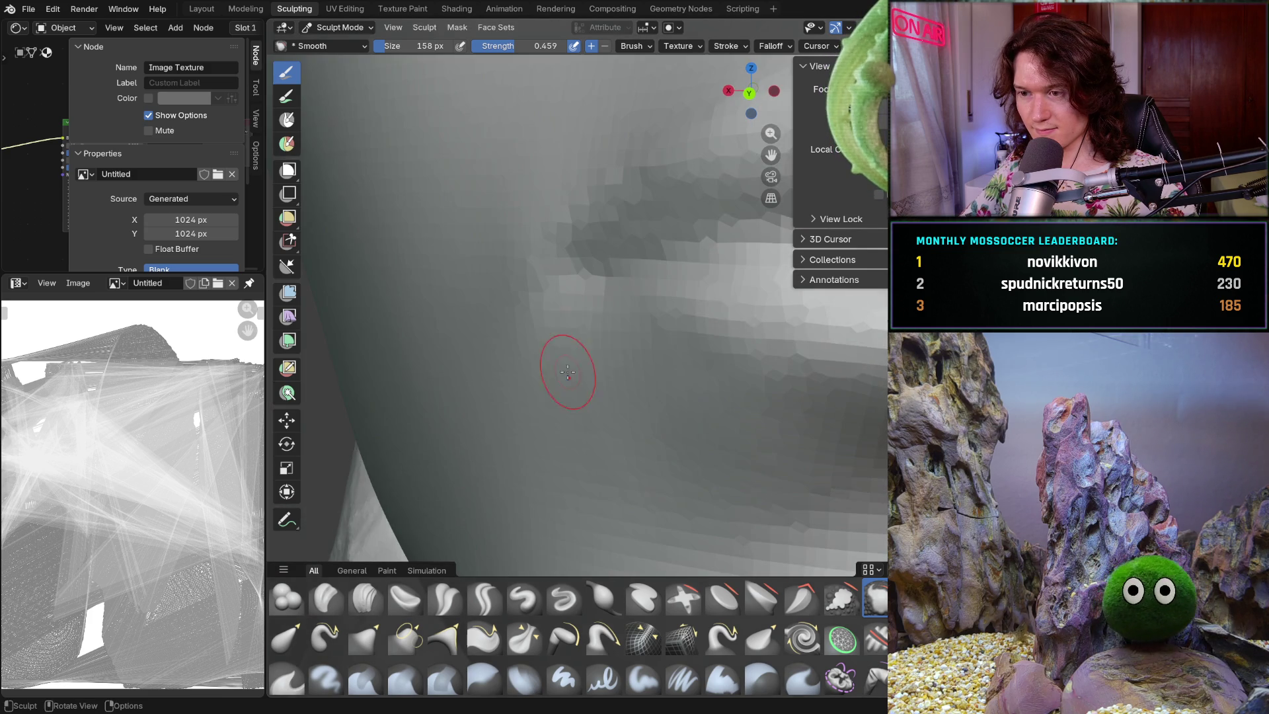
pyautogui.moveTo(645, 369)
pyautogui.mouseDown()
pyautogui.moveTo(603, 417)
pyautogui.moveTo(602, 443)
pyautogui.mouseUp()
pyautogui.moveTo(602, 443)
pyautogui.mouseDown(button='middle')
pyautogui.moveTo(702, 425)
pyautogui.moveTo(567, 382)
pyautogui.mouseUp(button='middle')
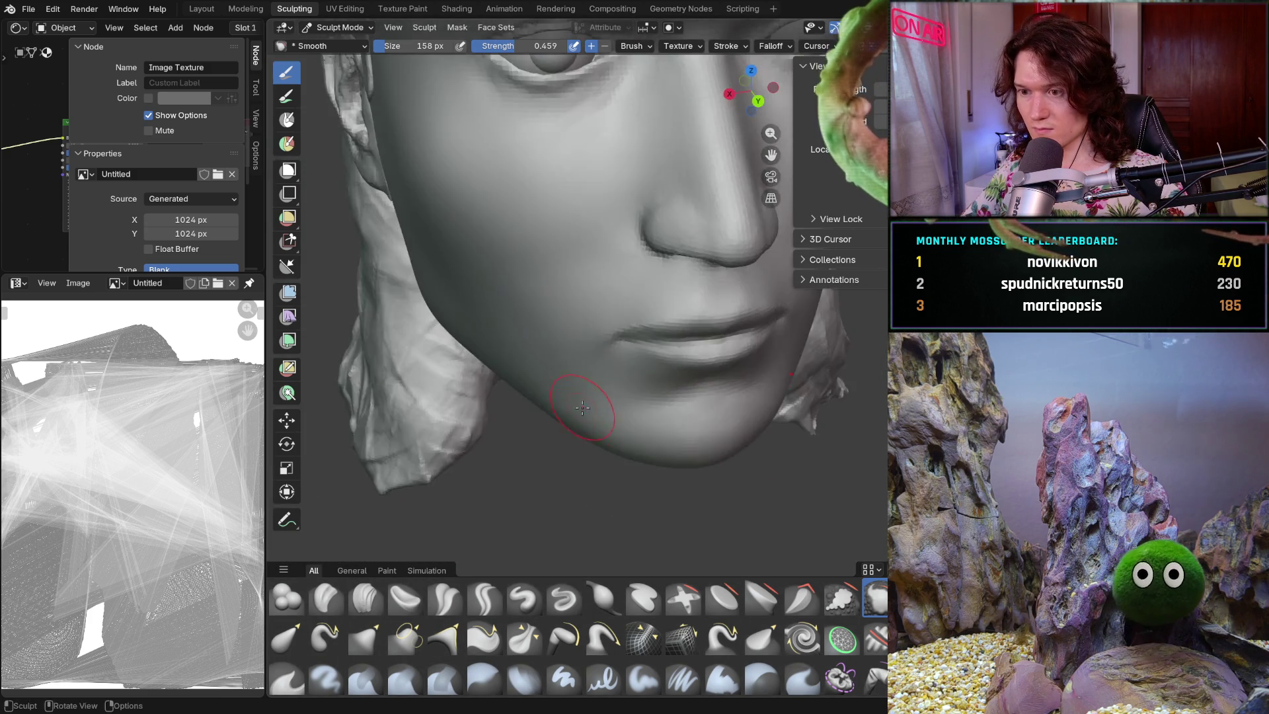
# - Zoom out and orbit to a front view to compare the lips and chin with the whole face
pyautogui.scroll(8, 567, 382)
pyautogui.moveTo(548, 281); pyautogui.dragTo(584, 244, button='middle')
pyautogui.scroll(-5, 551, 284)
pyautogui.moveTo(551, 283)
pyautogui.mouseDown(button='middle')
pyautogui.moveTo(419, 388)
pyautogui.moveTo(463, 449)
pyautogui.moveTo(571, 393)
pyautogui.moveTo(686, 405)
pyautogui.mouseUp(button='middle')
pyautogui.scroll(-2, 475, 464)
pyautogui.scroll(-3, 475, 464)
pyautogui.scroll(5, 666, 308)
pyautogui.moveTo(666, 308); pyautogui.dragTo(595, 350, button='middle')
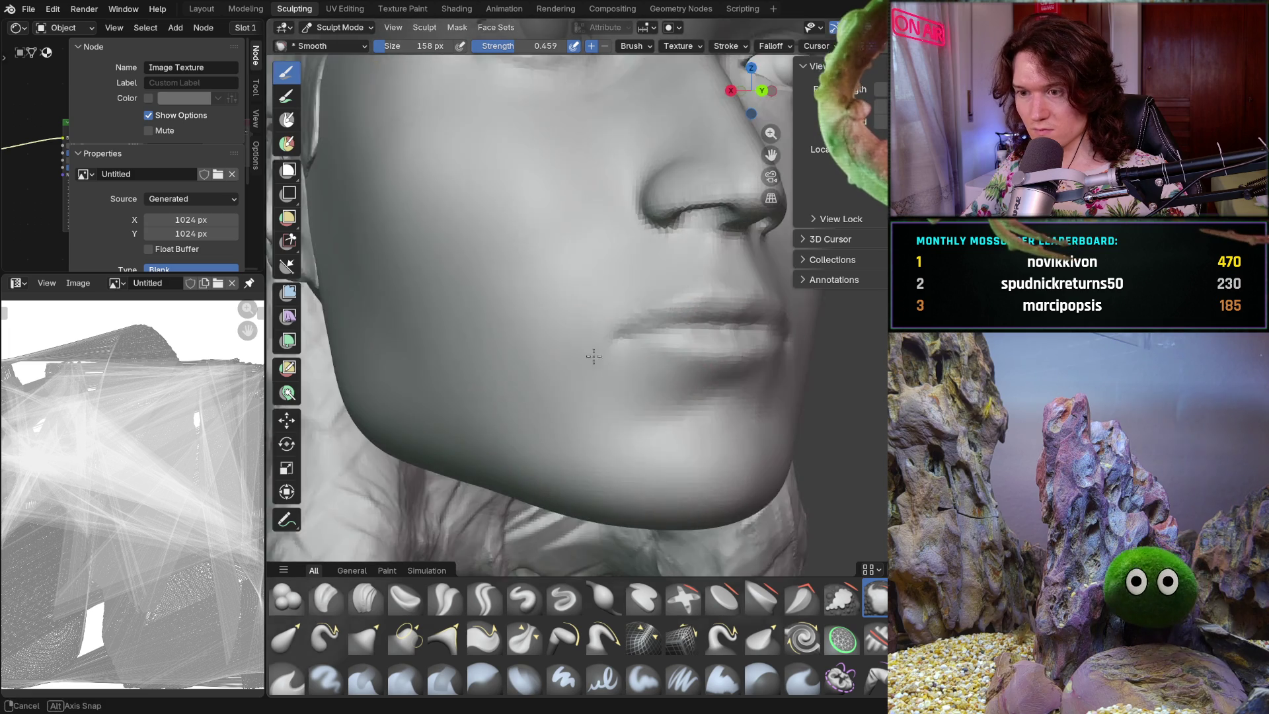
pyautogui.scroll(5, 577, 371)
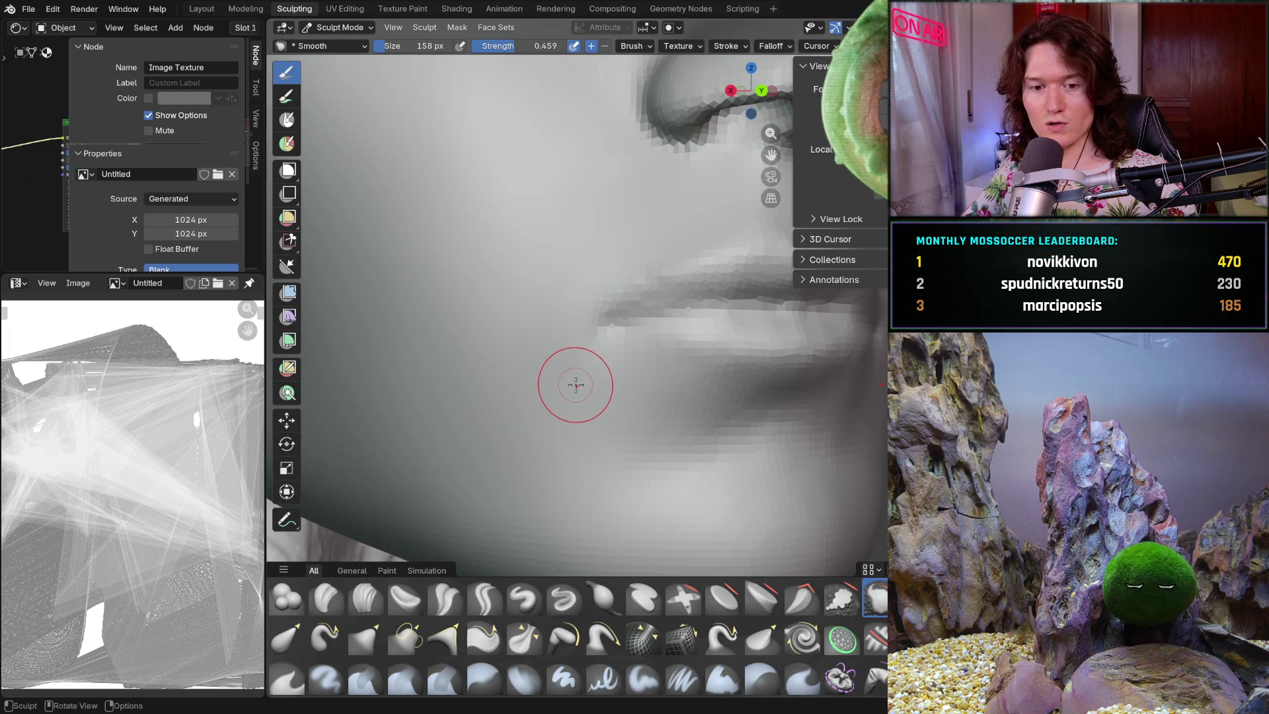
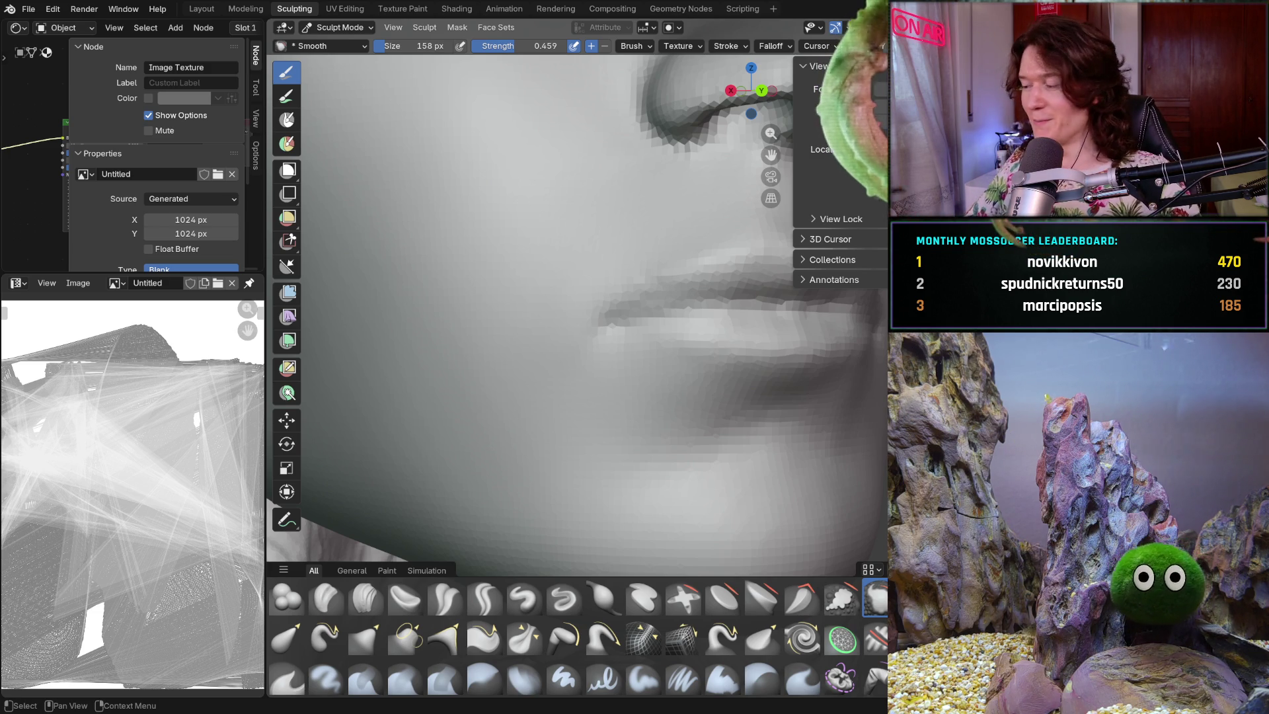
# - Orbit and zoom around the face to inspect the jawline and chin from front, profile and below
pyautogui.moveTo(558, 439)
pyautogui.mouseDown(button='middle')
pyautogui.moveTo(572, 400)
pyautogui.moveTo(564, 303)
pyautogui.moveTo(571, 353)
pyautogui.moveTo(586, 275)
pyautogui.mouseUp(button='middle')
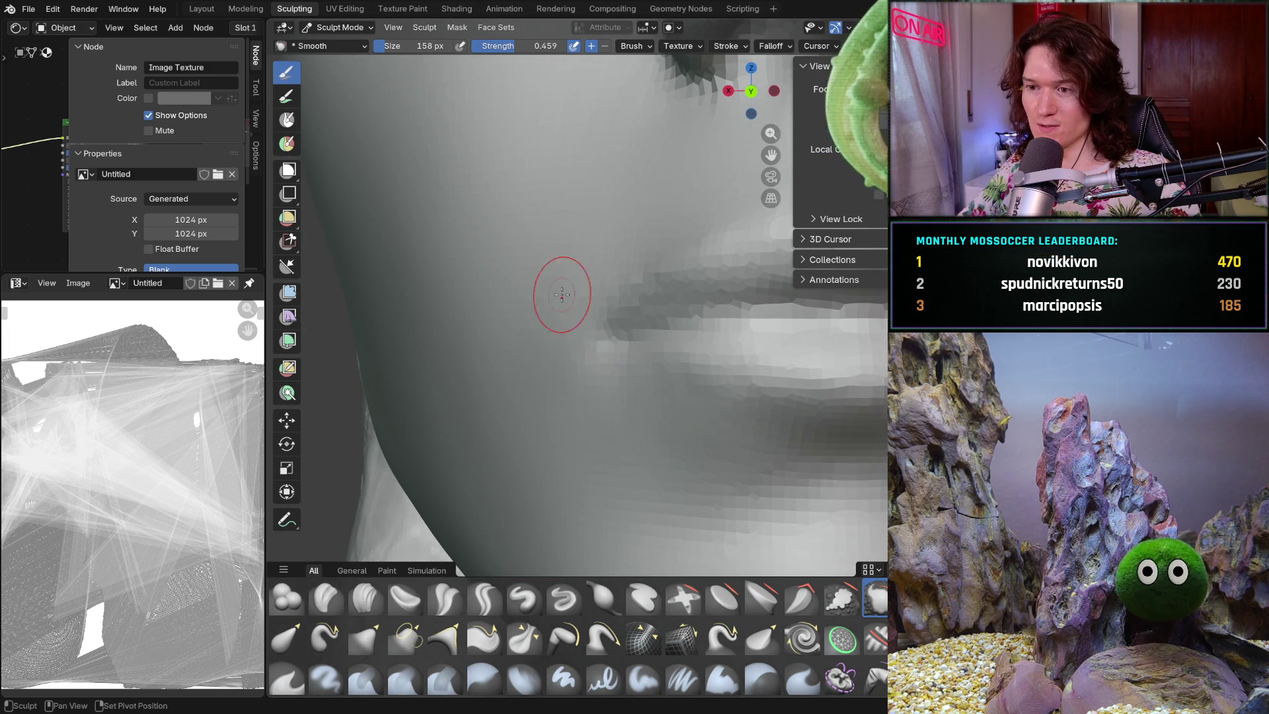
pyautogui.moveTo(470, 390); pyautogui.dragTo(469, 388, button='middle')
pyautogui.moveTo(529, 324)
pyautogui.mouseDown(button='middle')
pyautogui.moveTo(545, 389)
pyautogui.moveTo(600, 408)
pyautogui.moveTo(524, 359)
pyautogui.moveTo(573, 377)
pyautogui.mouseUp(button='middle')
pyautogui.scroll(-5, 522, 423)
pyautogui.scroll(3, 557, 301)
pyautogui.moveTo(557, 301)
pyautogui.mouseDown(button='middle')
pyautogui.moveTo(489, 318)
pyautogui.moveTo(666, 399)
pyautogui.mouseUp(button='middle')
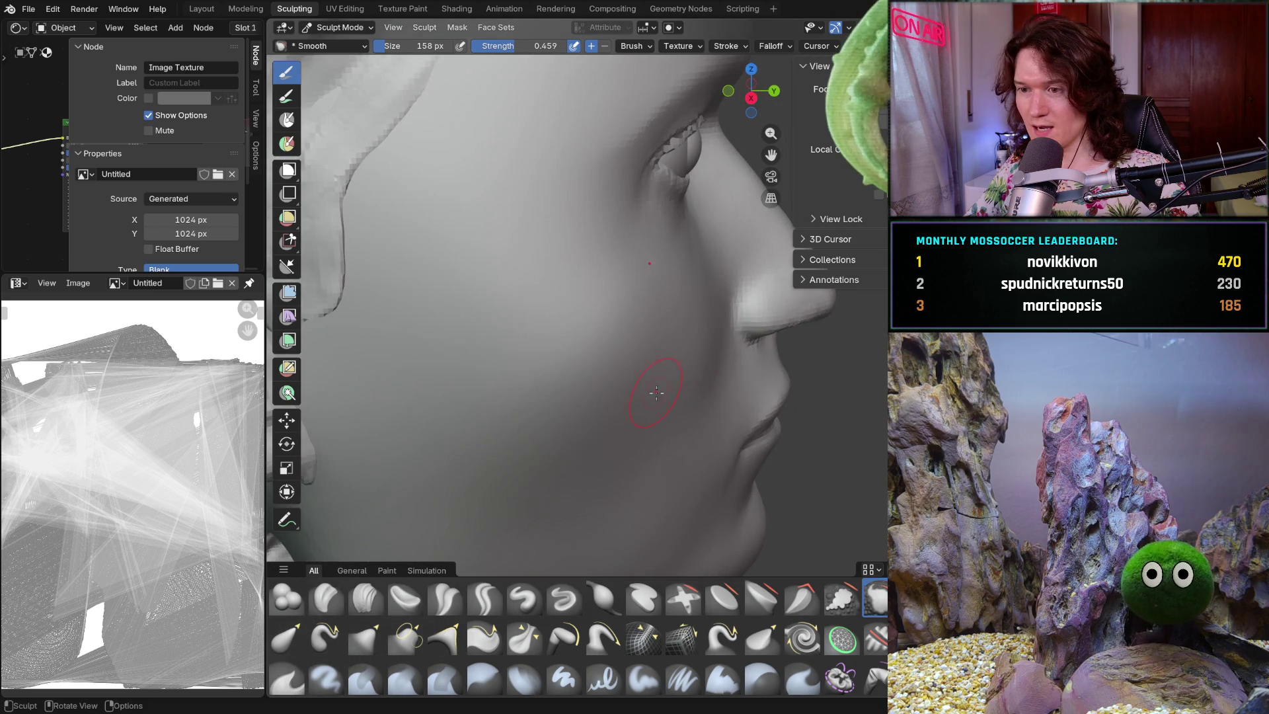
pyautogui.moveTo(597, 357)
pyautogui.mouseDown(button='middle')
pyautogui.moveTo(504, 348)
pyautogui.moveTo(549, 345)
pyautogui.moveTo(617, 383)
pyautogui.moveTo(588, 478)
pyautogui.moveTo(558, 345)
pyautogui.mouseUp(button='middle')
pyautogui.scroll(8, 600, 391)
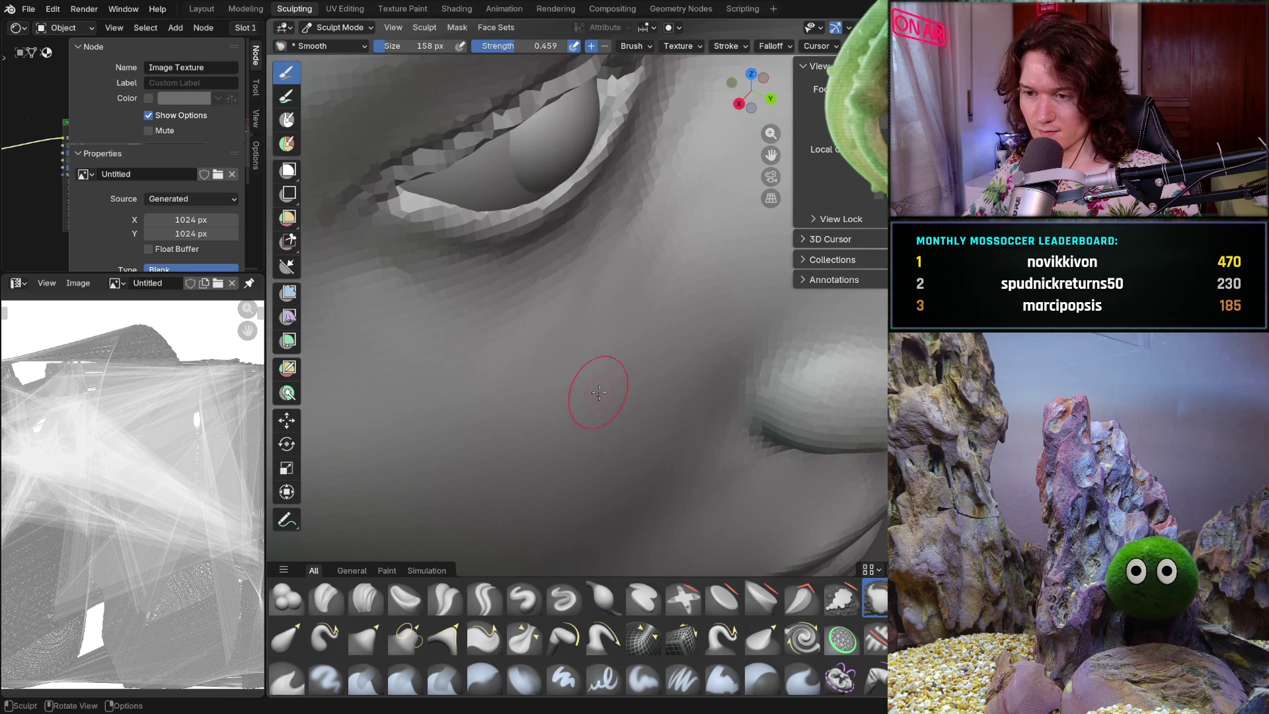
pyautogui.moveTo(566, 425)
pyautogui.mouseDown(button='middle')
pyautogui.moveTo(538, 377)
pyautogui.moveTo(497, 430)
pyautogui.moveTo(509, 377)
pyautogui.moveTo(624, 392)
pyautogui.mouseUp(button='middle')
pyautogui.scroll(-6, 538, 458)
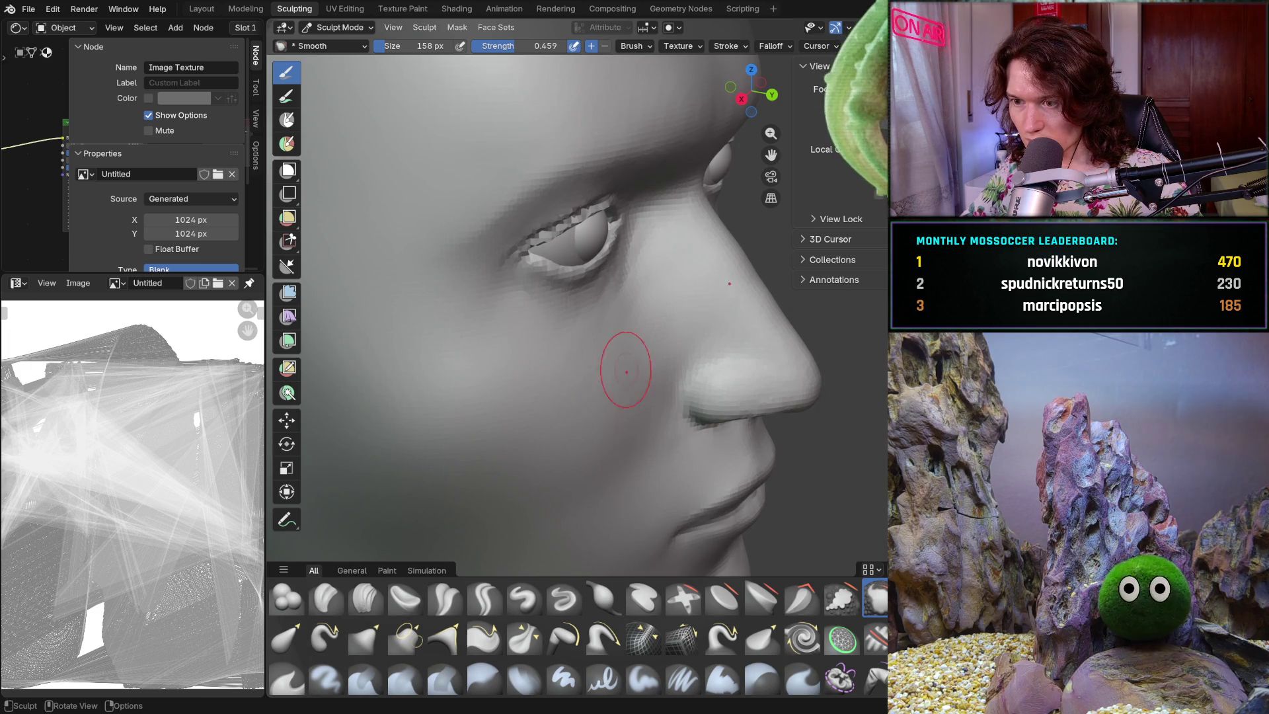
pyautogui.moveTo(484, 406)
pyautogui.mouseDown(button='middle')
pyautogui.moveTo(519, 398)
pyautogui.moveTo(527, 360)
pyautogui.moveTo(575, 346)
pyautogui.mouseUp(button='middle')
pyautogui.scroll(3, 530, 359)
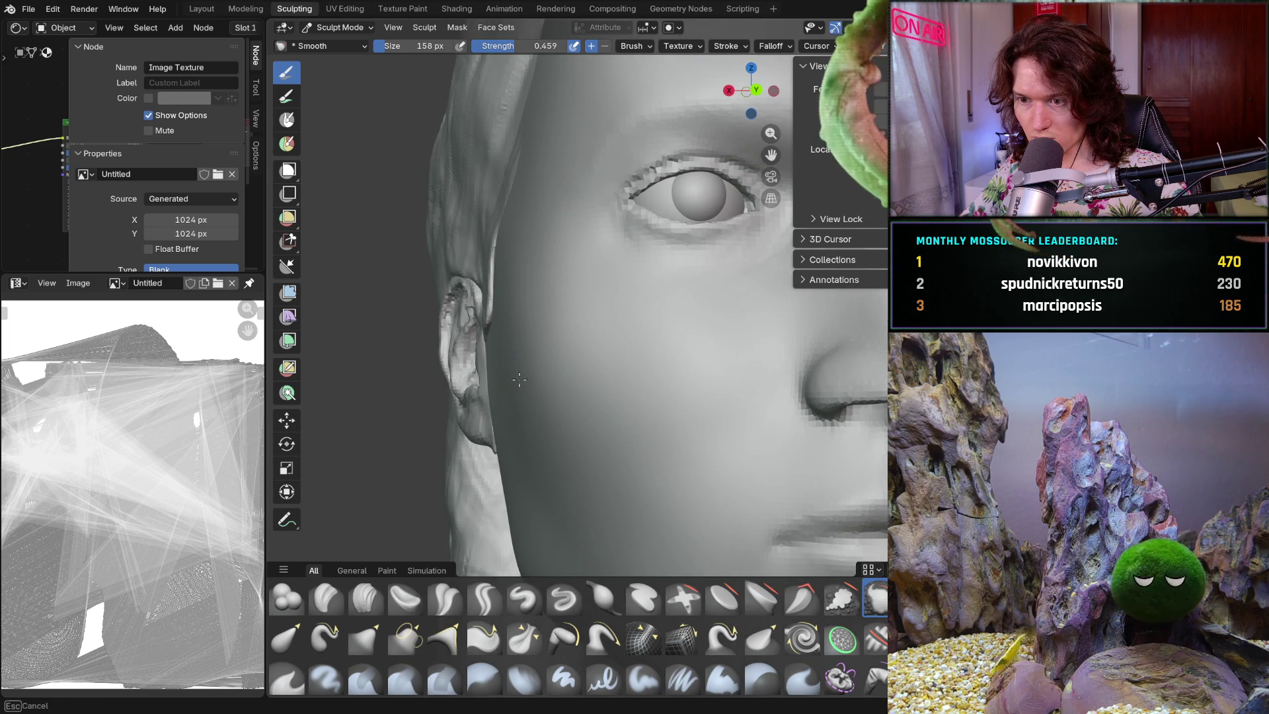
pyautogui.moveTo(631, 312)
pyautogui.mouseDown(button='middle')
pyautogui.moveTo(621, 394)
pyautogui.moveTo(708, 368)
pyautogui.mouseUp(button='middle')
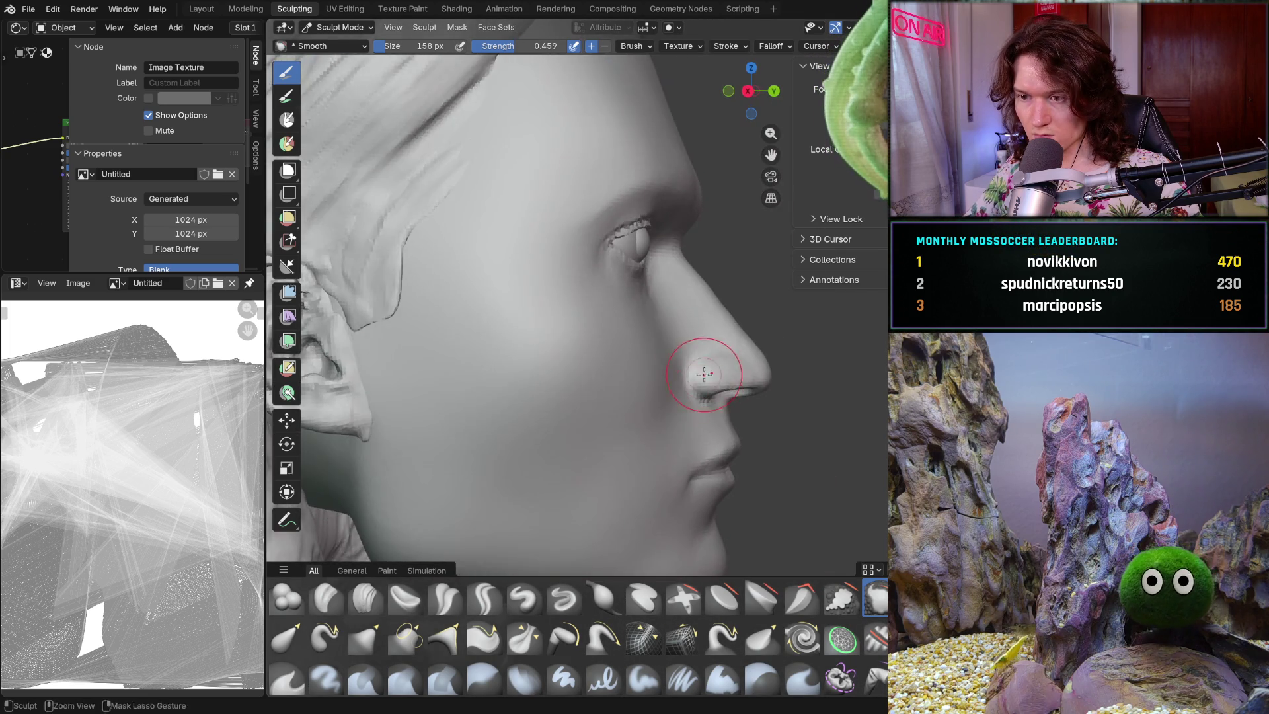
pyautogui.moveTo(658, 443)
pyautogui.mouseDown(button='middle')
pyautogui.moveTo(617, 431)
pyautogui.moveTo(668, 472)
pyautogui.moveTo(567, 407)
pyautogui.moveTo(576, 481)
pyautogui.moveTo(569, 396)
pyautogui.moveTo(582, 404)
pyautogui.moveTo(546, 393)
pyautogui.moveTo(544, 423)
pyautogui.mouseUp(button='middle')
pyautogui.scroll(5, 667, 472)
pyautogui.scroll(-2, 575, 408)
pyautogui.scroll(-3, 544, 434)
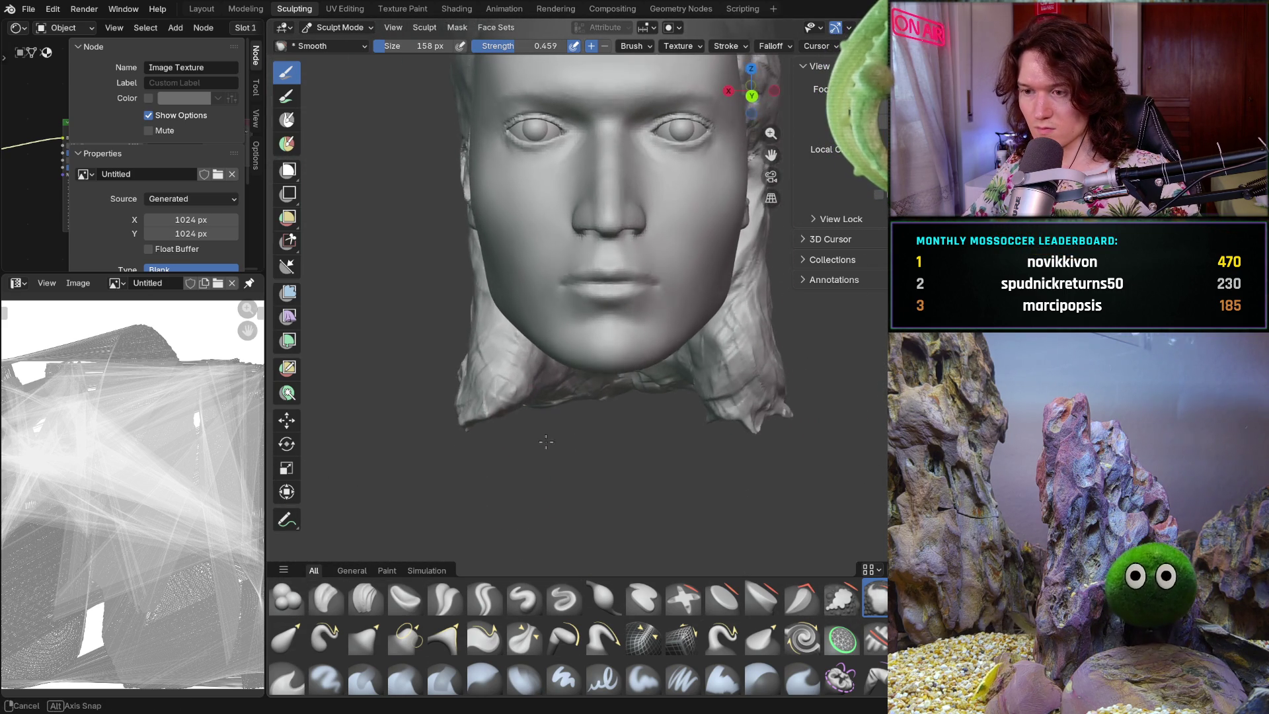
pyautogui.scroll(-2, 540, 427)
pyautogui.moveTo(540, 427)
pyautogui.mouseDown(button='middle')
pyautogui.moveTo(668, 403)
pyautogui.moveTo(587, 323)
pyautogui.moveTo(580, 404)
pyautogui.mouseUp(button='middle')
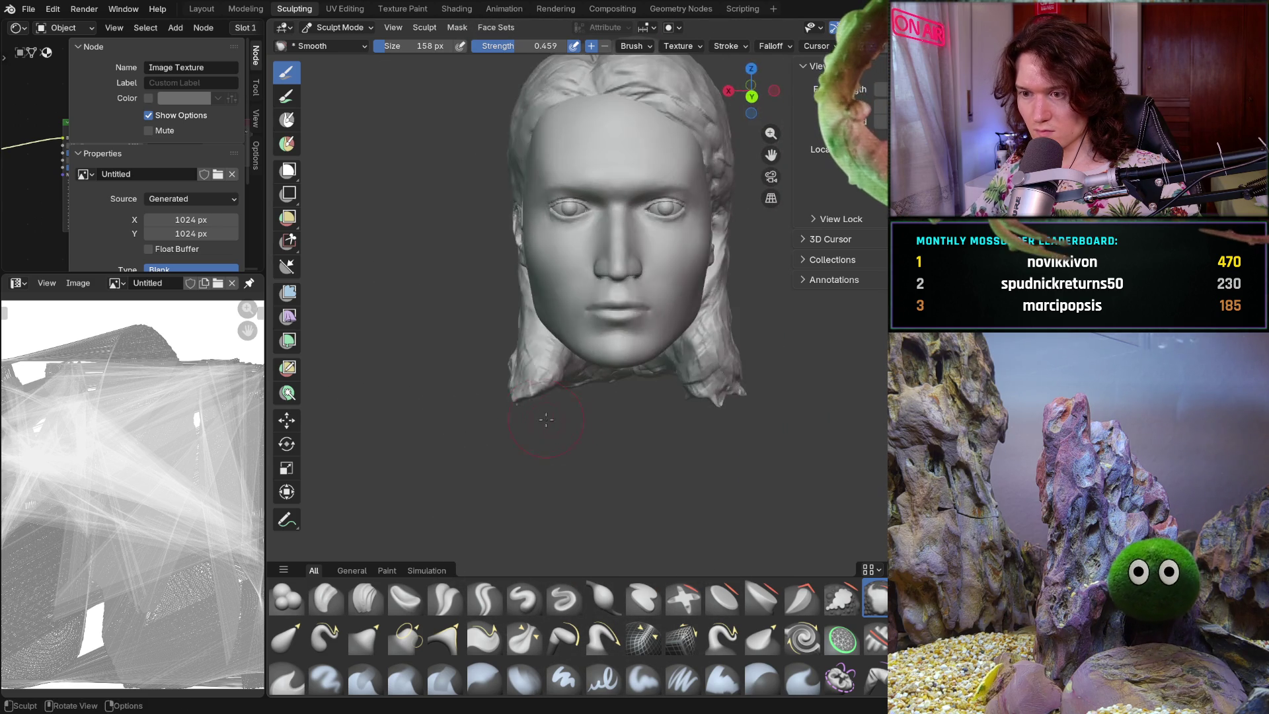
pyautogui.scroll(5, 580, 404)
# - Switch to the Grab brush and set its radius to 212 px
pyautogui.press('f')
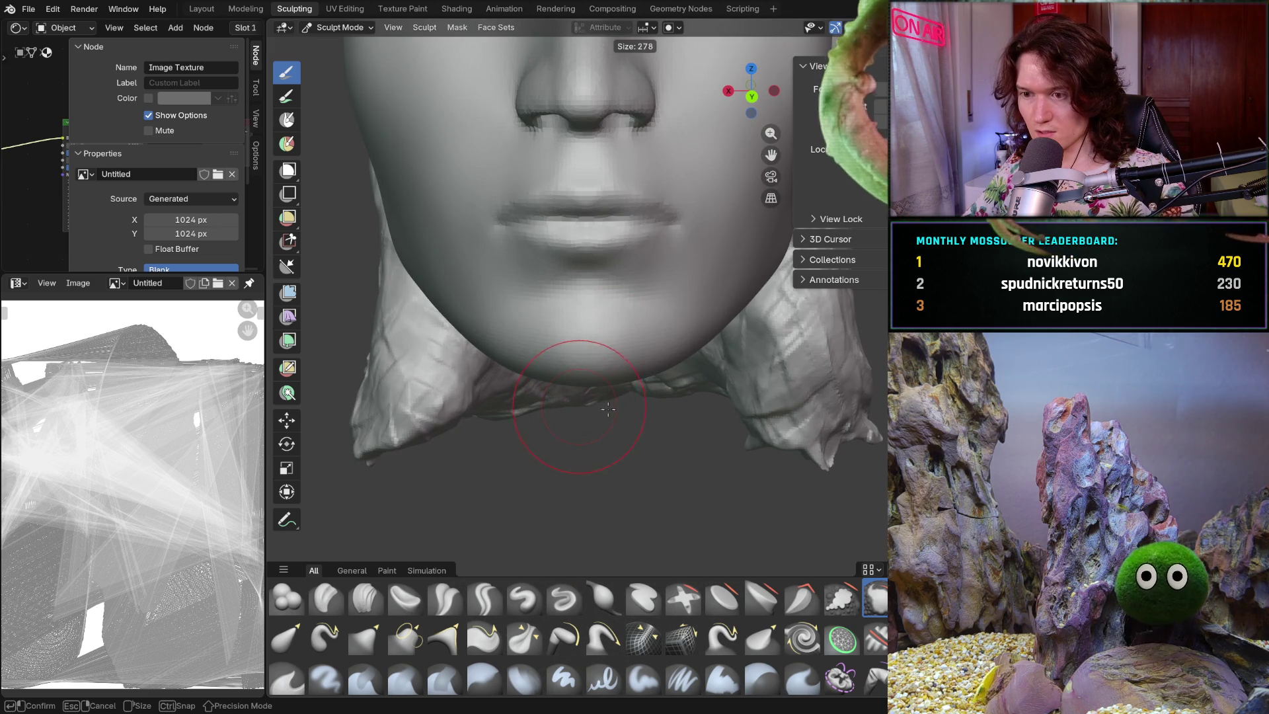
pyautogui.click(601, 406)
pyautogui.press('g')
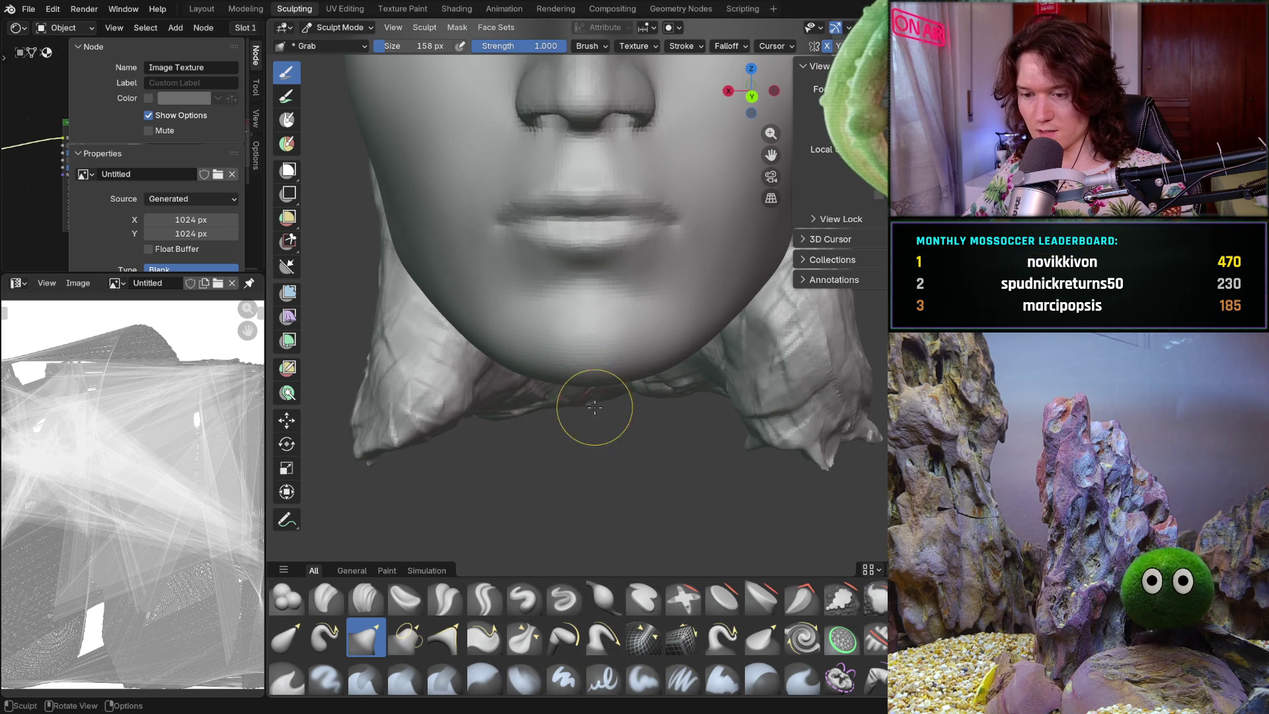
pyautogui.press('f')
pyautogui.click(677, 407)
pyautogui.moveTo(677, 407)
pyautogui.mouseDown(button='middle')
pyautogui.moveTo(584, 377)
pyautogui.moveTo(543, 431)
pyautogui.mouseUp(button='middle')
pyautogui.press('f')
pyautogui.click(581, 394)
# - Pull the jaw underside and the neck below the chin upward, checking it in profile
pyautogui.moveTo(544, 431); pyautogui.dragTo(542, 398)
pyautogui.moveTo(542, 398); pyautogui.dragTo(537, 382, button='middle')
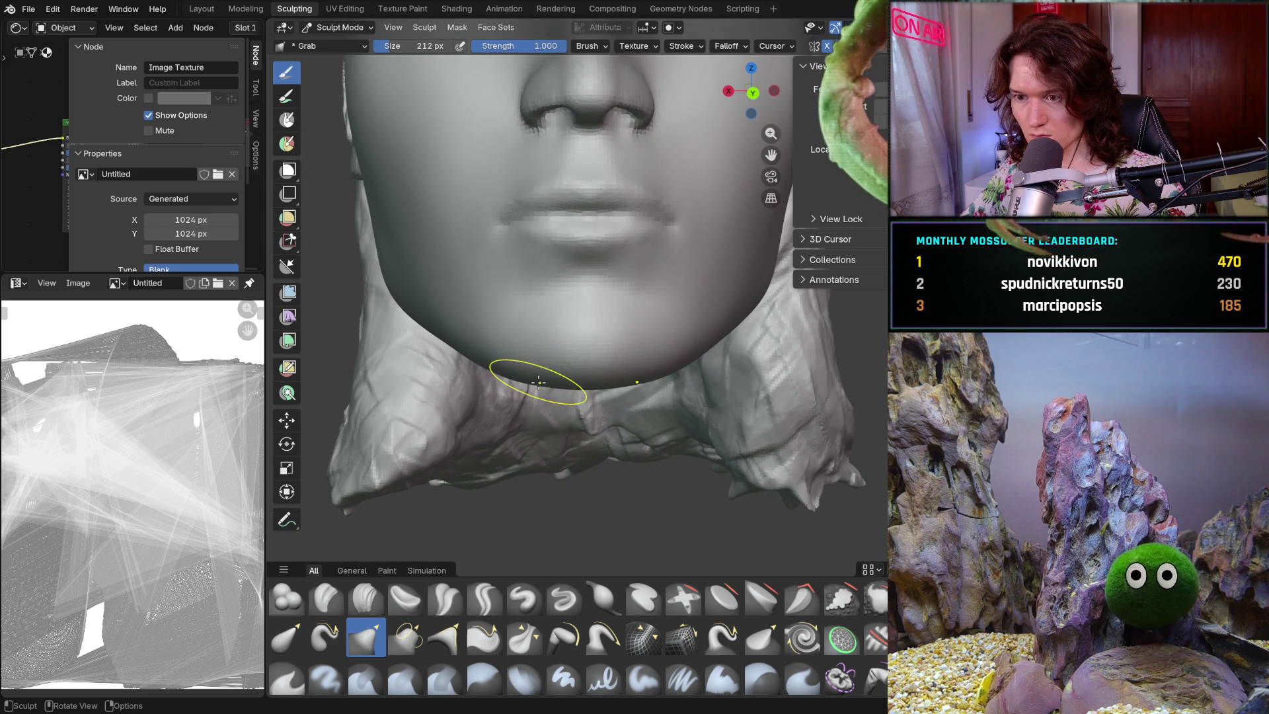
pyautogui.moveTo(540, 383)
pyautogui.mouseDown()
pyautogui.moveTo(522, 379)
pyautogui.moveTo(559, 385)
pyautogui.mouseUp()
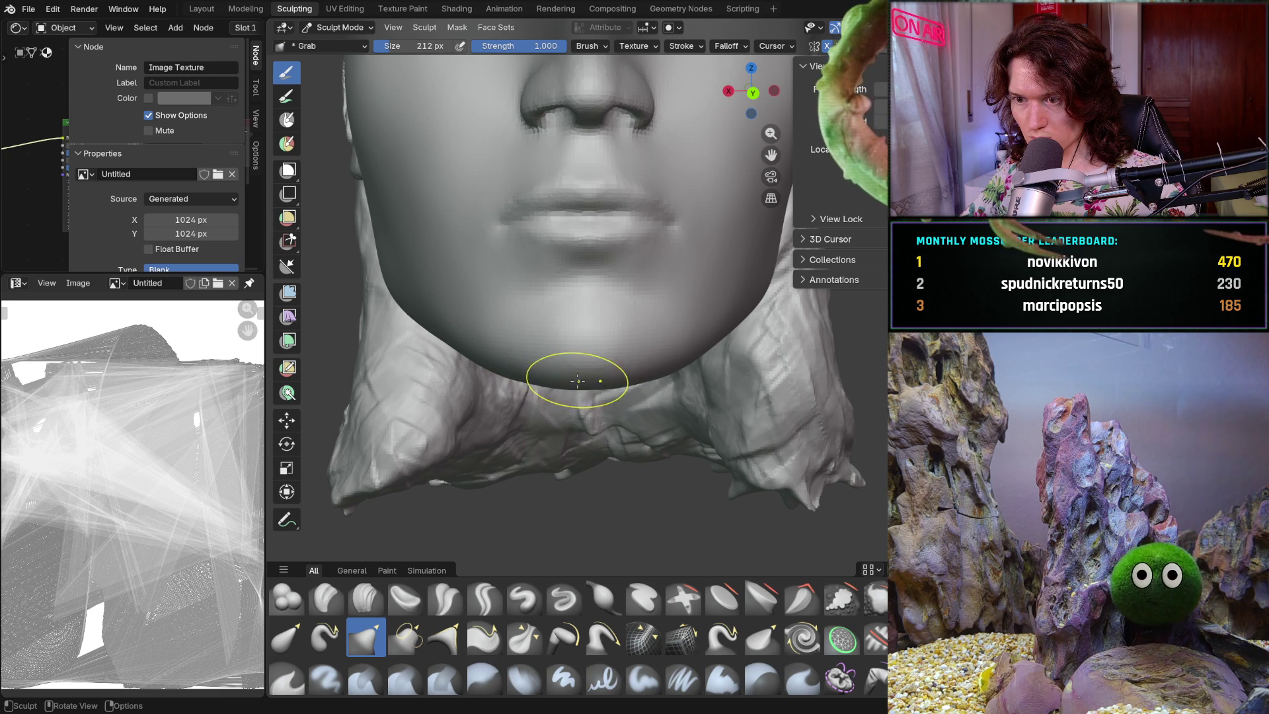
pyautogui.moveTo(582, 384)
pyautogui.mouseDown(button='middle')
pyautogui.moveTo(726, 339)
pyautogui.moveTo(654, 391)
pyautogui.moveTo(454, 425)
pyautogui.moveTo(476, 448)
pyautogui.moveTo(436, 387)
pyautogui.moveTo(509, 377)
pyautogui.mouseUp(button='middle')
pyautogui.scroll(4, 510, 416)
pyautogui.press('shift')
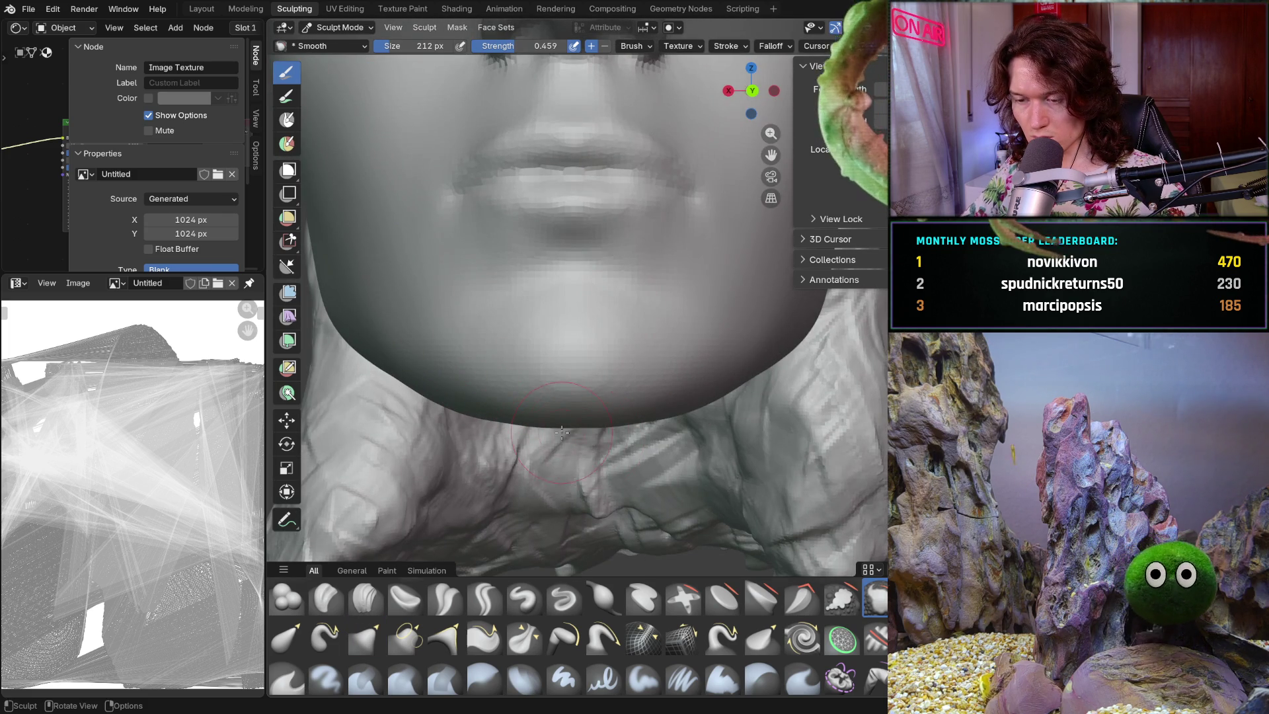
# - Orbit around the chin to view it from below, front and three-quarter angles
pyautogui.moveTo(577, 417); pyautogui.dragTo(583, 393, button='middle')
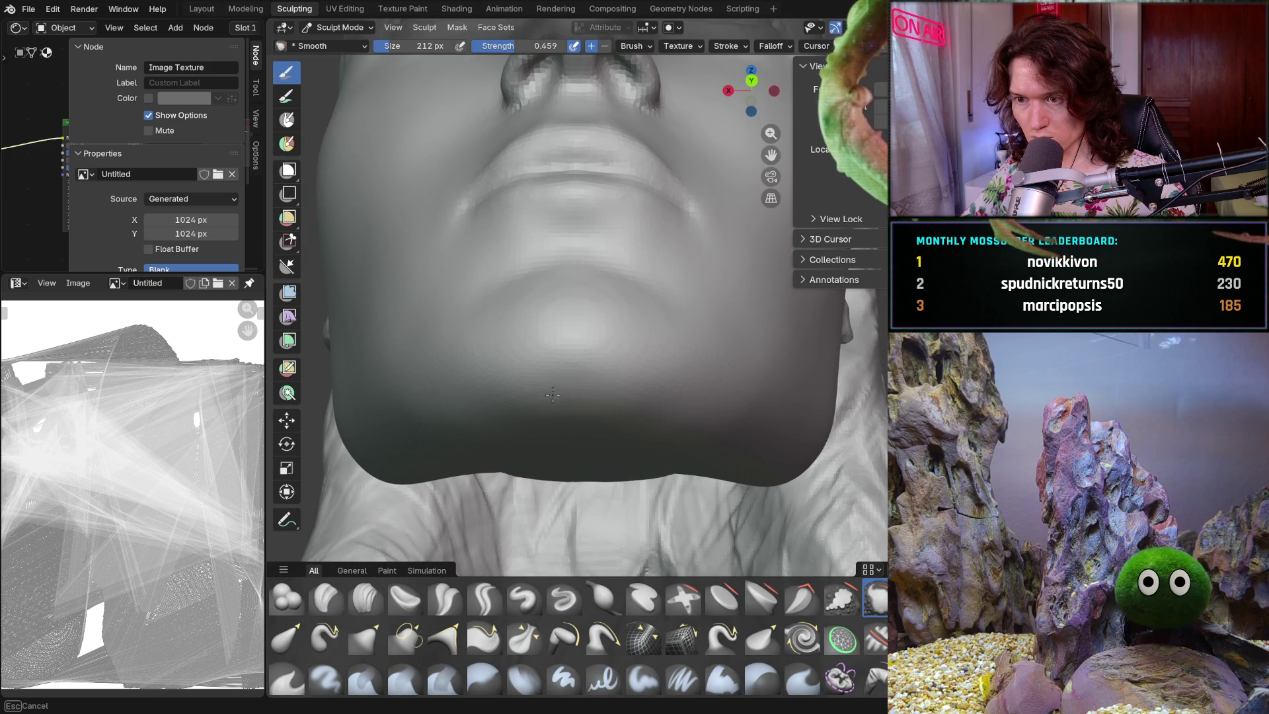
pyautogui.moveTo(601, 340); pyautogui.dragTo(571, 461, button='middle')
pyautogui.scroll(5, 571, 461)
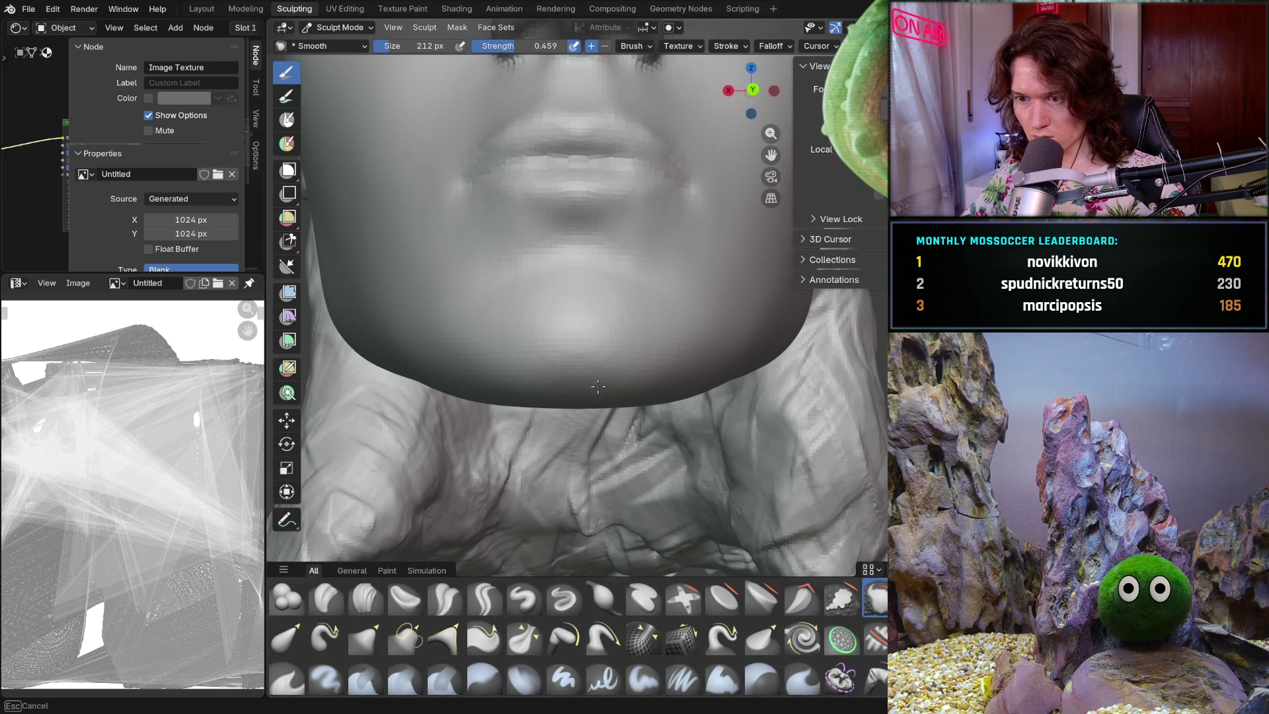
pyautogui.moveTo(568, 397)
pyautogui.mouseDown(button='middle')
pyautogui.moveTo(705, 425)
pyautogui.moveTo(509, 423)
pyautogui.moveTo(597, 424)
pyautogui.mouseUp(button='middle')
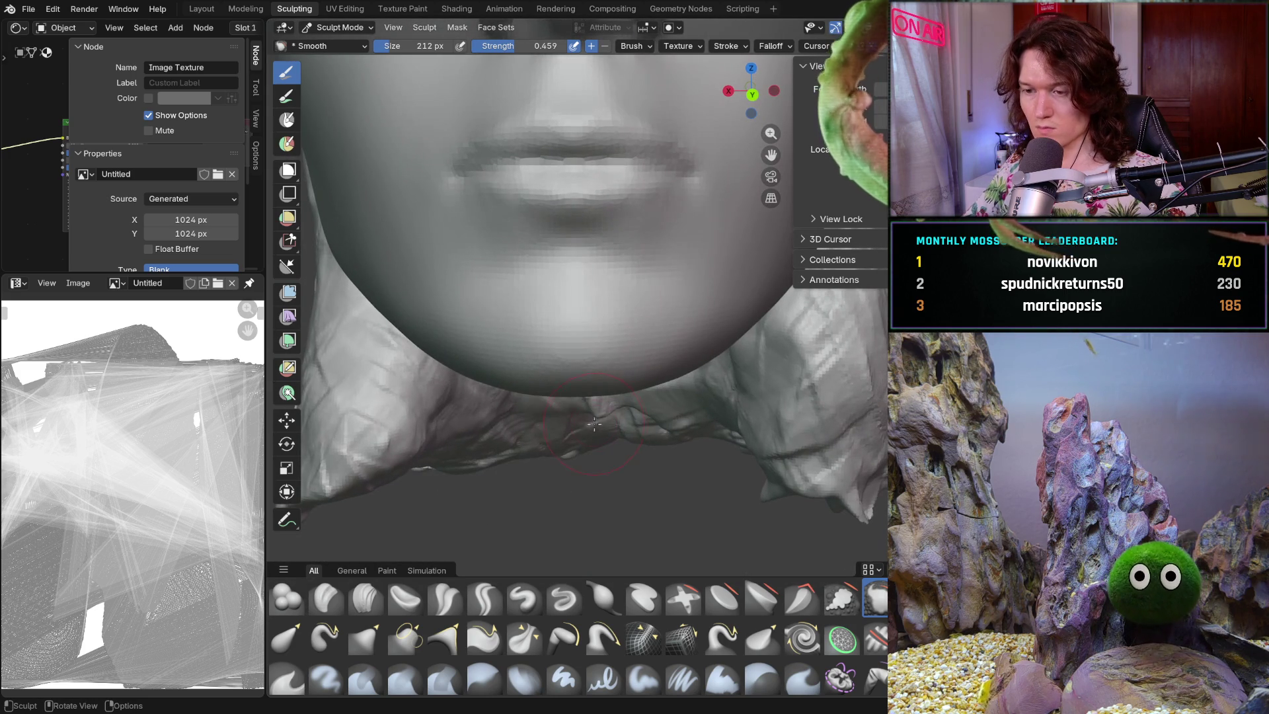
pyautogui.scroll(-2, 505, 440)
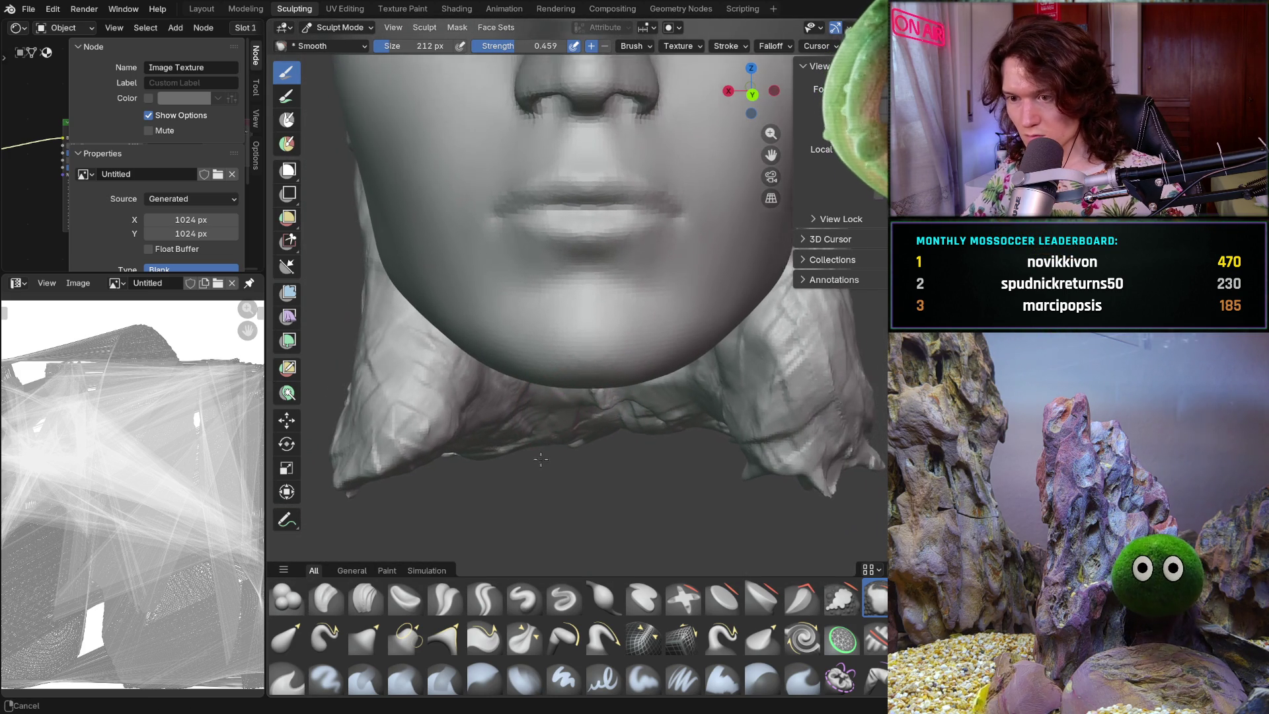
pyautogui.moveTo(505, 440); pyautogui.dragTo(535, 404, button='middle')
pyautogui.scroll(4, 556, 374)
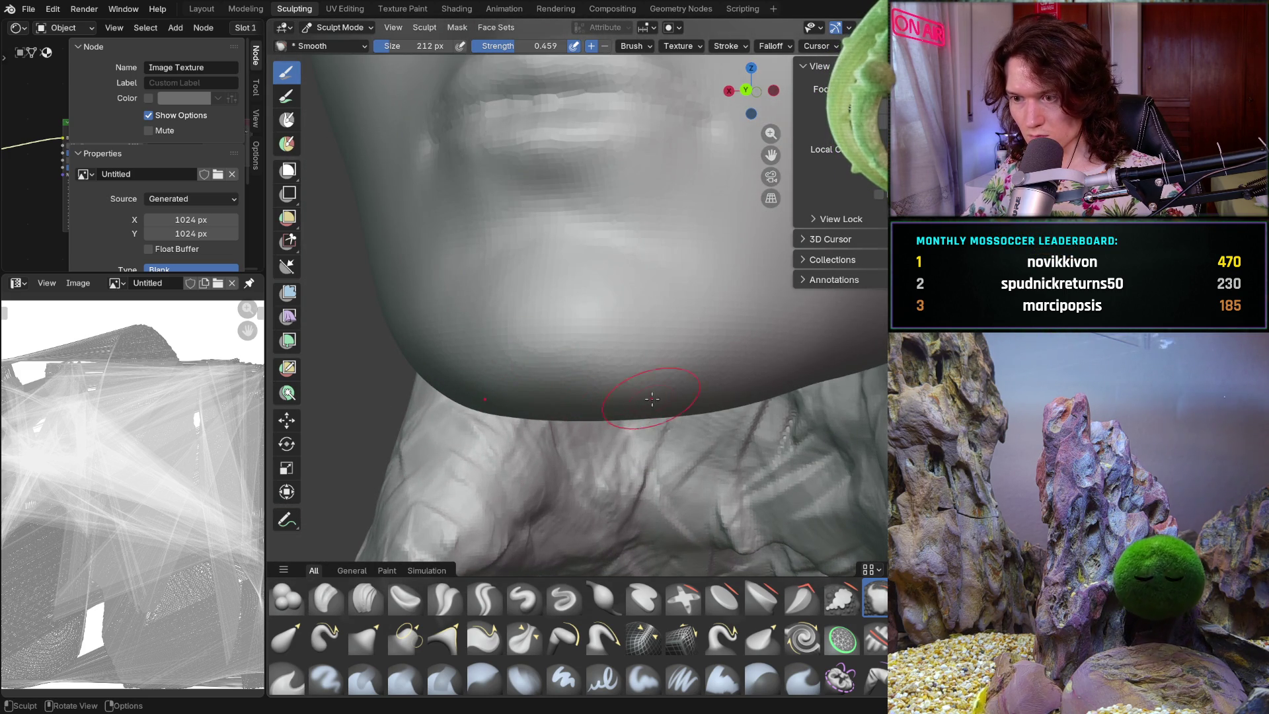
pyautogui.moveTo(701, 355)
pyautogui.keyDown('ctrl'); pyautogui.mouseDown(button='middle')
pyautogui.moveTo(717, 437)
pyautogui.moveTo(722, 411)
pyautogui.moveTo(688, 423)
pyautogui.moveTo(563, 398)
pyautogui.moveTo(562, 363)
pyautogui.moveTo(565, 375)
pyautogui.moveTo(516, 384)
pyautogui.moveTo(425, 376)
pyautogui.moveTo(468, 388)
pyautogui.moveTo(483, 425)
pyautogui.moveTo(519, 407)
pyautogui.moveTo(532, 381)
pyautogui.moveTo(496, 382)
pyautogui.moveTo(518, 374)
pyautogui.mouseUp(button='middle'); pyautogui.keyUp('ctrl')
# - Refine the chin underside with Grab and Smooth, then select the Clay Strips brush
pyautogui.press('g')
pyautogui.press('s')
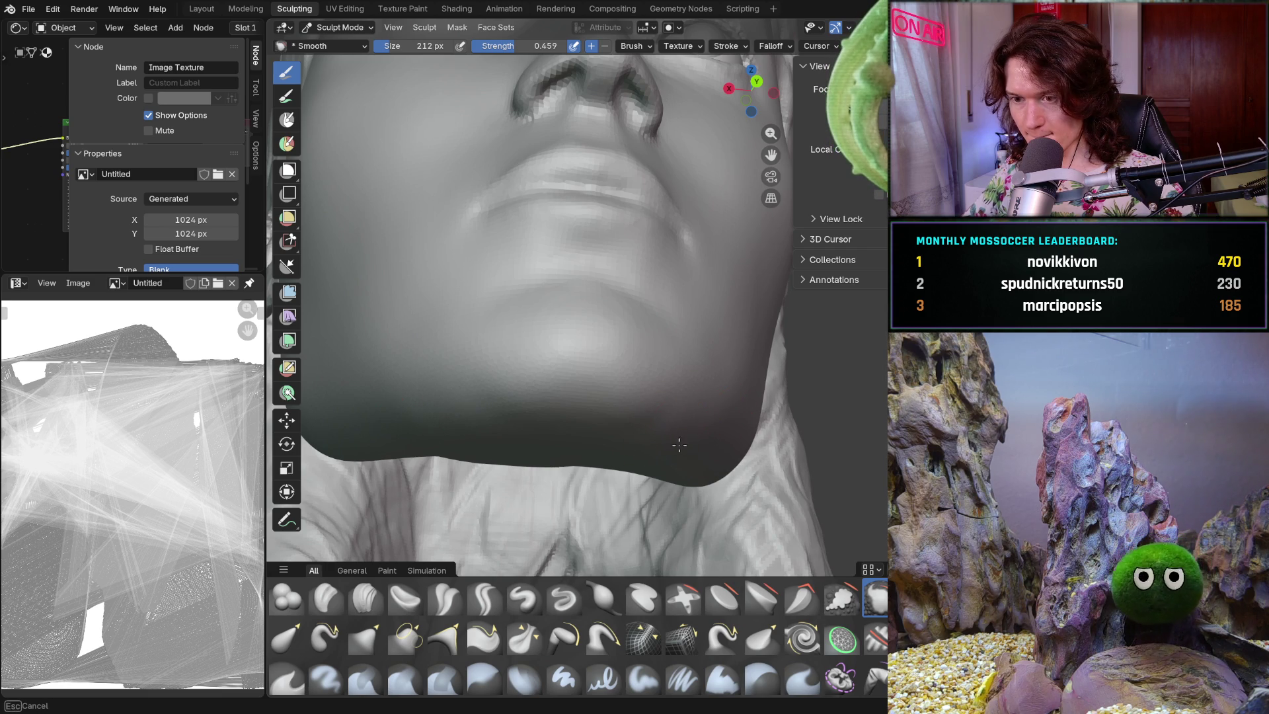
pyautogui.moveTo(629, 417); pyautogui.dragTo(598, 444, button='middle')
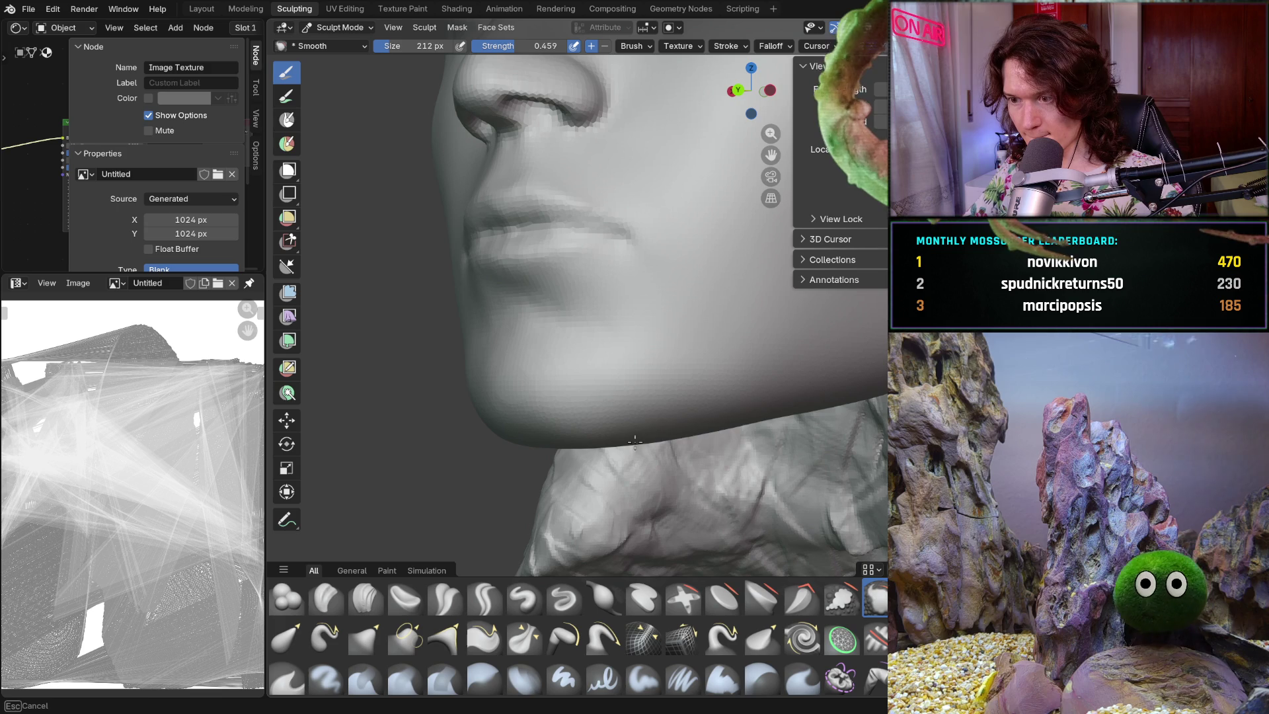
pyautogui.moveTo(771, 411)
pyautogui.mouseDown(button='middle')
pyautogui.moveTo(672, 445)
pyautogui.moveTo(676, 395)
pyautogui.mouseUp(button='middle')
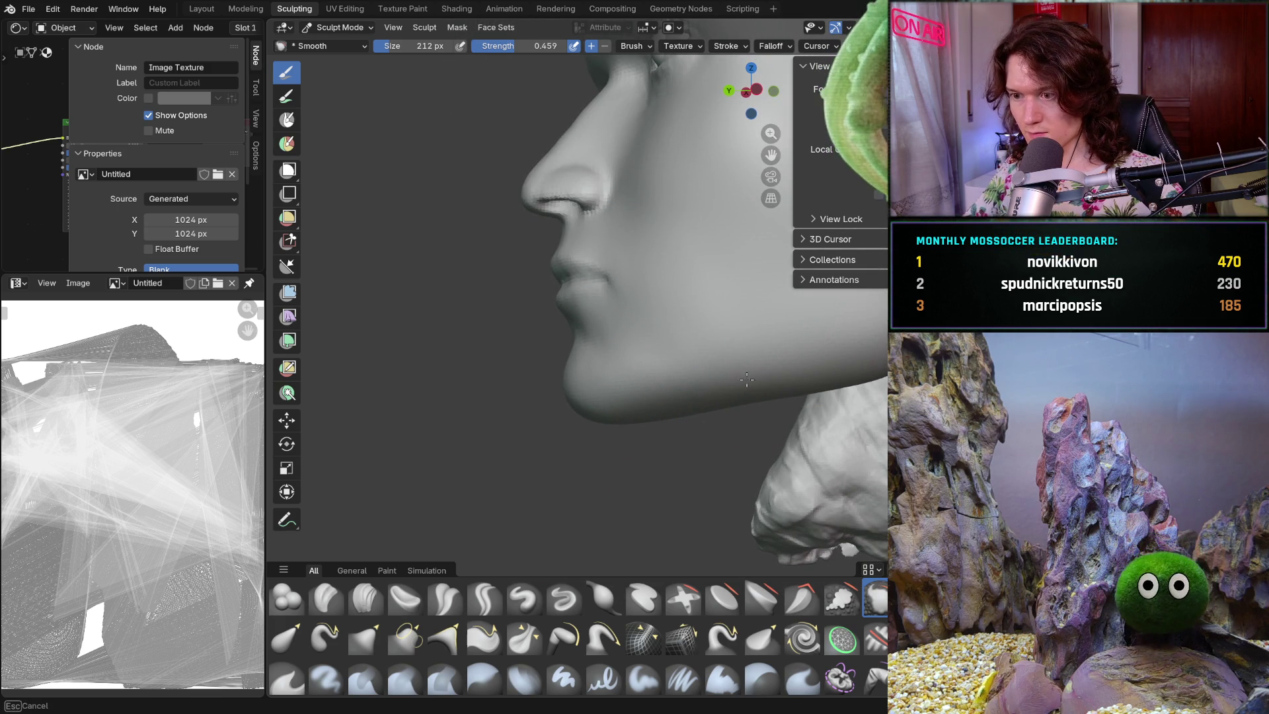
pyautogui.moveTo(689, 385)
pyautogui.mouseDown(button='middle')
pyautogui.moveTo(791, 357)
pyautogui.moveTo(730, 369)
pyautogui.moveTo(667, 470)
pyautogui.moveTo(645, 277)
pyautogui.moveTo(520, 432)
pyautogui.moveTo(586, 357)
pyautogui.moveTo(638, 451)
pyautogui.moveTo(595, 476)
pyautogui.mouseUp(button='middle')
pyautogui.click(366, 599)
# - Set the Clay Strips brush to 104 px and frame the lips and chin from the front
pyautogui.press('f')
pyautogui.click(539, 443)
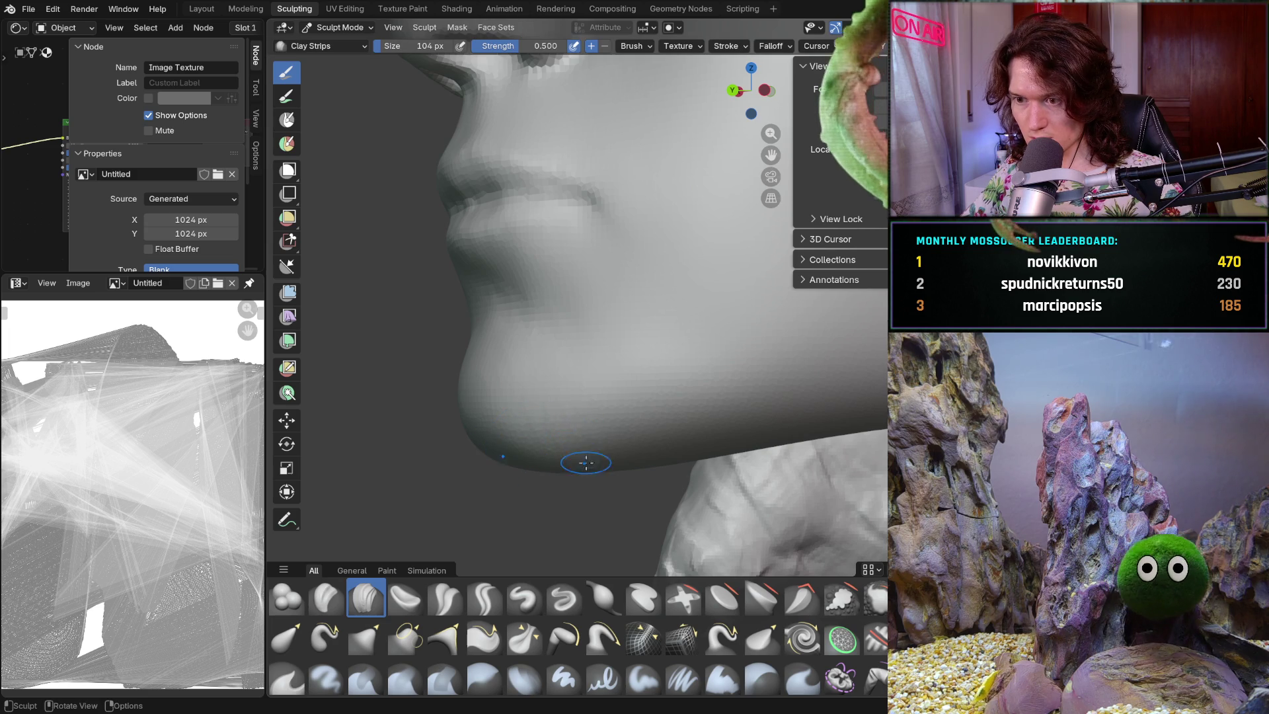
pyautogui.moveTo(589, 389)
pyautogui.mouseDown(button='middle')
pyautogui.moveTo(547, 419)
pyautogui.moveTo(501, 428)
pyautogui.moveTo(514, 431)
pyautogui.moveTo(454, 432)
pyautogui.moveTo(462, 442)
pyautogui.moveTo(515, 440)
pyautogui.mouseUp(button='middle')
pyautogui.moveTo(593, 367)
pyautogui.mouseDown(button='middle')
pyautogui.moveTo(624, 354)
pyautogui.moveTo(670, 410)
pyautogui.mouseUp(button='middle')
# - Switch to the Smooth brush at 546 px size and 0.240 strength
pyautogui.press('s')
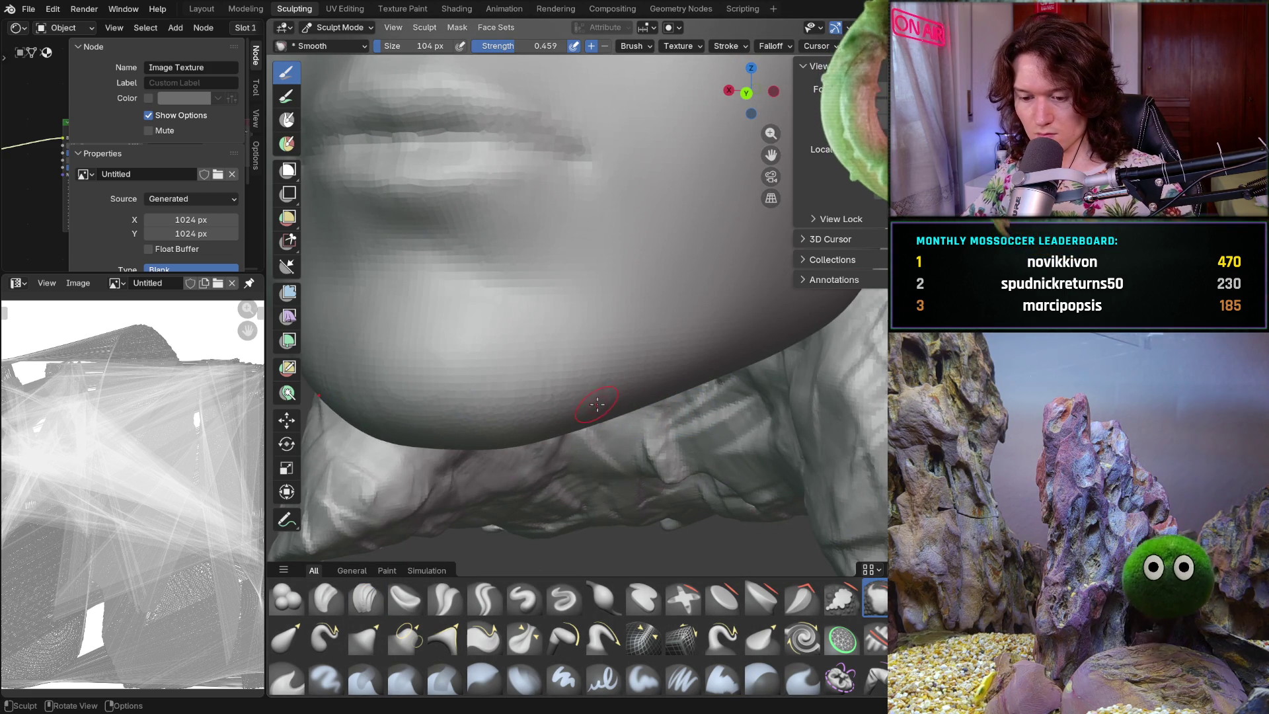
pyautogui.press('f')
pyautogui.click(632, 399)
pyautogui.hotkey('shift', 'f')
pyautogui.click(598, 386)
pyautogui.press('f')
pyautogui.click(635, 397)
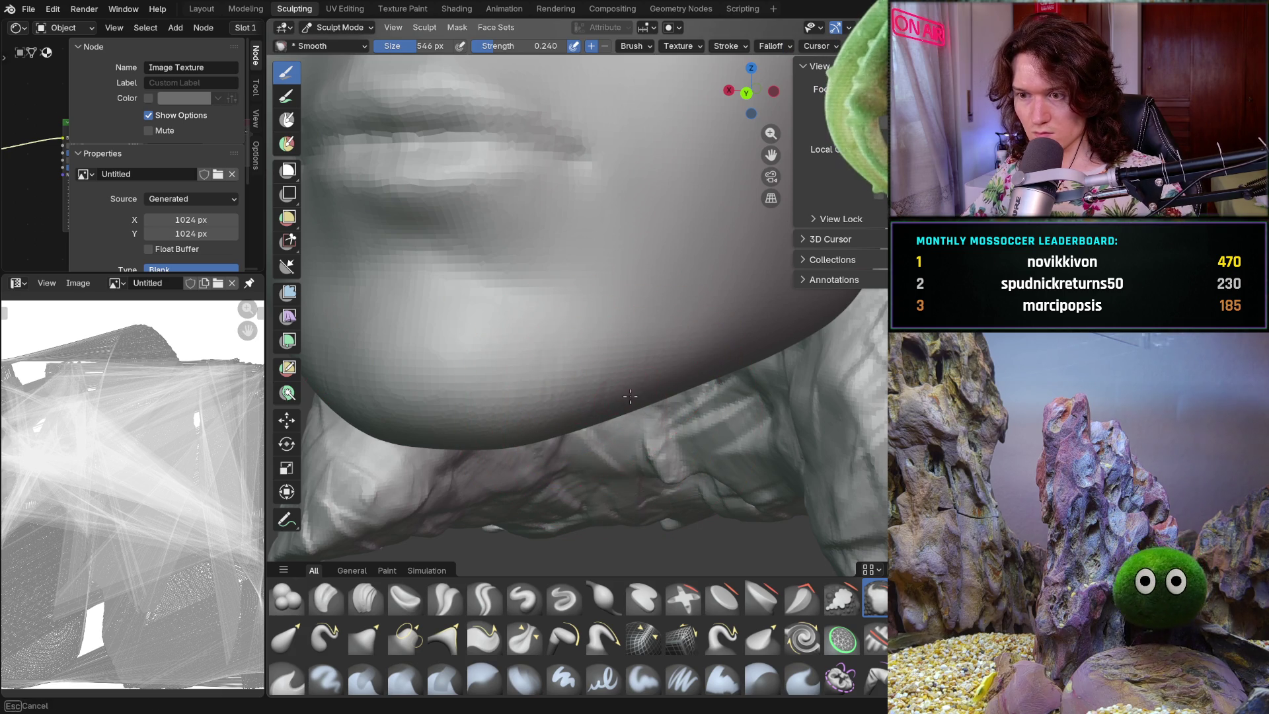
# - Check the smoothed chin from side and front views and expand the Annotations panel
pyautogui.moveTo(575, 397); pyautogui.dragTo(553, 417, button='middle')
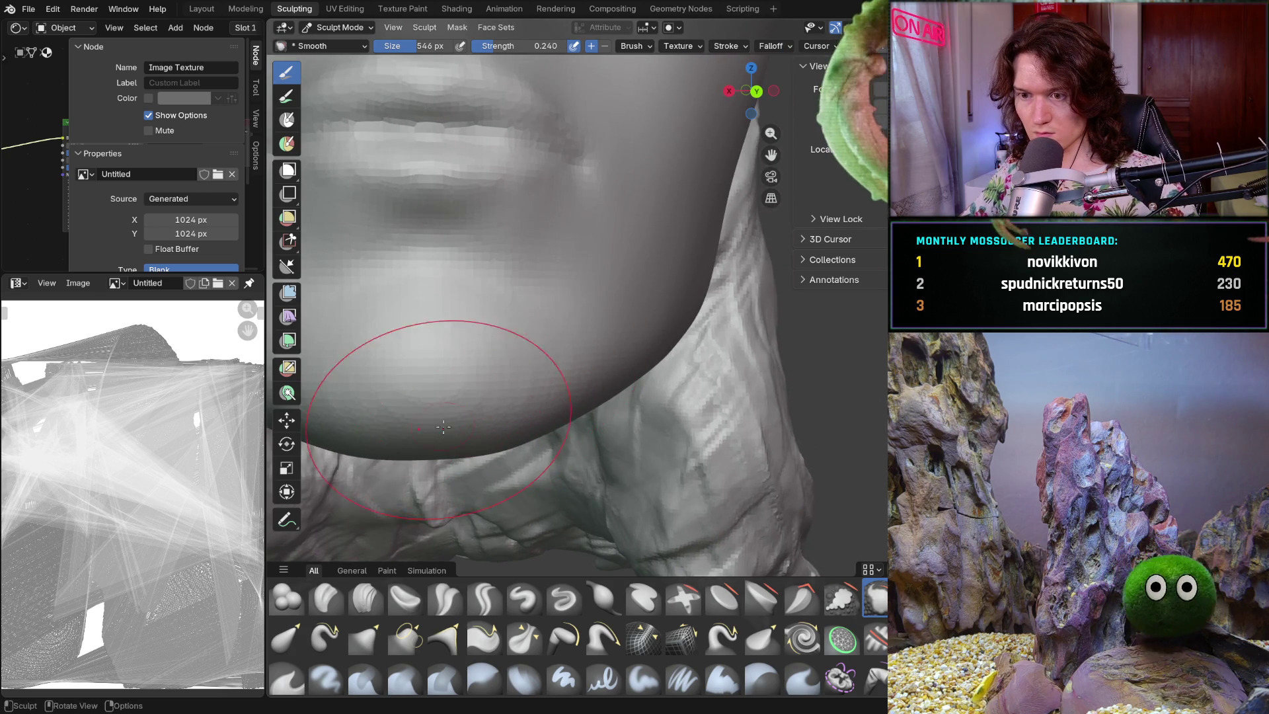
pyautogui.moveTo(427, 439); pyautogui.dragTo(370, 377, button='middle')
pyautogui.moveTo(626, 354)
pyautogui.mouseDown(button='middle')
pyautogui.moveTo(515, 456)
pyautogui.moveTo(569, 397)
pyautogui.mouseUp(button='middle')
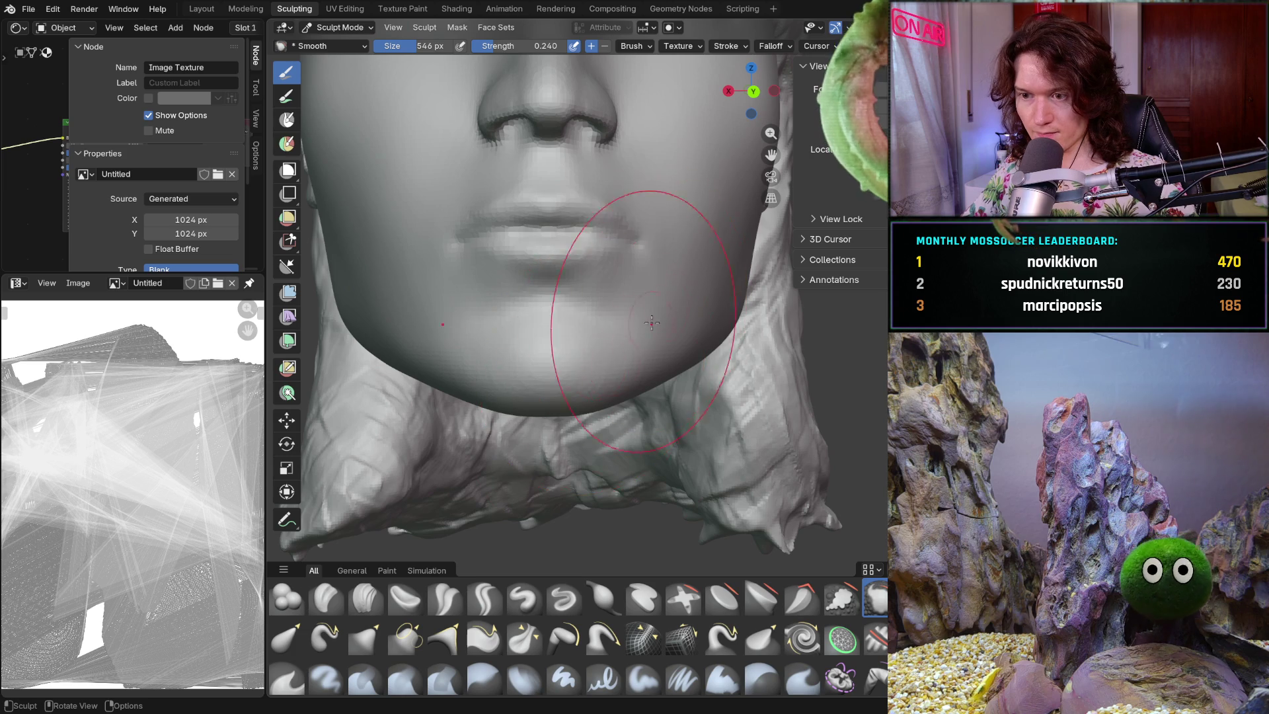
pyautogui.scroll(-5, 654, 331)
pyautogui.moveTo(655, 343)
pyautogui.mouseDown(button='middle')
pyautogui.moveTo(627, 425)
pyautogui.moveTo(699, 444)
pyautogui.moveTo(685, 437)
pyautogui.moveTo(641, 456)
pyautogui.moveTo(617, 483)
pyautogui.moveTo(527, 391)
pyautogui.moveTo(417, 445)
pyautogui.moveTo(423, 459)
pyautogui.moveTo(522, 397)
pyautogui.mouseUp(button='middle')
pyautogui.scroll(-3, 665, 471)
pyautogui.scroll(3, 423, 458)
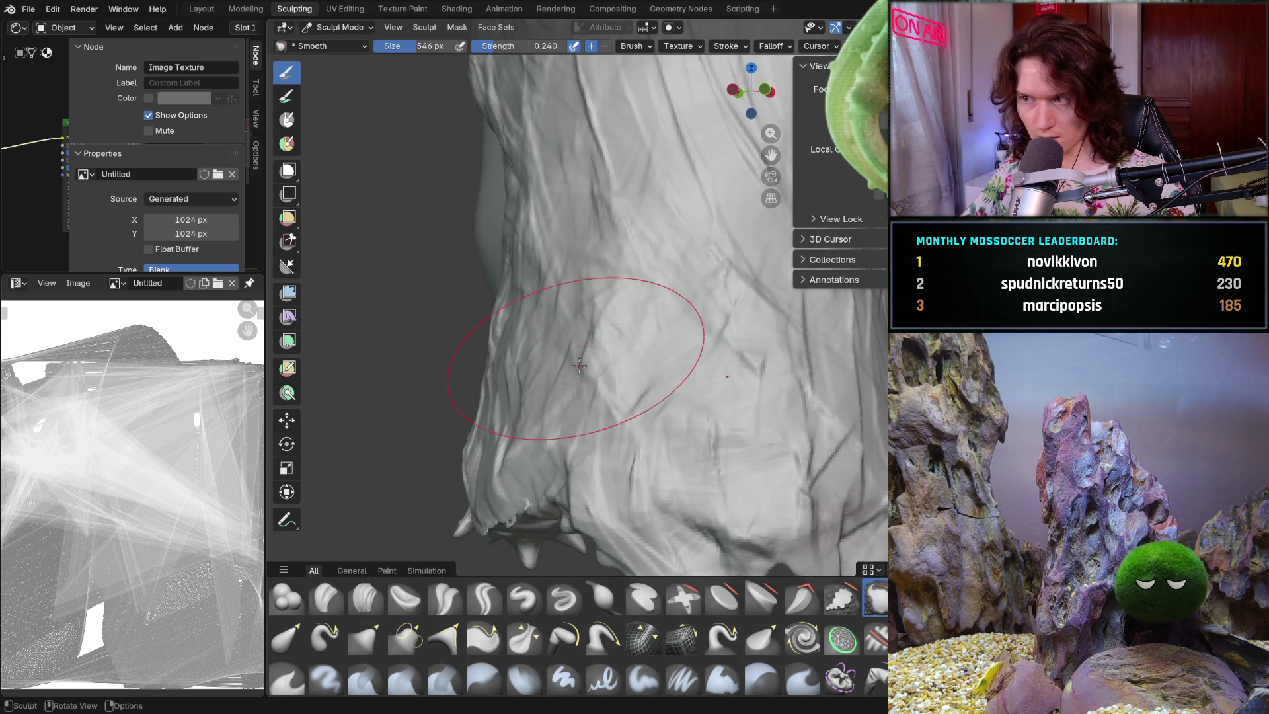
pyautogui.scroll(2, 595, 311)
pyautogui.click(826, 279)
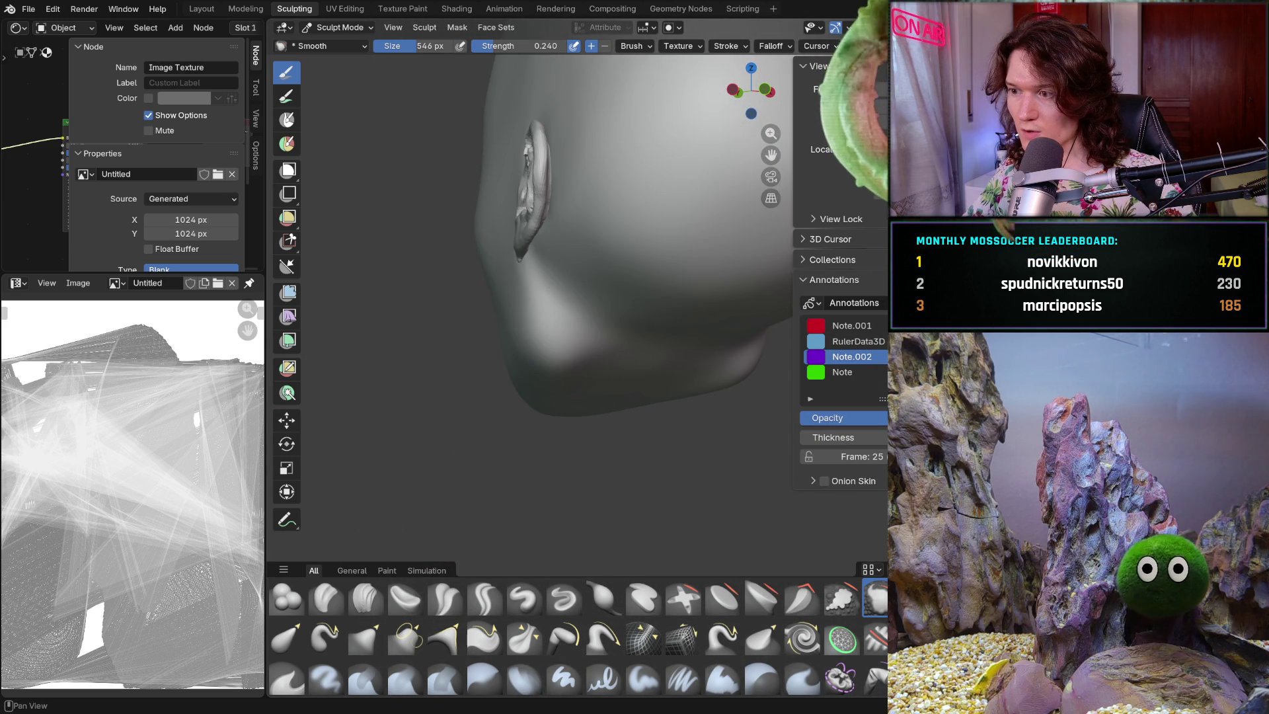
# - Hide the annotation notes and set the Smooth brush to 222 px with 0.657 strength
pyautogui.click(826, 280)
pyautogui.press('KP_1')
pyautogui.moveTo(551, 309)
pyautogui.mouseDown(button='middle')
pyautogui.moveTo(496, 334)
pyautogui.moveTo(576, 316)
pyautogui.moveTo(569, 343)
pyautogui.mouseUp(button='middle')
pyautogui.press('[')
pyautogui.press('[')
pyautogui.press('[')
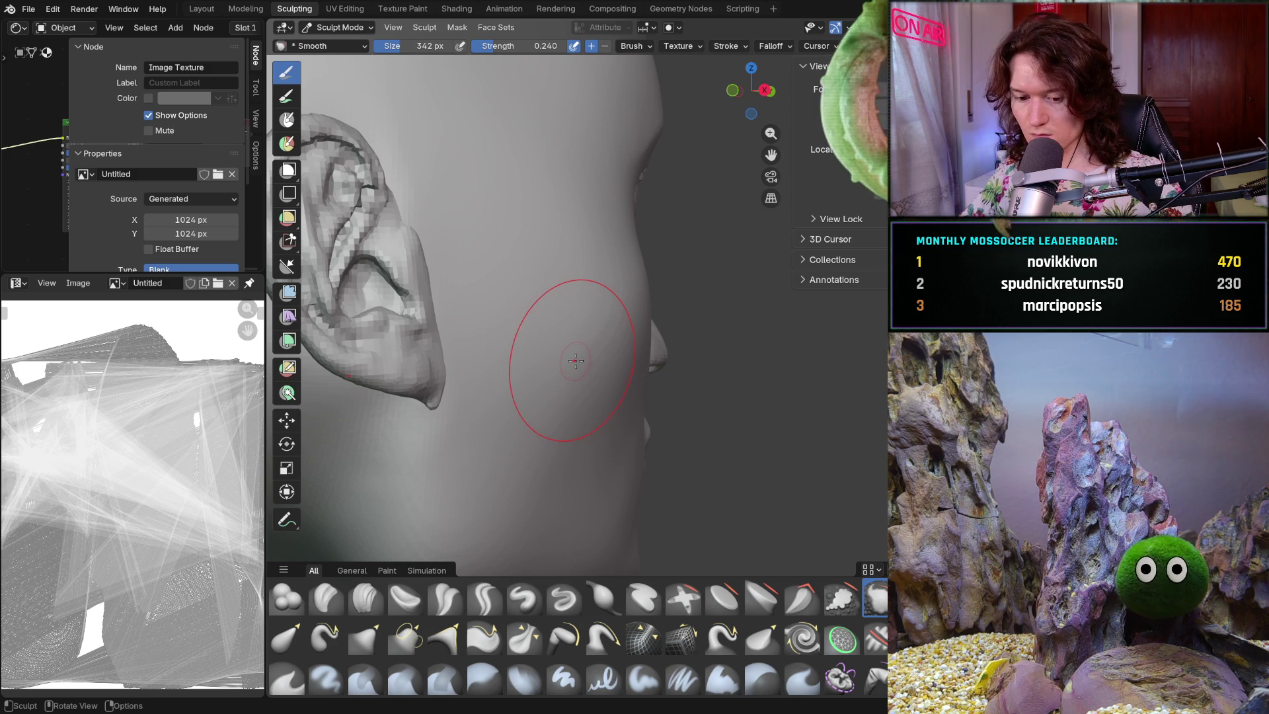
pyautogui.hotkey('shift', 'f')
pyautogui.click(582, 360)
pyautogui.press('f')
pyautogui.click(598, 336)
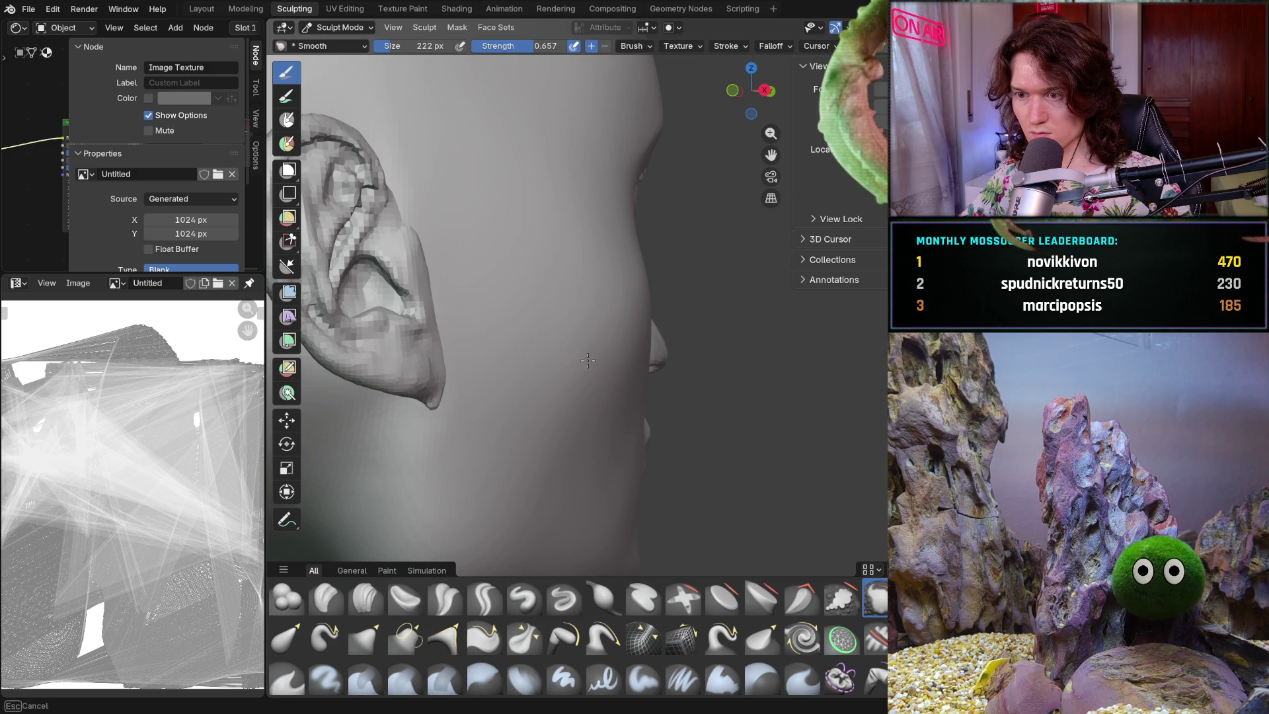
# - Orbit from the ear around to the face, zoom out, and snap to Numpad 1 front view
pyautogui.moveTo(568, 335); pyautogui.dragTo(605, 332, button='middle')
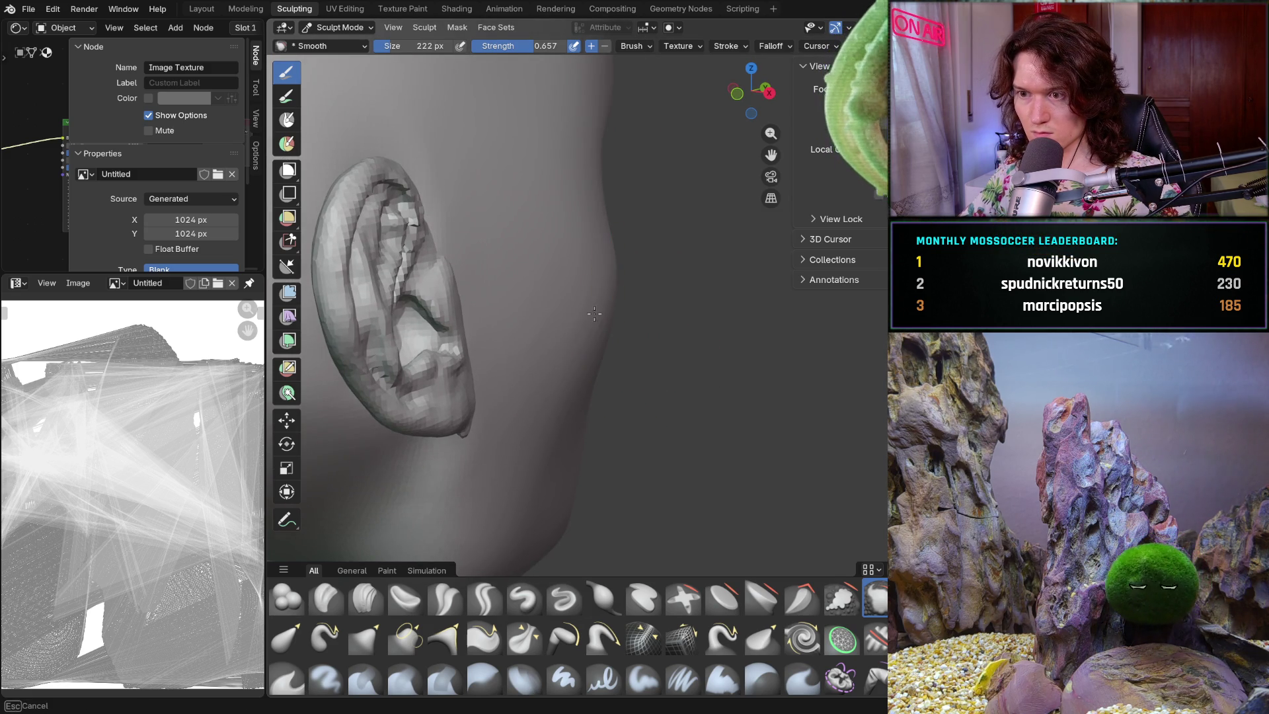
pyautogui.moveTo(697, 263)
pyautogui.mouseDown(button='middle')
pyautogui.moveTo(657, 351)
pyautogui.moveTo(509, 337)
pyautogui.moveTo(582, 390)
pyautogui.moveTo(621, 374)
pyautogui.moveTo(774, 380)
pyautogui.moveTo(787, 361)
pyautogui.moveTo(724, 316)
pyautogui.moveTo(677, 346)
pyautogui.moveTo(652, 339)
pyautogui.moveTo(688, 361)
pyautogui.mouseUp(button='middle')
pyautogui.scroll(-3, 589, 397)
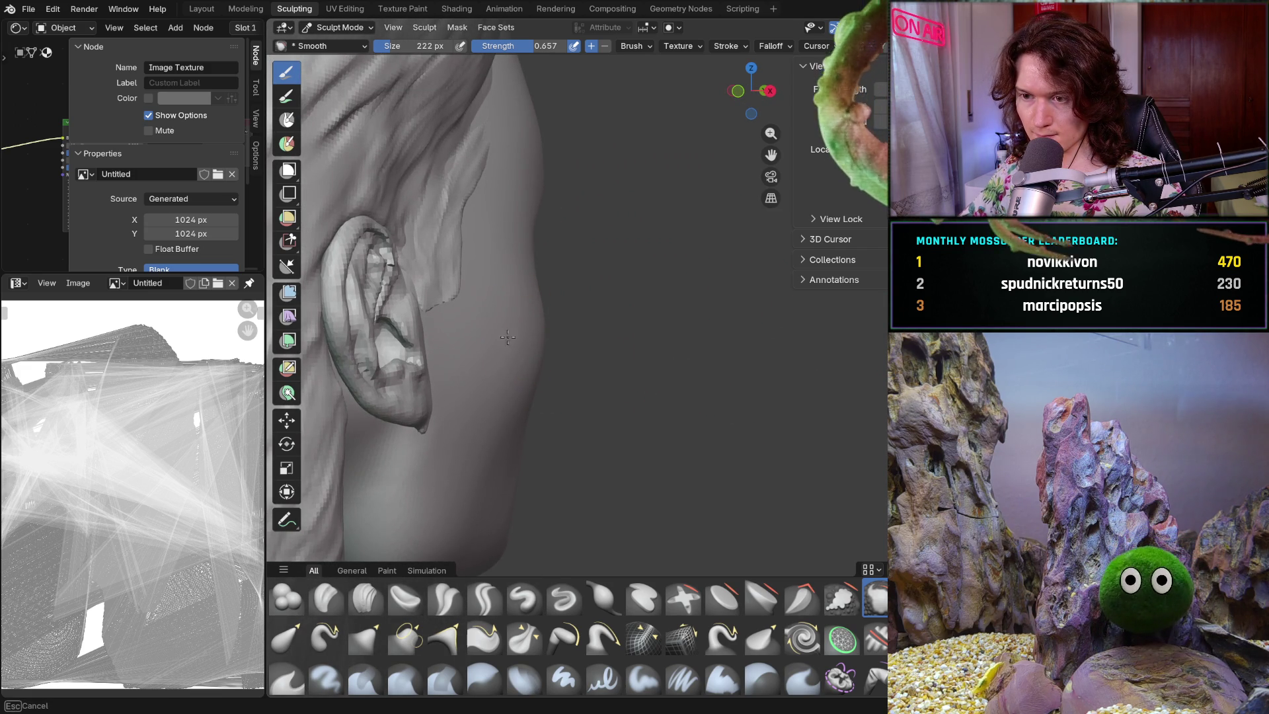
pyautogui.moveTo(541, 308); pyautogui.dragTo(473, 360, button='middle')
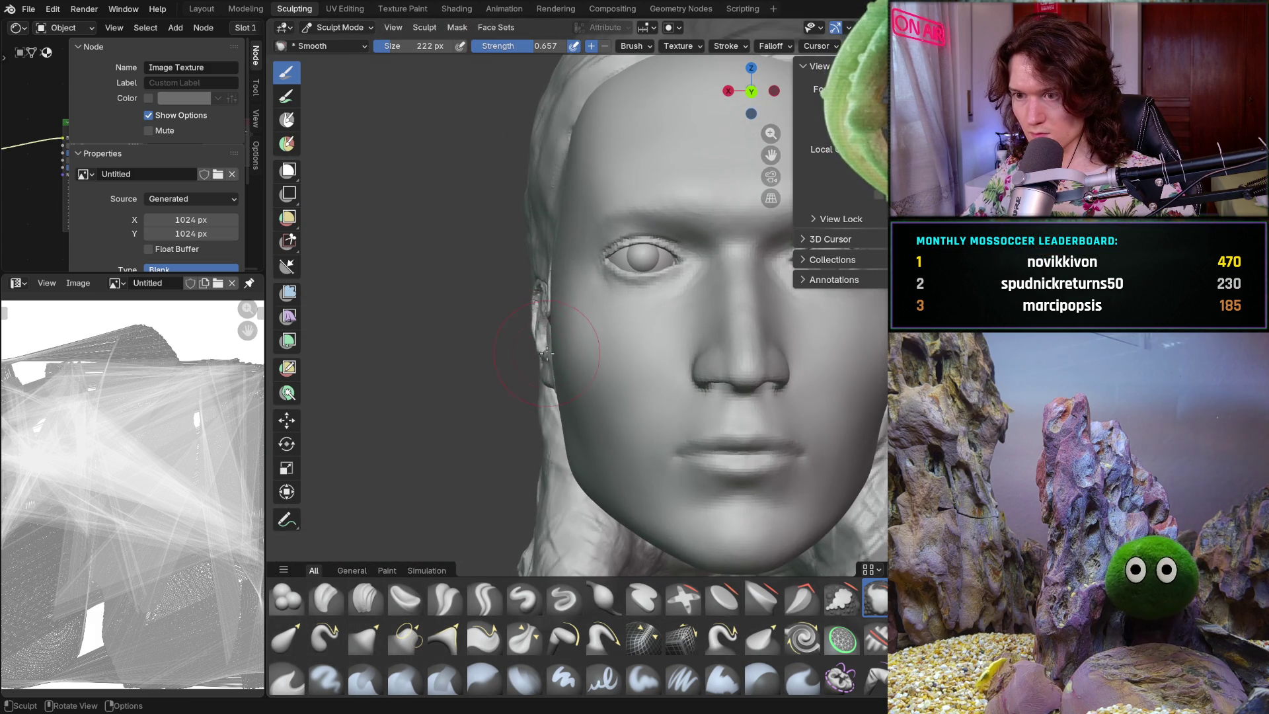
pyautogui.scroll(3, 552, 311)
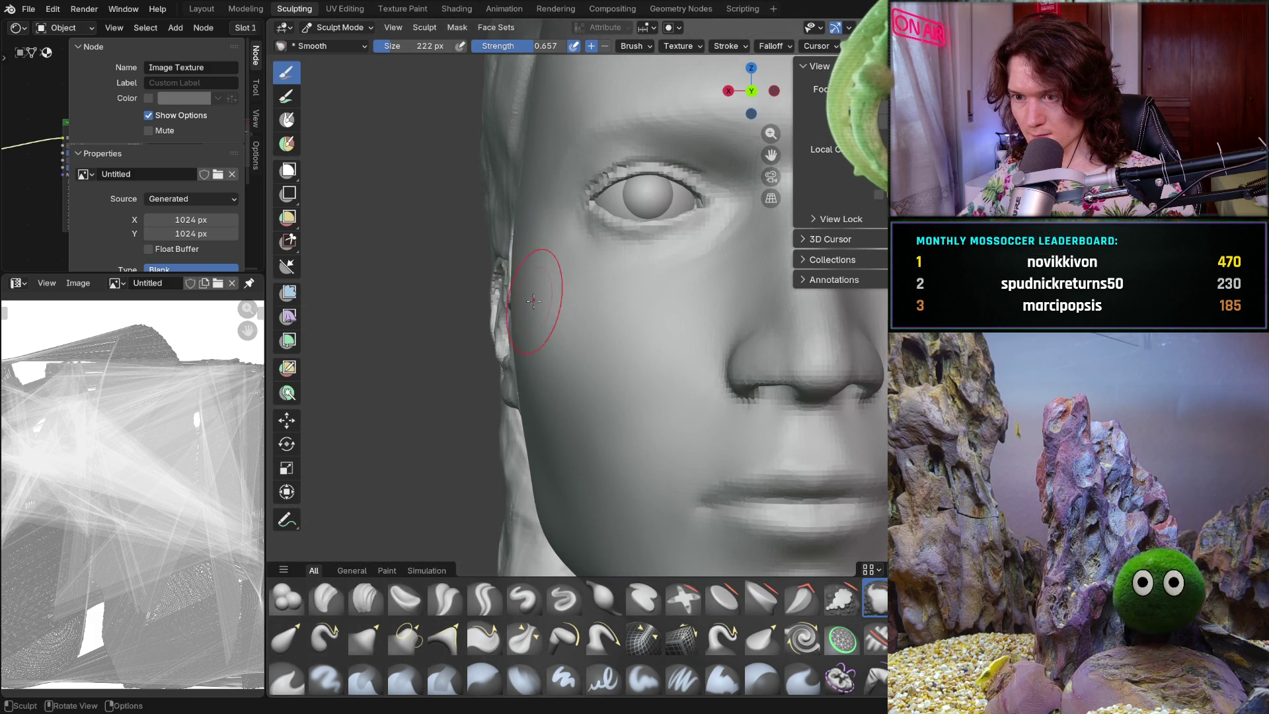
pyautogui.scroll(-4, 553, 359)
pyautogui.moveTo(577, 430); pyautogui.dragTo(554, 536, button='middle')
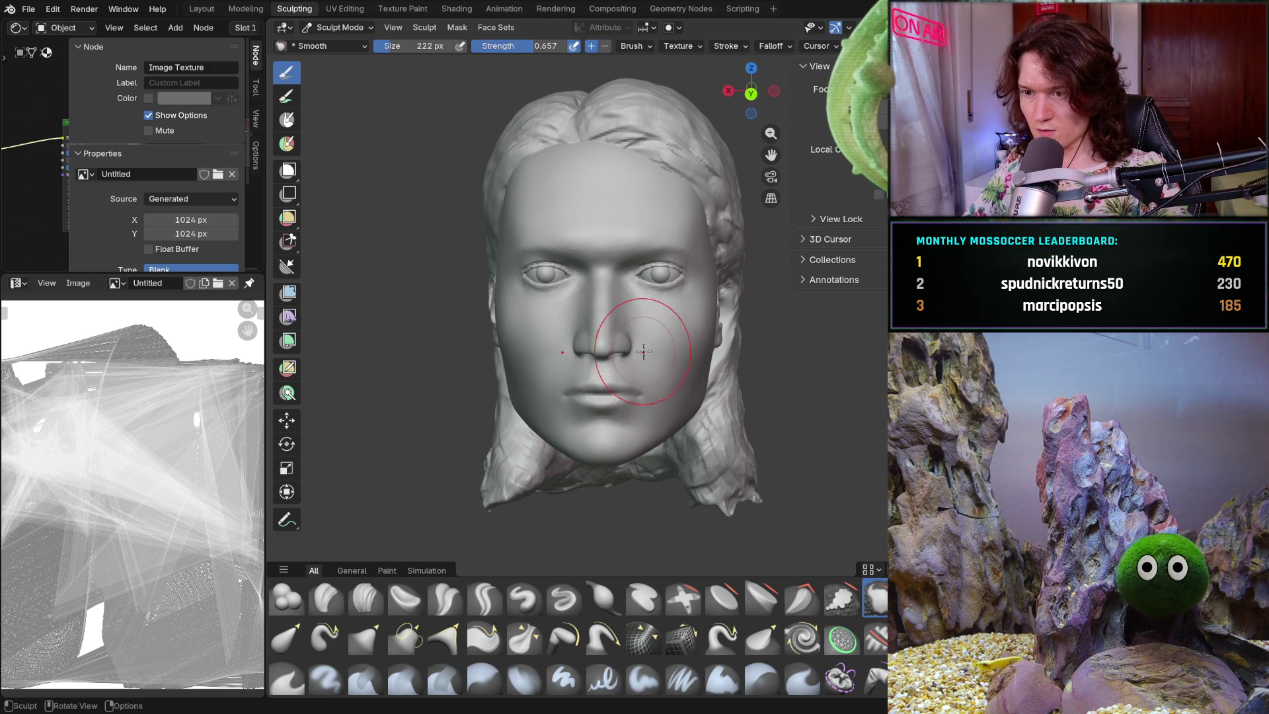
pyautogui.scroll(3, 609, 398)
pyautogui.moveTo(608, 398); pyautogui.dragTo(606, 408, button='middle')
pyautogui.scroll(-3, 606, 407)
pyautogui.press('KP_1')
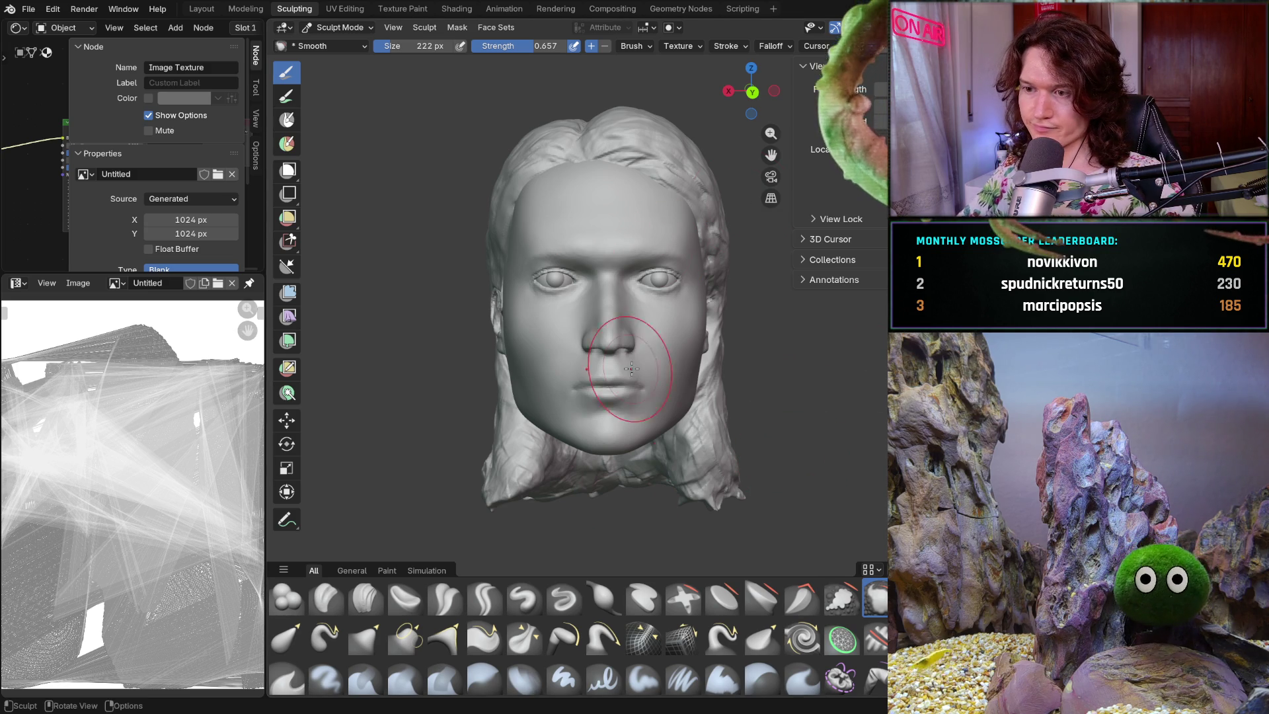
# - Switch to the Mask brush, show overlays, and clear the trial mask with Alt+M
pyautogui.press('m')
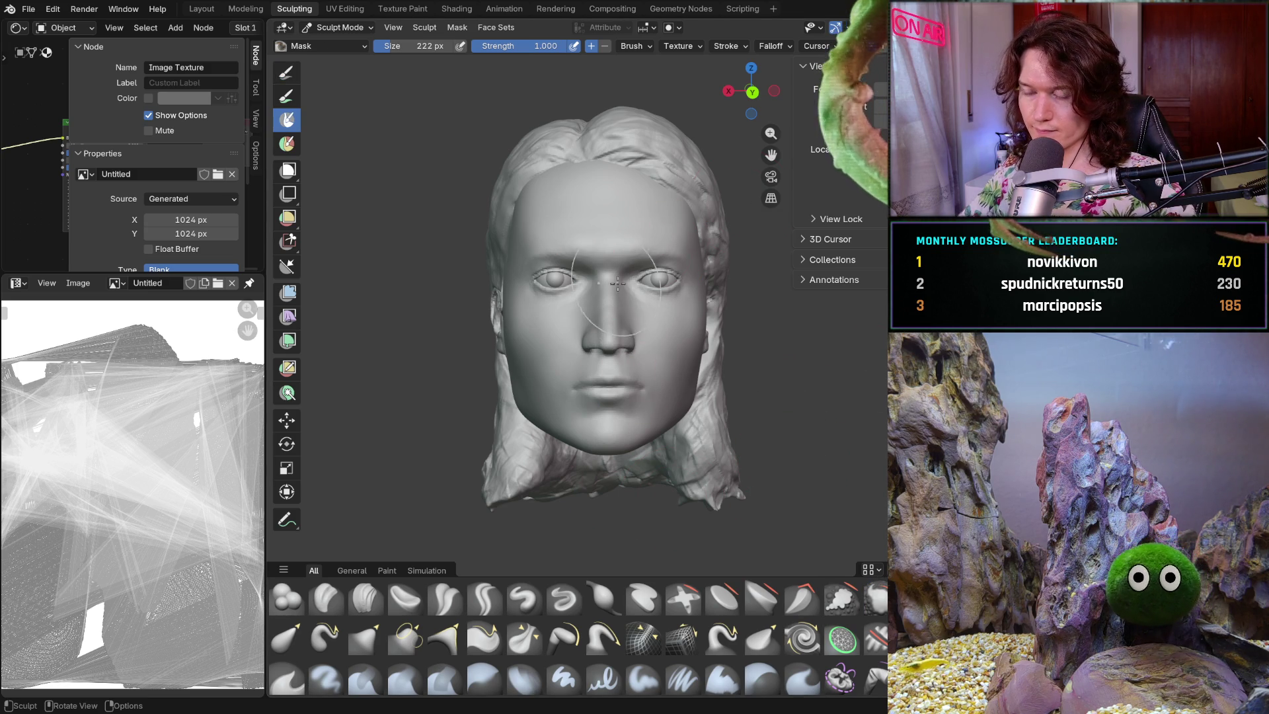
pyautogui.hotkey('shift', 'alt', 'z')
pyautogui.moveTo(625, 278)
pyautogui.mouseDown()
pyautogui.moveTo(609, 310)
pyautogui.moveTo(582, 238)
pyautogui.moveTo(601, 323)
pyautogui.mouseUp()
pyautogui.hotkey('alt', 'm')
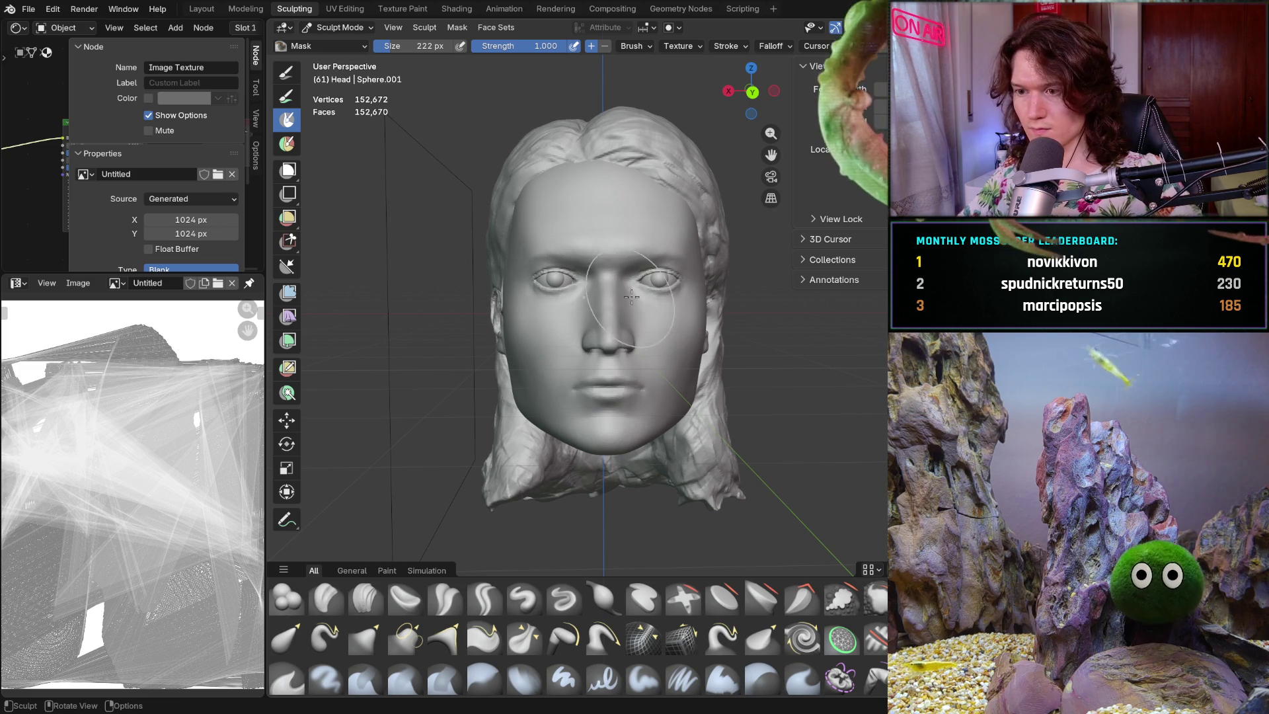
# - Mask a band across the brow, eyes and forehead
pyautogui.moveTo(571, 263)
pyautogui.mouseDown(button='middle')
pyautogui.moveTo(642, 311)
pyautogui.moveTo(636, 336)
pyautogui.mouseUp(button='middle')
pyautogui.scroll(-4, 650, 284)
pyautogui.scroll(2, 636, 336)
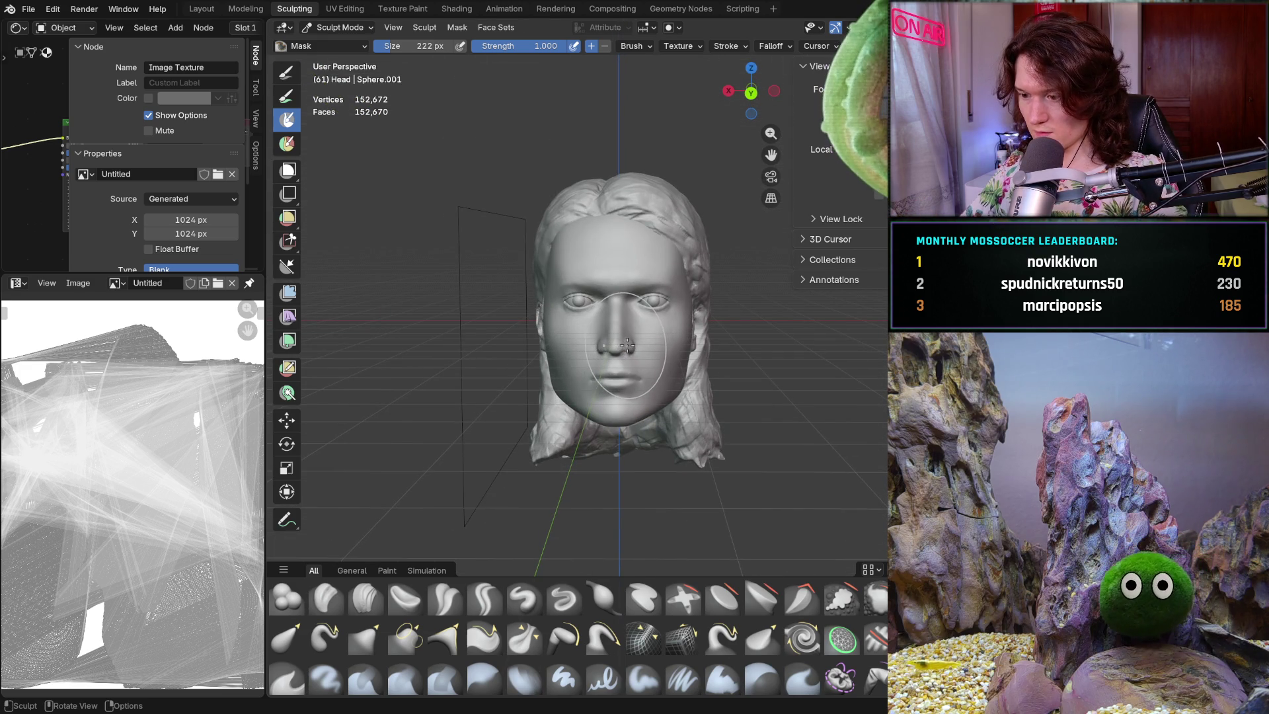
pyautogui.scroll(3, 582, 324)
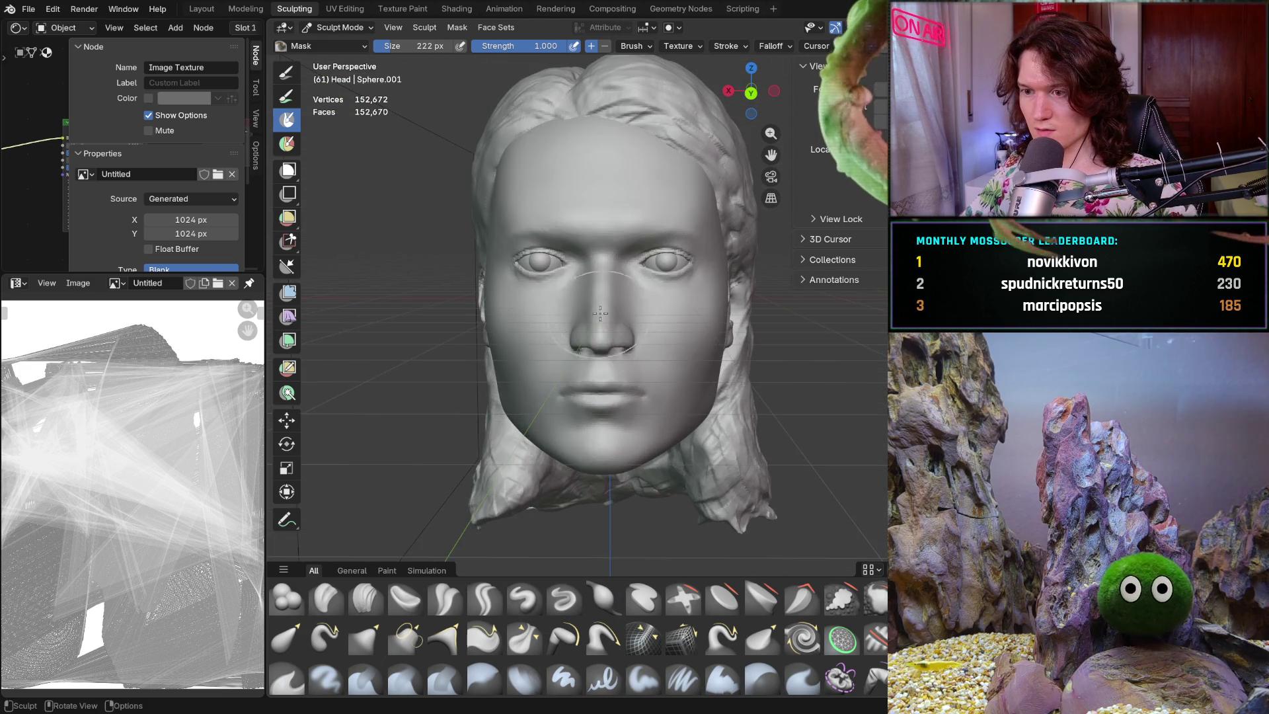
pyautogui.moveTo(528, 257)
pyautogui.mouseDown()
pyautogui.moveTo(694, 254)
pyautogui.moveTo(605, 245)
pyautogui.moveTo(694, 192)
pyautogui.moveTo(583, 159)
pyautogui.mouseUp()
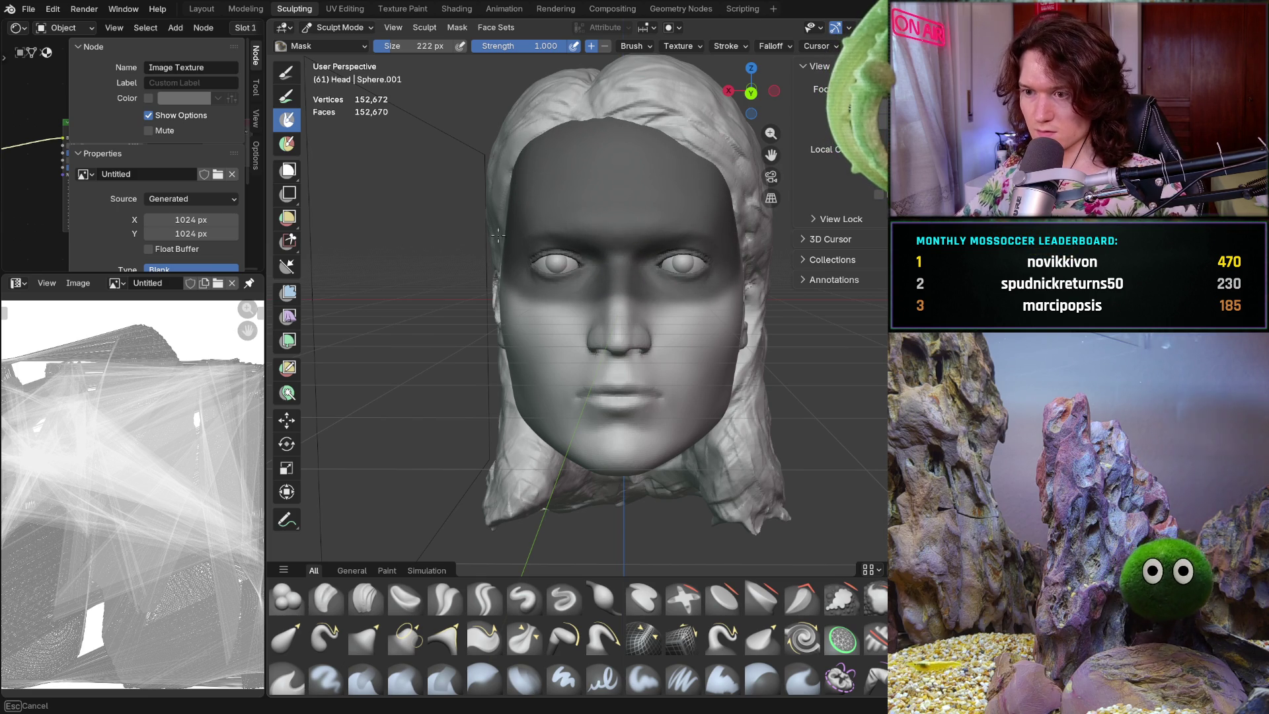
pyautogui.moveTo(539, 239); pyautogui.dragTo(679, 184)
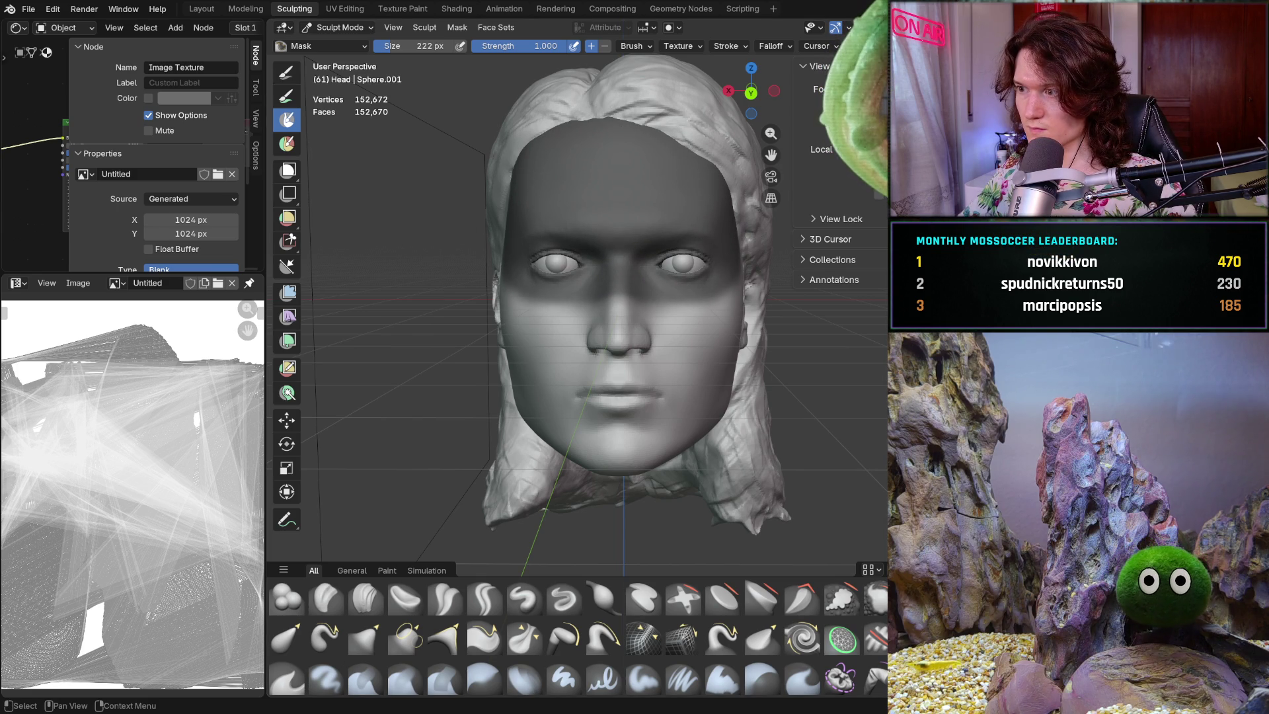
# - Extend the mask over the top and back of the head from the side profile
pyautogui.moveTo(516, 218)
pyautogui.mouseDown(button='middle')
pyautogui.moveTo(668, 217)
pyautogui.moveTo(661, 199)
pyautogui.mouseUp(button='middle')
pyautogui.moveTo(661, 198)
pyautogui.mouseDown()
pyautogui.moveTo(628, 330)
pyautogui.moveTo(667, 302)
pyautogui.moveTo(549, 304)
pyautogui.moveTo(528, 251)
pyautogui.moveTo(581, 227)
pyautogui.mouseUp()
pyautogui.moveTo(580, 227); pyautogui.dragTo(628, 230, button='middle')
pyautogui.moveTo(628, 230)
pyautogui.mouseDown()
pyautogui.moveTo(489, 218)
pyautogui.moveTo(542, 210)
pyautogui.mouseUp()
pyautogui.moveTo(556, 202); pyautogui.dragTo(510, 304, button='middle')
pyautogui.moveTo(510, 304); pyautogui.dragTo(510, 307)
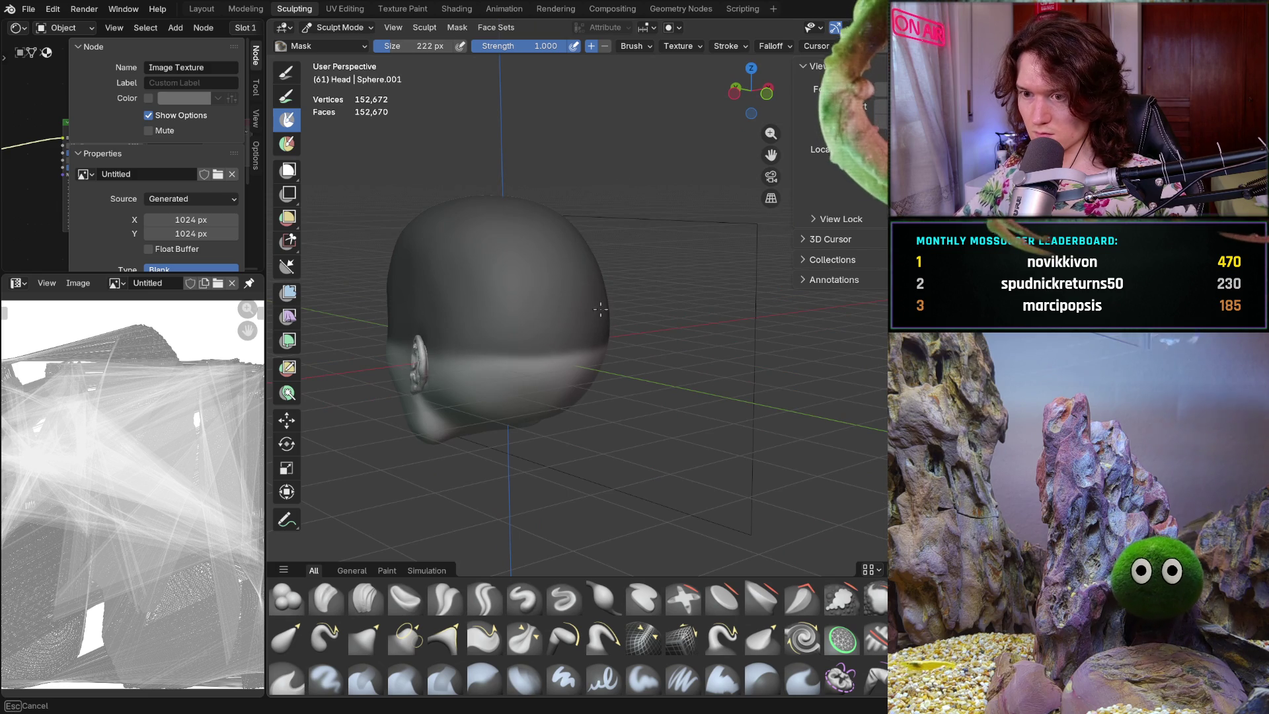
pyautogui.moveTo(449, 278)
pyautogui.mouseDown(button='middle')
pyautogui.moveTo(518, 306)
pyautogui.moveTo(646, 298)
pyautogui.moveTo(695, 337)
pyautogui.moveTo(604, 344)
pyautogui.mouseUp(button='middle')
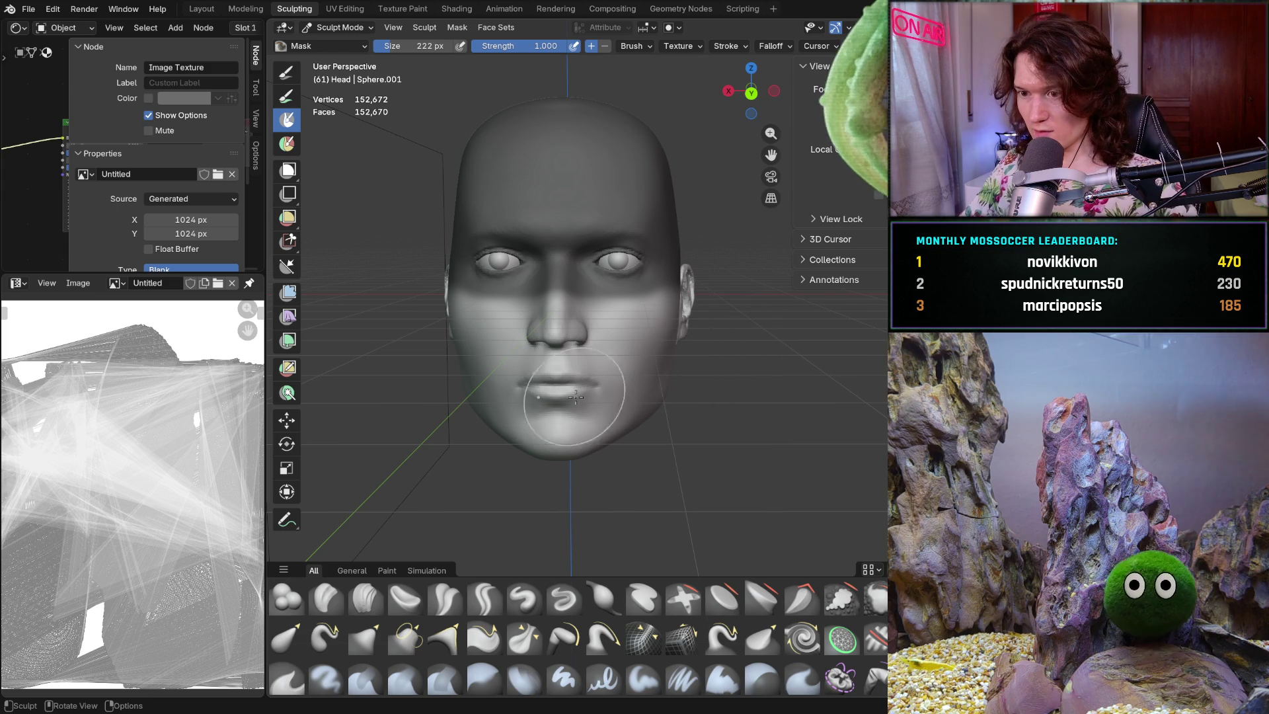
# - Switch to the Grab brush and enlarge its radius to 1000 px
pyautogui.press('g')
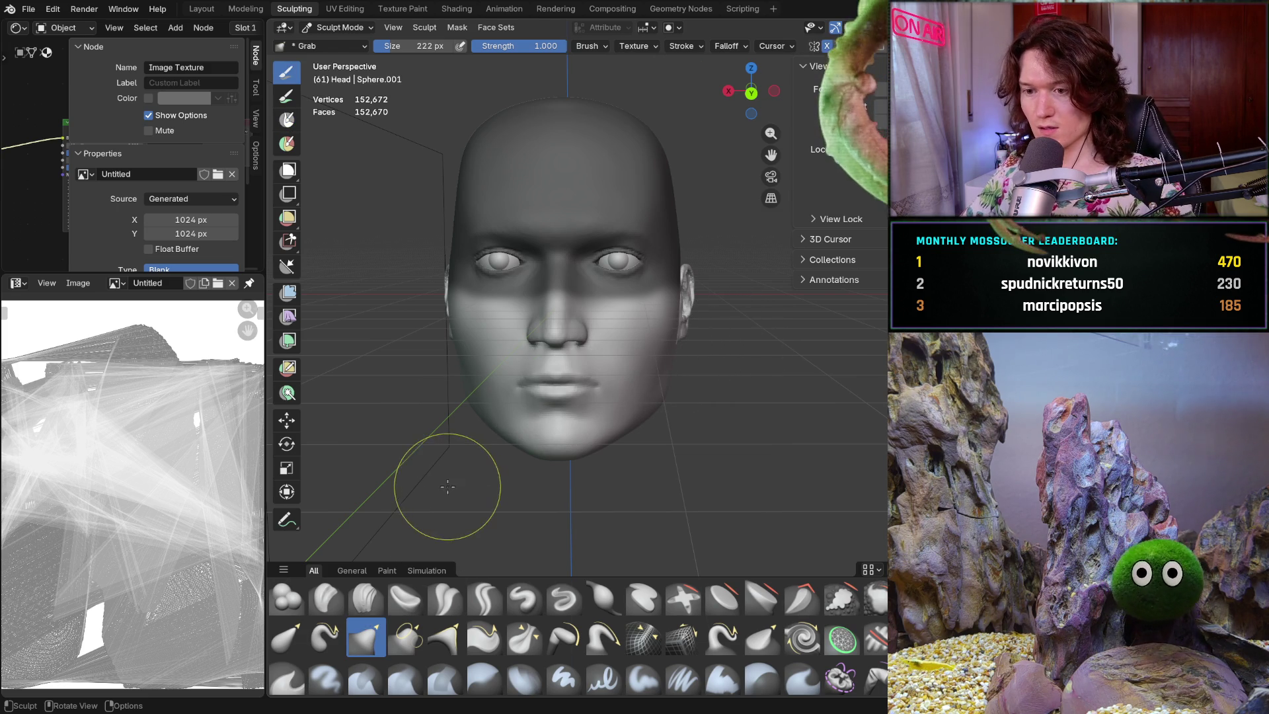
pyautogui.press('f')
pyautogui.click(569, 397)
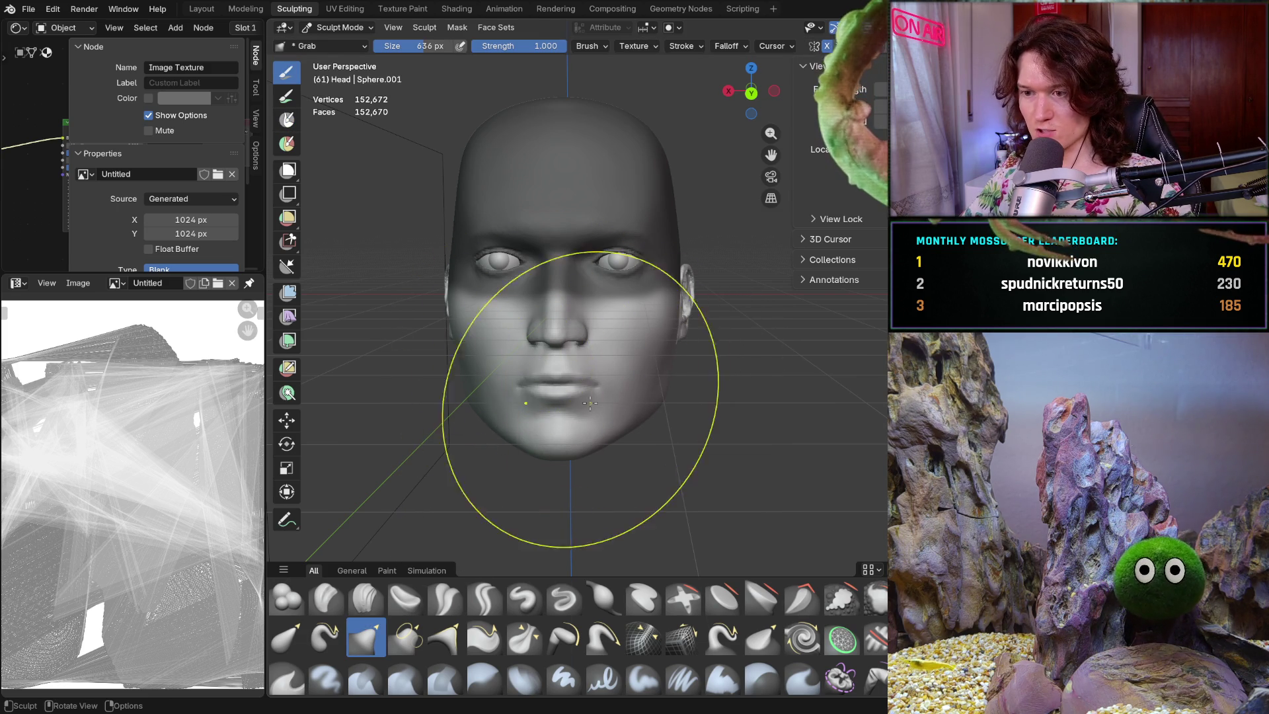
pyautogui.press('f')
pyautogui.click(703, 430)
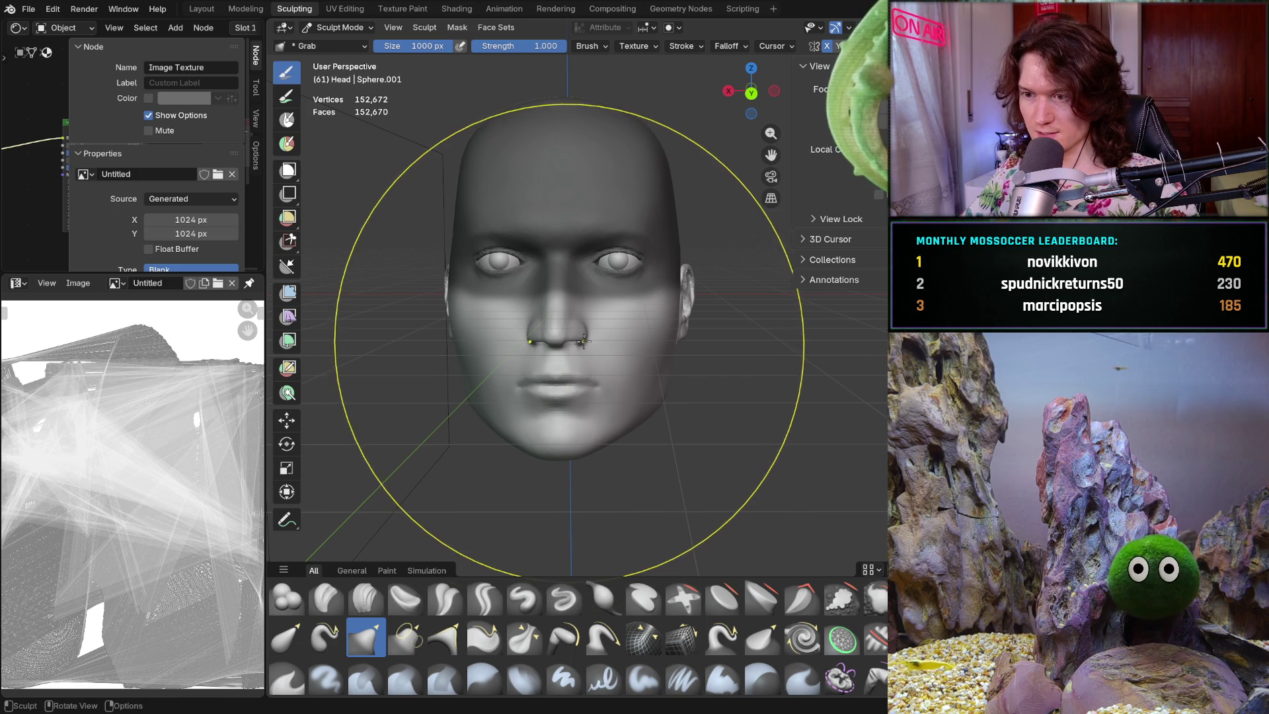
# - Pull the unmasked lower face, then undo the downward chin pull and view the profile
pyautogui.scroll(-3, 568, 397)
pyautogui.moveTo(579, 406); pyautogui.dragTo(590, 415)
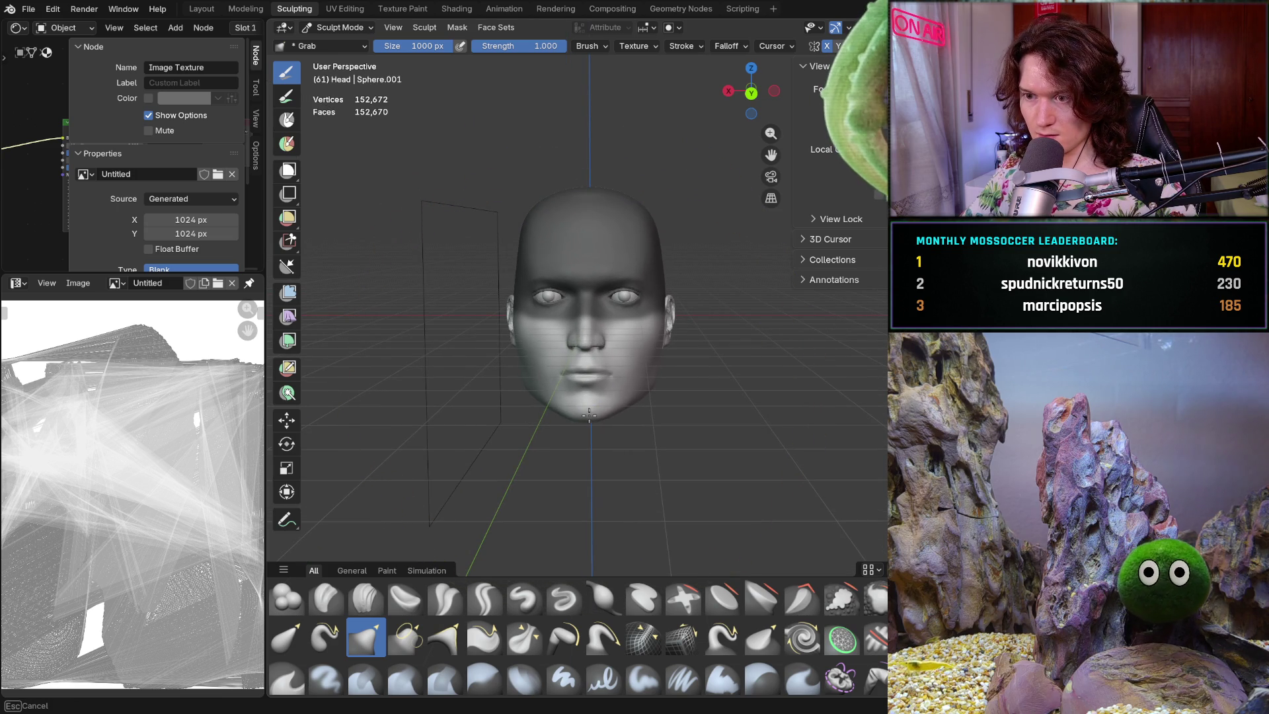
pyautogui.moveTo(587, 413); pyautogui.dragTo(587, 413)
pyautogui.moveTo(587, 413)
pyautogui.mouseDown(button='middle')
pyautogui.moveTo(661, 414)
pyautogui.moveTo(535, 396)
pyautogui.moveTo(569, 381)
pyautogui.moveTo(558, 382)
pyautogui.mouseUp(button='middle')
pyautogui.scroll(4, 555, 390)
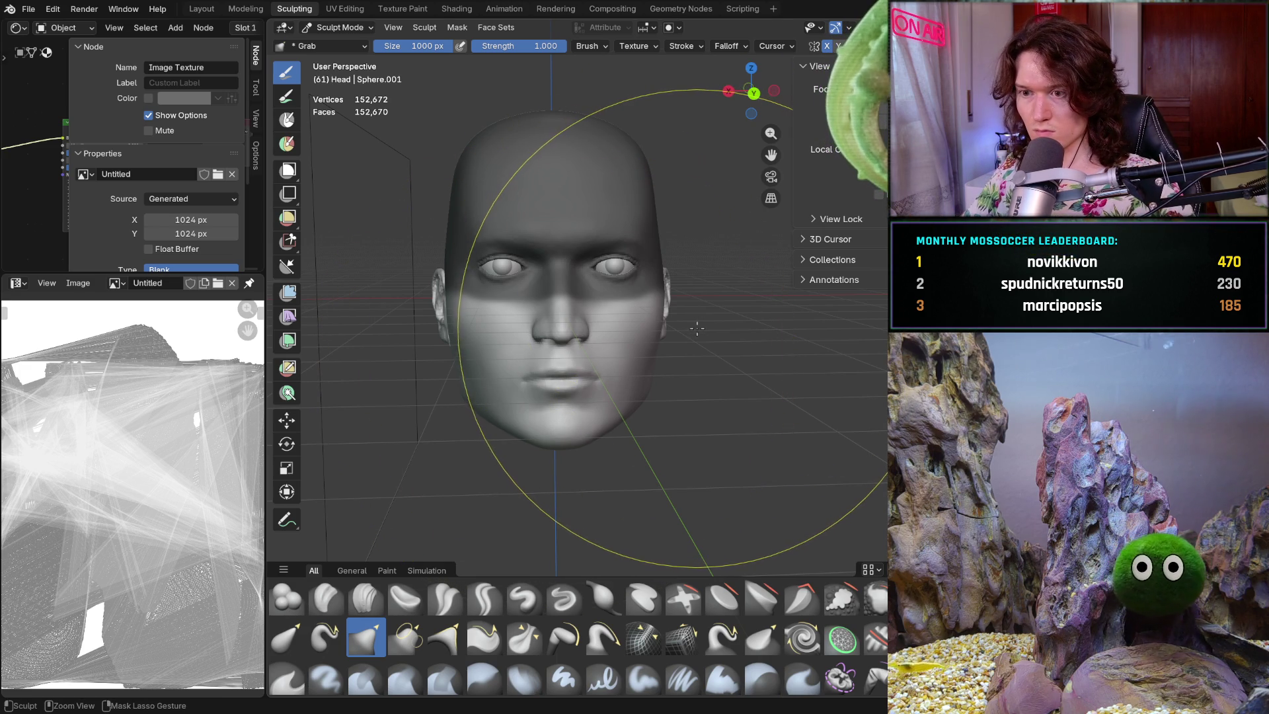
pyautogui.moveTo(698, 329); pyautogui.dragTo(695, 330)
pyautogui.hotkey('ctrl', 'z')
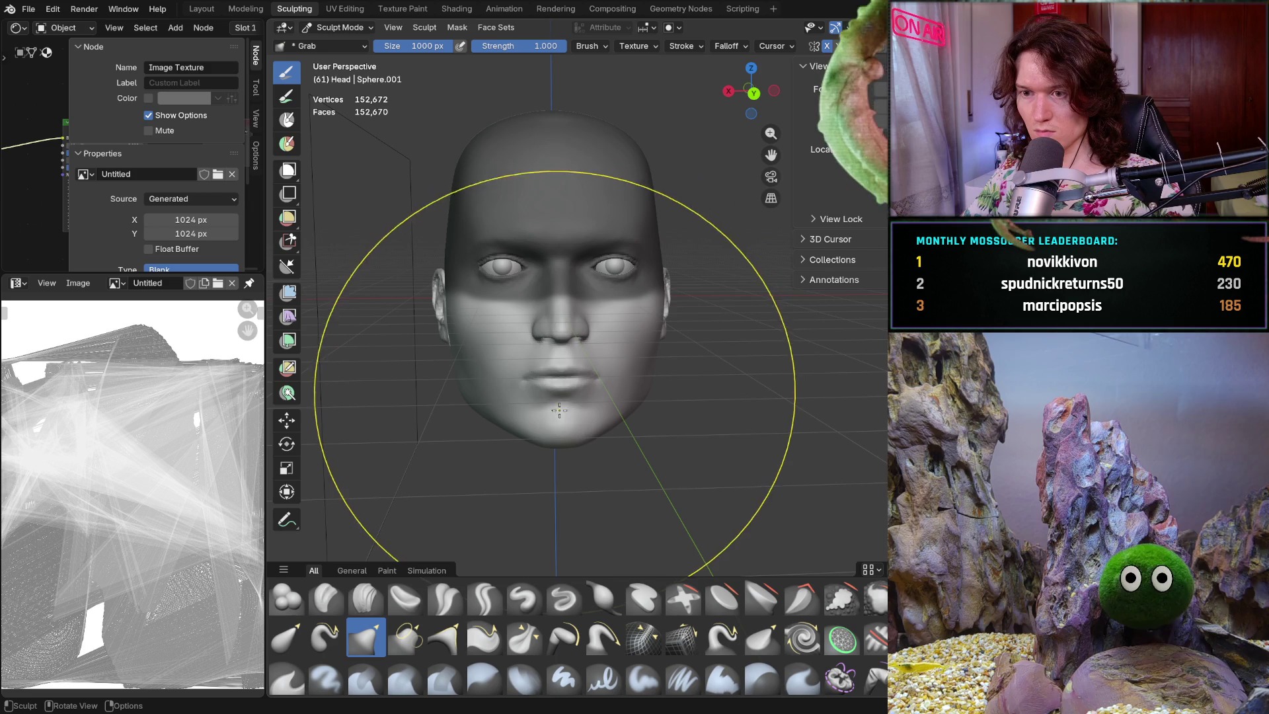
pyautogui.moveTo(539, 411)
pyautogui.mouseDown(button='middle')
pyautogui.moveTo(630, 378)
pyautogui.moveTo(562, 390)
pyautogui.moveTo(621, 385)
pyautogui.moveTo(687, 351)
pyautogui.mouseUp(button='middle')
pyautogui.moveTo(579, 359)
pyautogui.mouseDown(button='middle')
pyautogui.moveTo(779, 361)
pyautogui.moveTo(785, 341)
pyautogui.moveTo(631, 352)
pyautogui.moveTo(685, 375)
pyautogui.moveTo(560, 375)
pyautogui.mouseUp(button='middle')
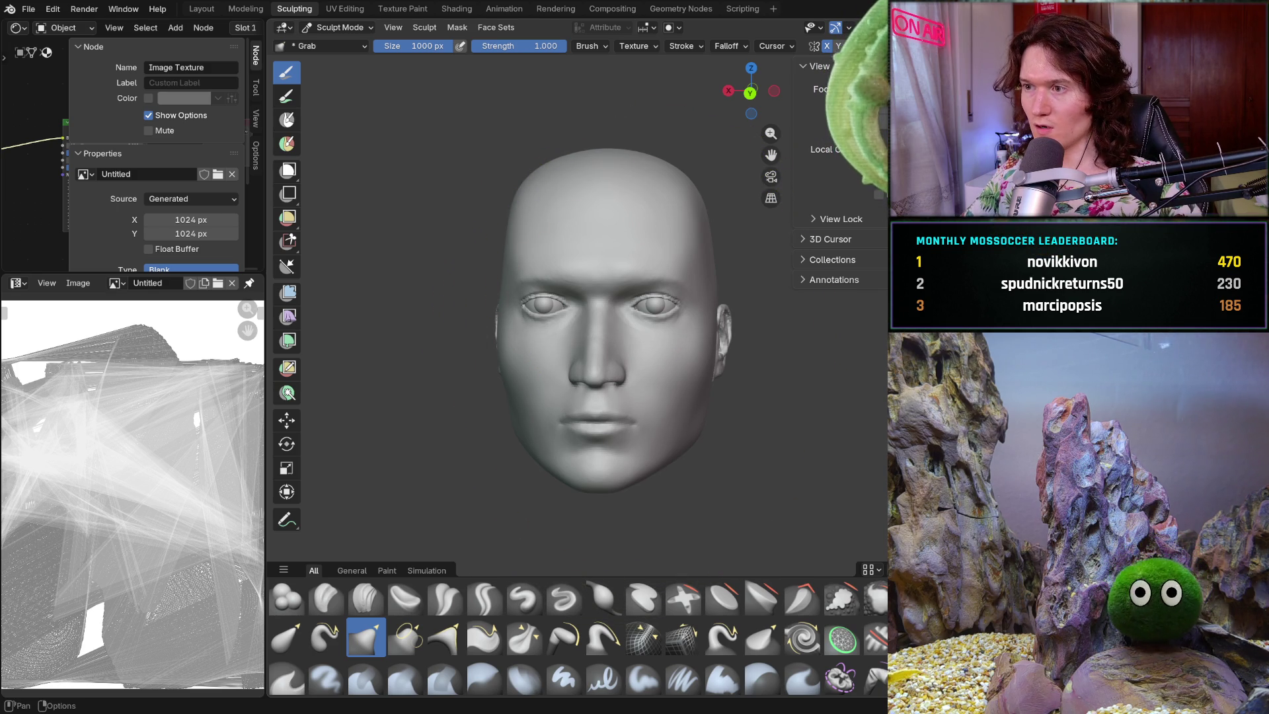
# - Show the overlays and orbit between front and side views beside the reference image
pyautogui.hotkey('shift', 'alt', 'z')
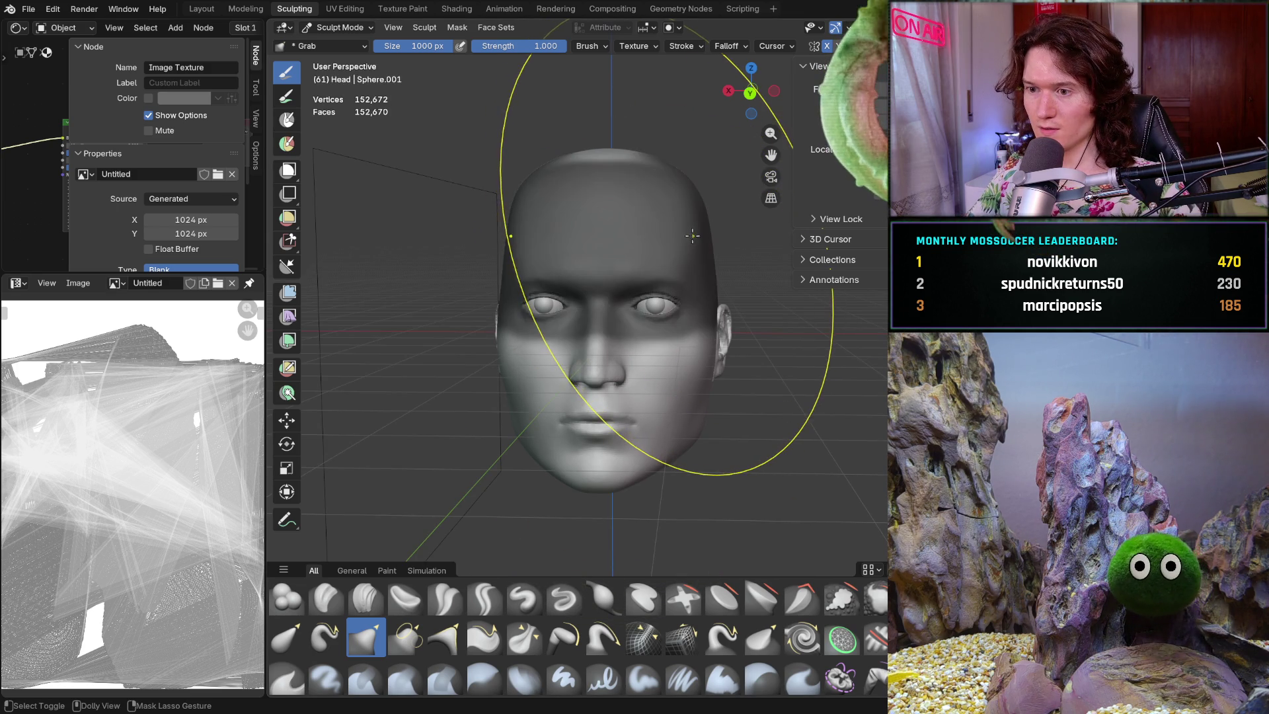
pyautogui.moveTo(575, 350); pyautogui.dragTo(587, 395, button='middle')
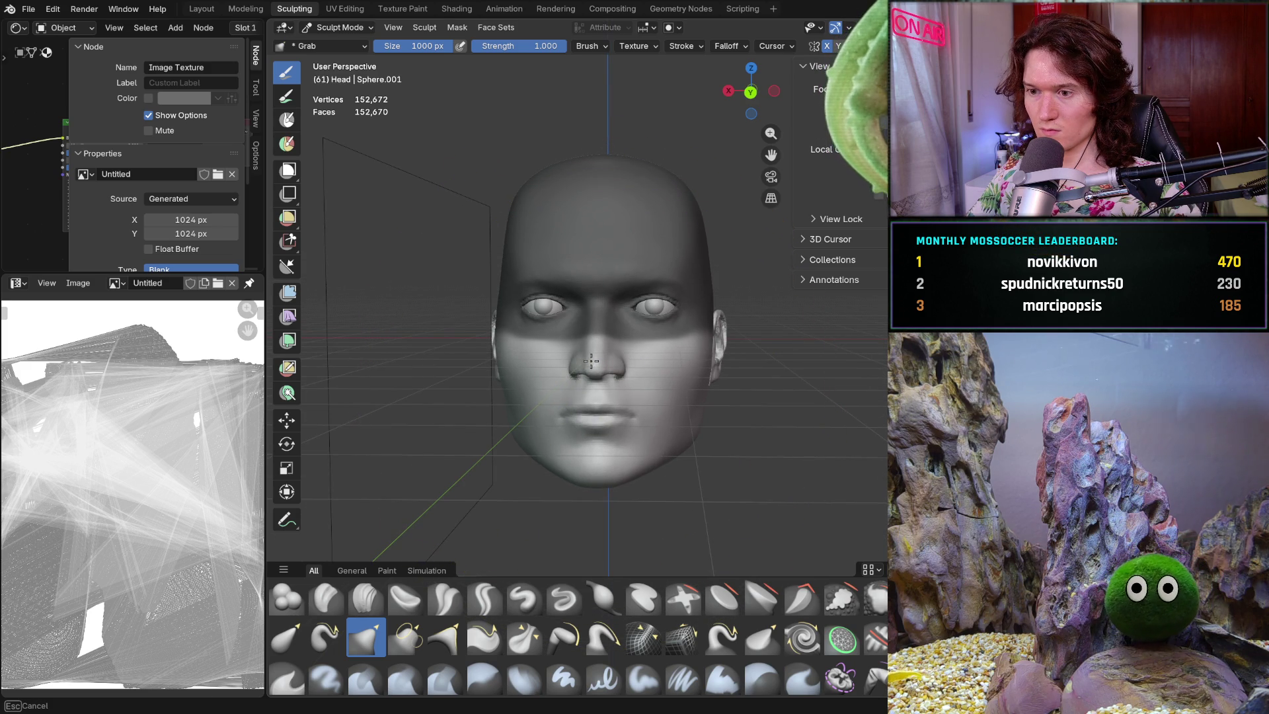
pyautogui.moveTo(594, 398)
pyautogui.mouseDown(button='middle')
pyautogui.moveTo(743, 406)
pyautogui.moveTo(597, 413)
pyautogui.moveTo(599, 391)
pyautogui.moveTo(786, 392)
pyautogui.moveTo(767, 380)
pyautogui.moveTo(780, 371)
pyautogui.moveTo(631, 380)
pyautogui.moveTo(553, 323)
pyautogui.moveTo(637, 325)
pyautogui.moveTo(662, 388)
pyautogui.moveTo(740, 399)
pyautogui.moveTo(754, 357)
pyautogui.moveTo(737, 351)
pyautogui.mouseUp(button='middle')
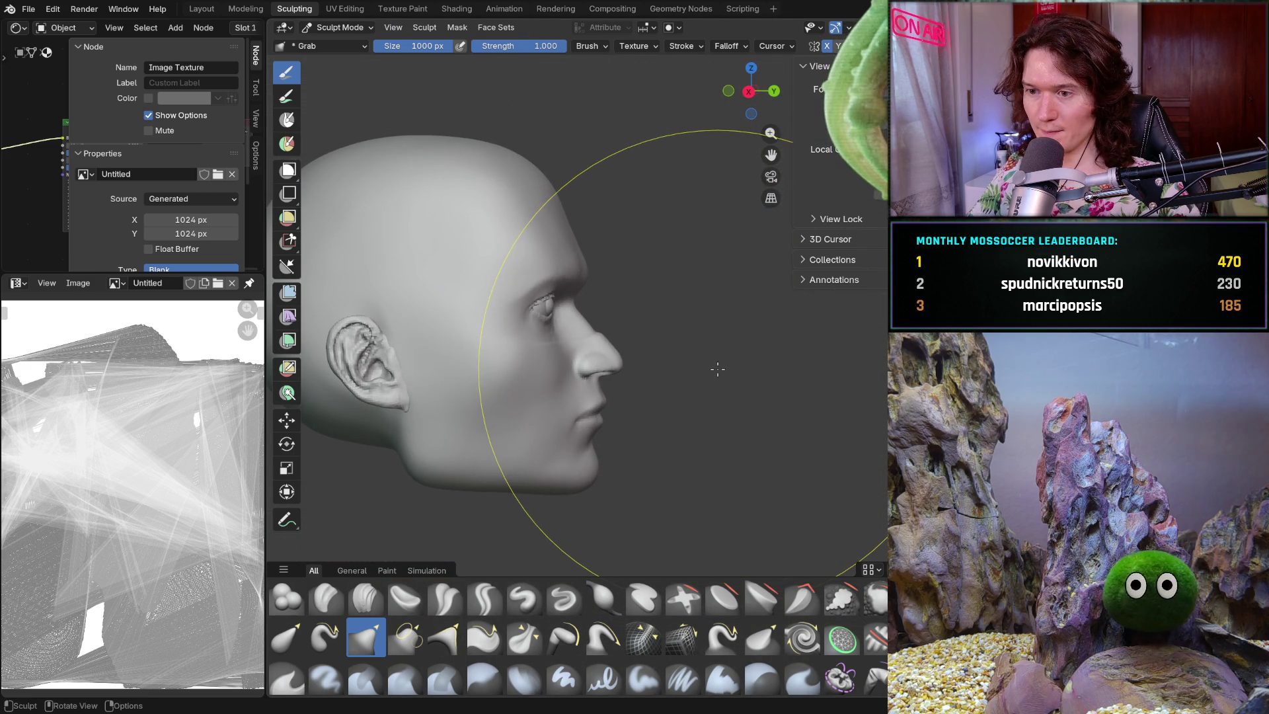
pyautogui.press('ctrl')
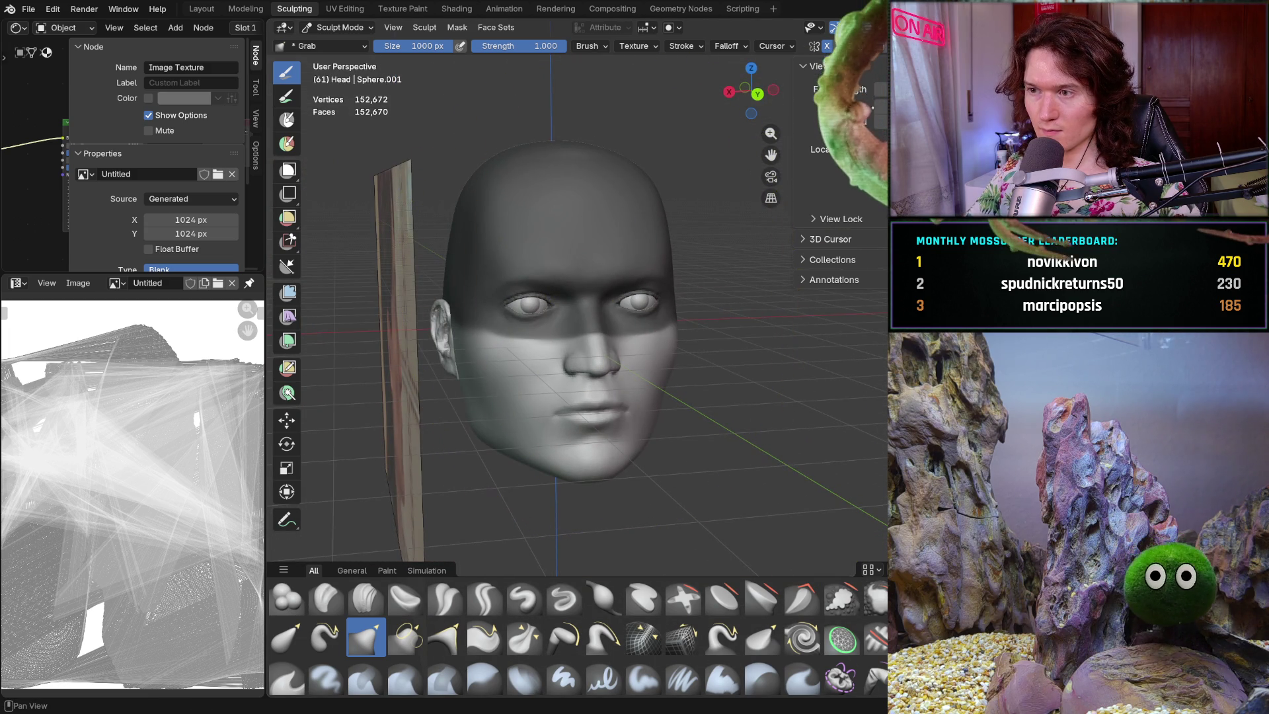
pyautogui.moveTo(833, 357); pyautogui.dragTo(671, 357, button='middle')
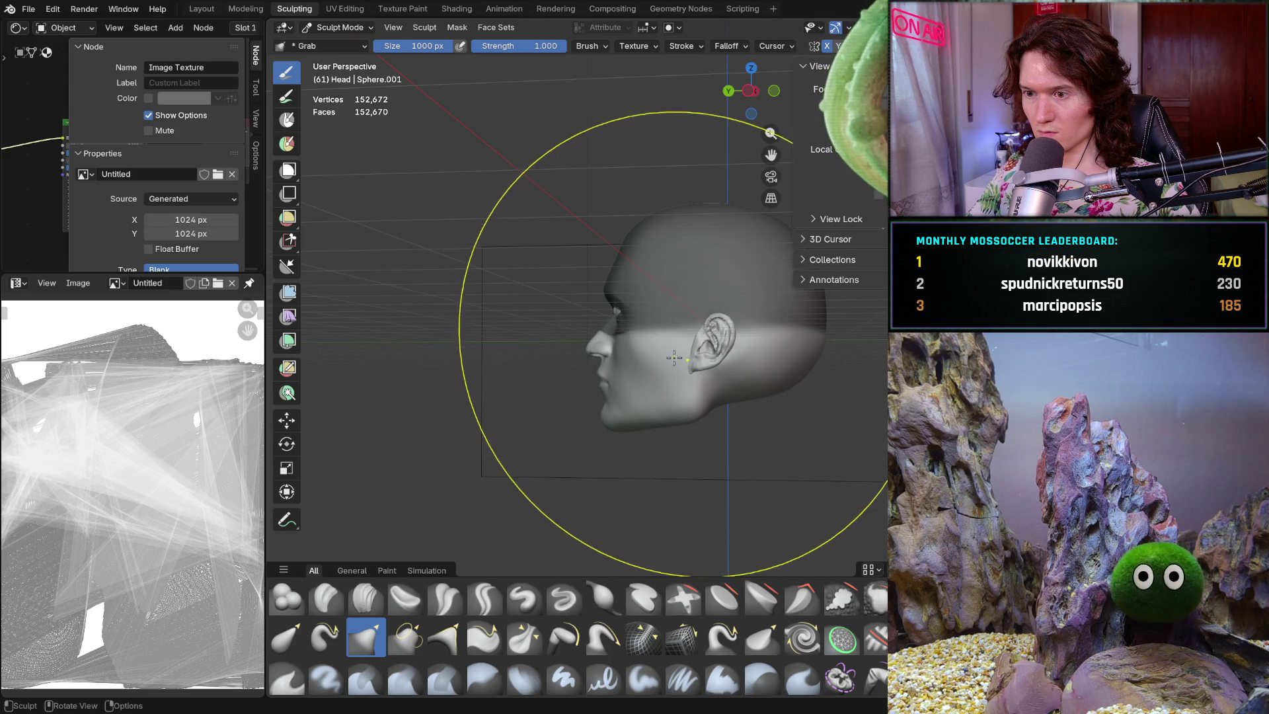
pyautogui.moveTo(647, 363)
pyautogui.mouseDown(button='middle')
pyautogui.moveTo(850, 377)
pyautogui.moveTo(614, 368)
pyautogui.moveTo(733, 359)
pyautogui.mouseUp(button='middle')
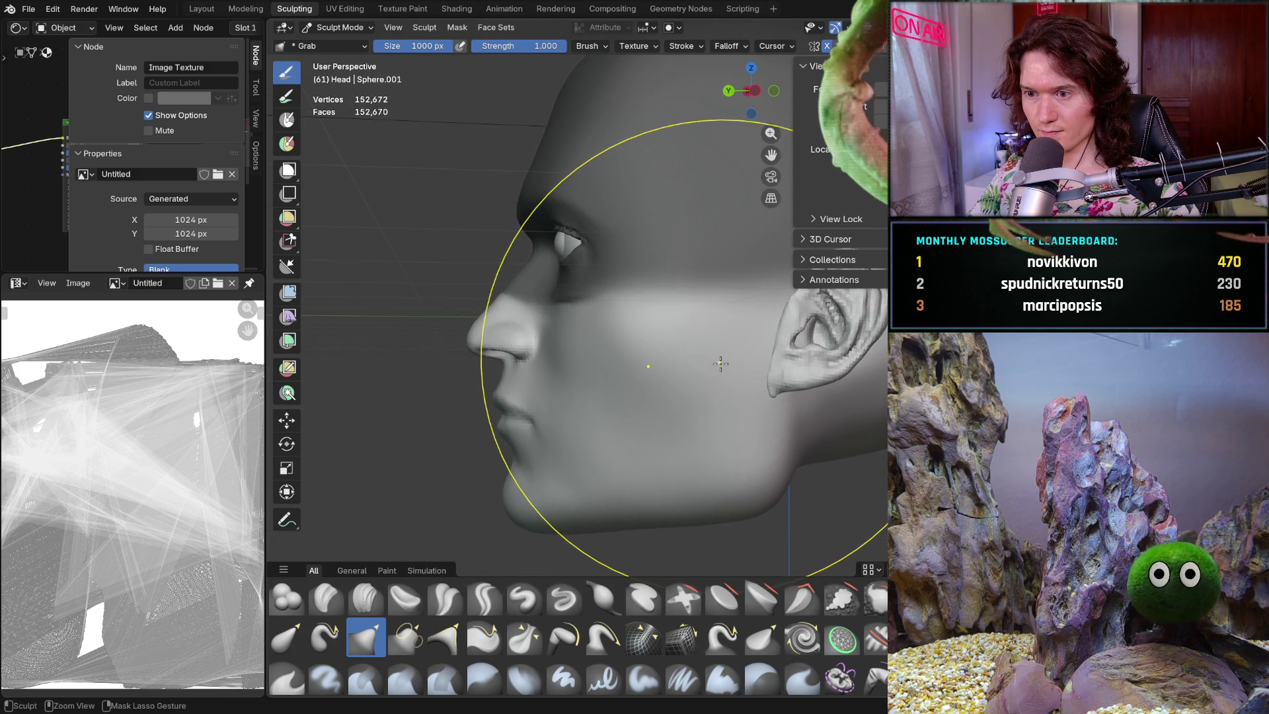
# - Step through undo history to keep the longer jaw and chin, checking it in flat profile
pyautogui.hotkey('ctrl', 'z')
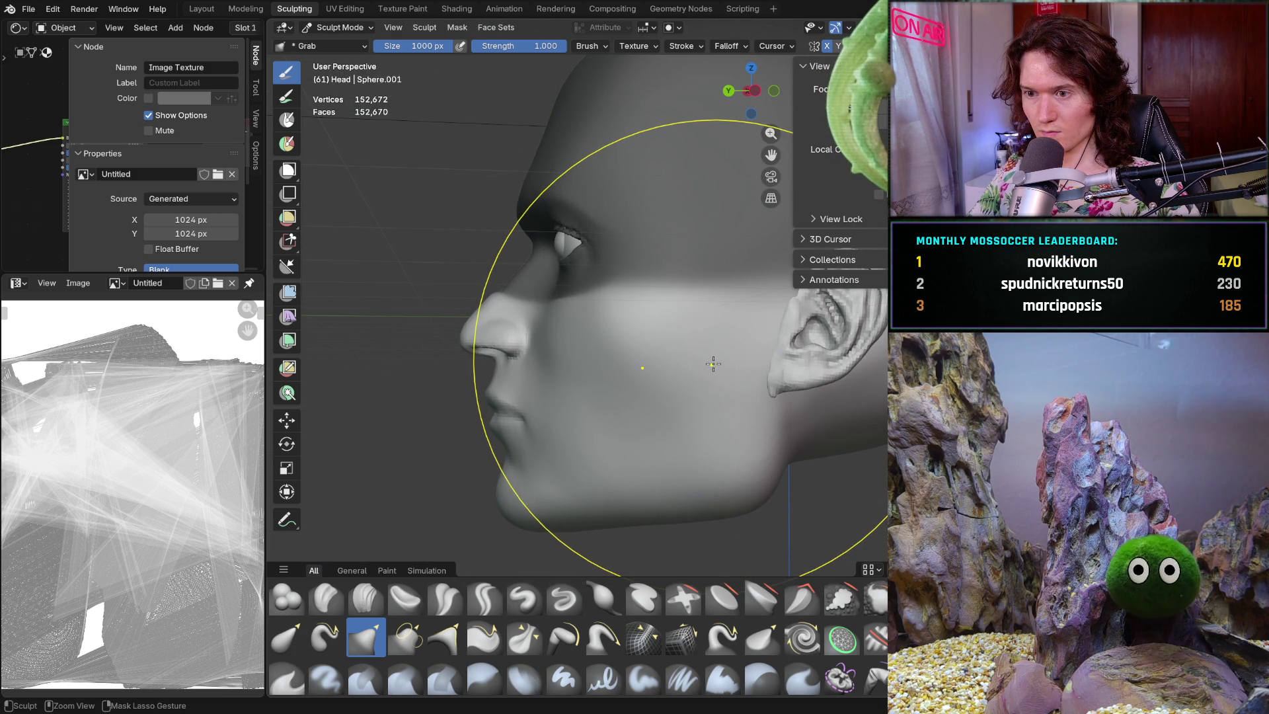
pyautogui.hotkey('ctrl', 'z')
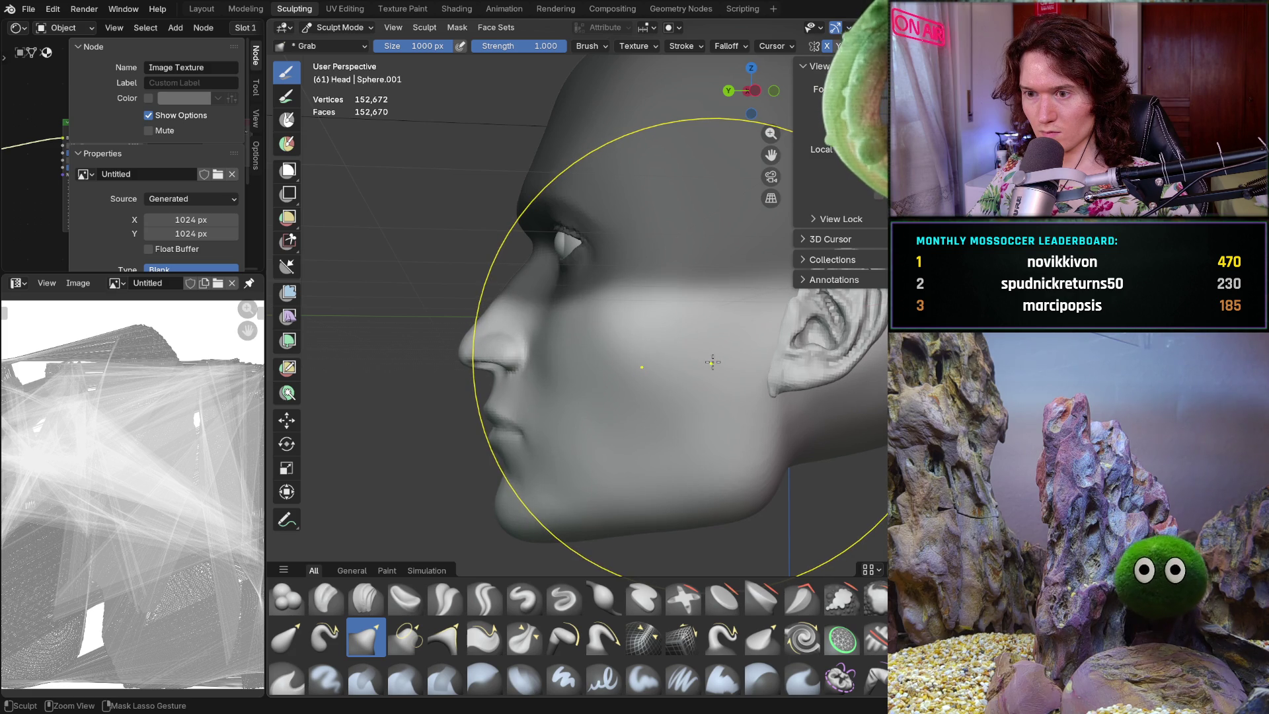
pyautogui.scroll(-5, 722, 355)
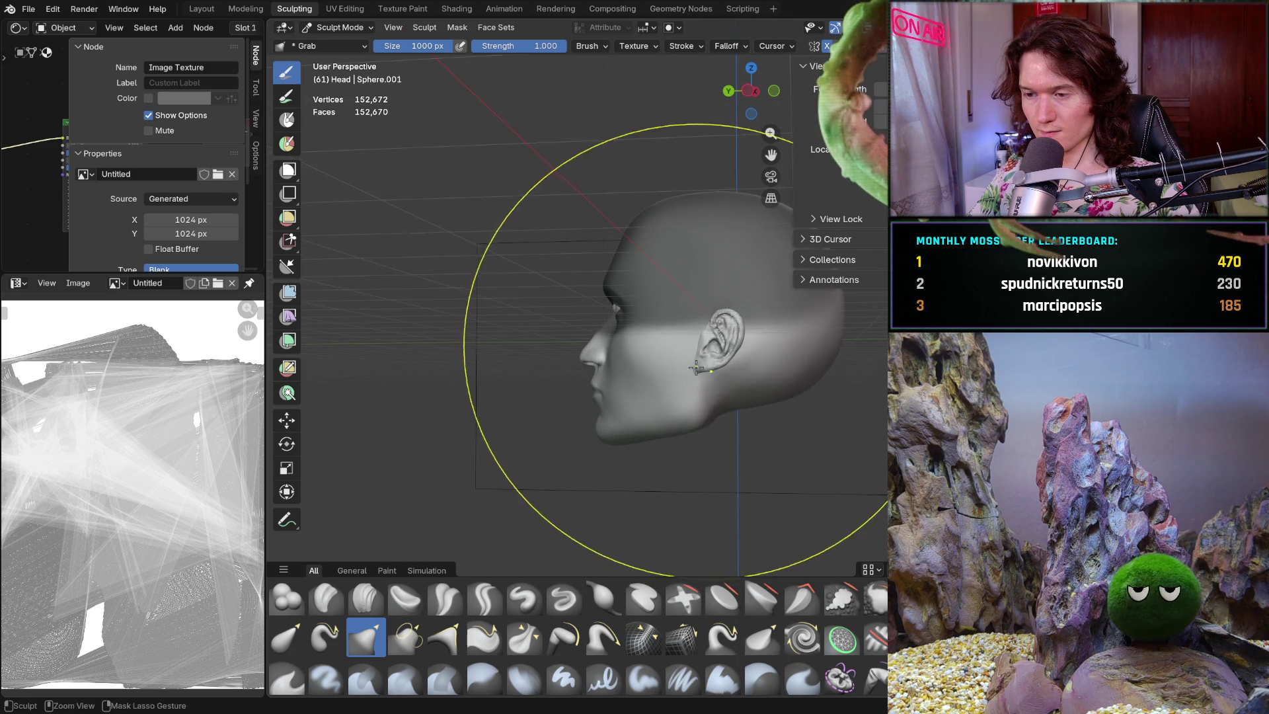
pyautogui.moveTo(724, 382)
pyautogui.mouseDown(button='middle')
pyautogui.moveTo(699, 378)
pyautogui.moveTo(696, 352)
pyautogui.moveTo(681, 390)
pyautogui.moveTo(675, 370)
pyautogui.mouseUp(button='middle')
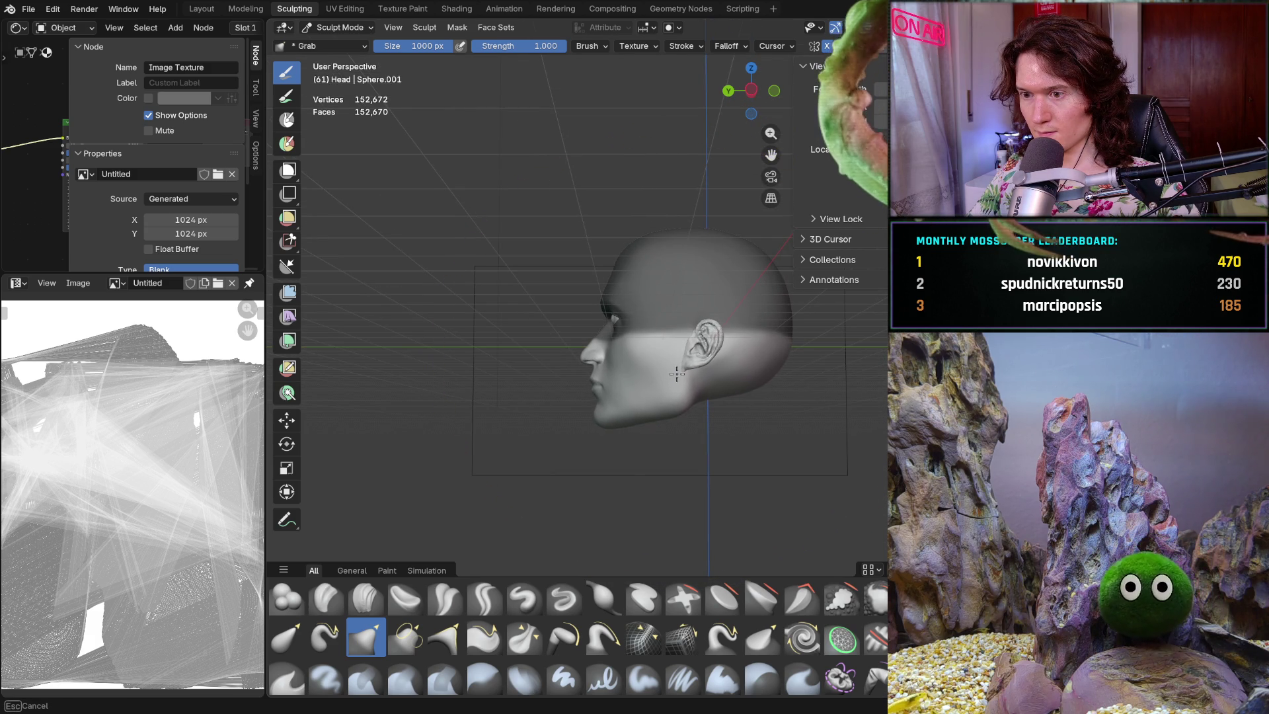
pyautogui.moveTo(679, 370)
pyautogui.mouseDown(button='middle')
pyautogui.moveTo(699, 399)
pyautogui.moveTo(835, 405)
pyautogui.moveTo(754, 405)
pyautogui.mouseUp(button='middle')
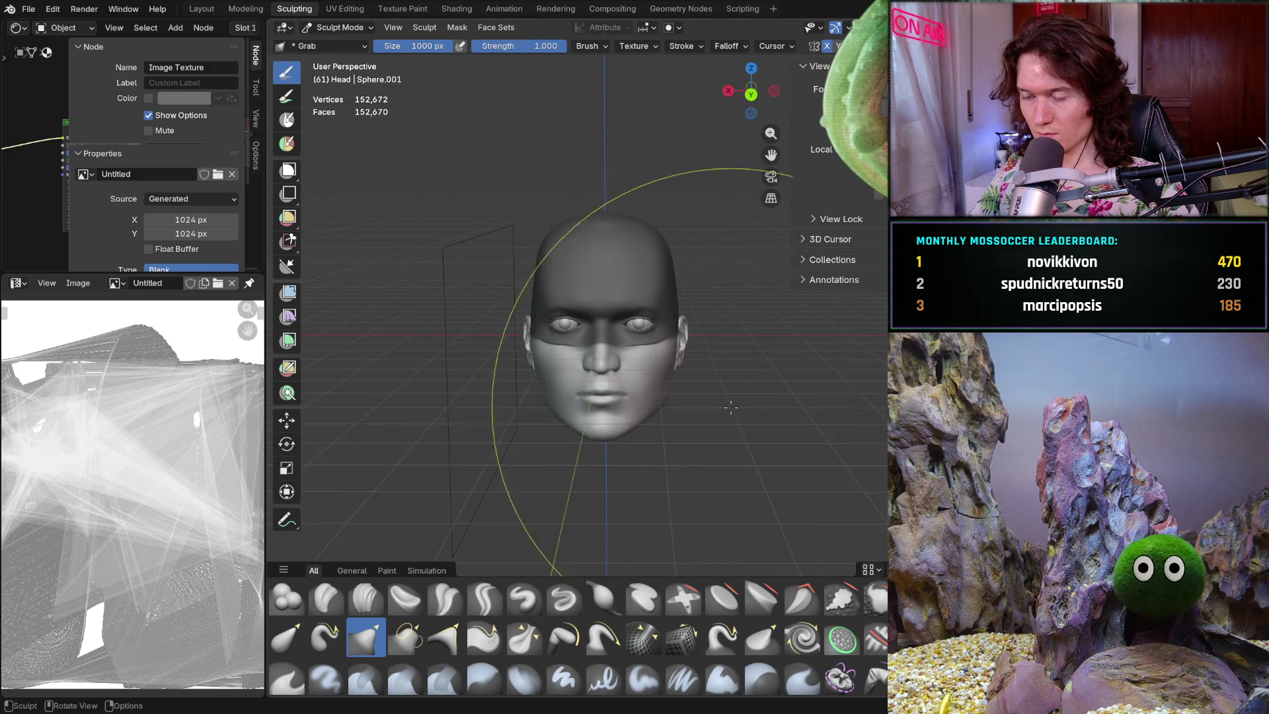
# - Pull the nose, lips and chin into shape in side view with the Grab brush
pyautogui.scroll(5, 637, 340)
pyautogui.moveTo(635, 343)
pyautogui.mouseDown(button='middle')
pyautogui.moveTo(567, 386)
pyautogui.moveTo(512, 394)
pyautogui.mouseUp(button='middle')
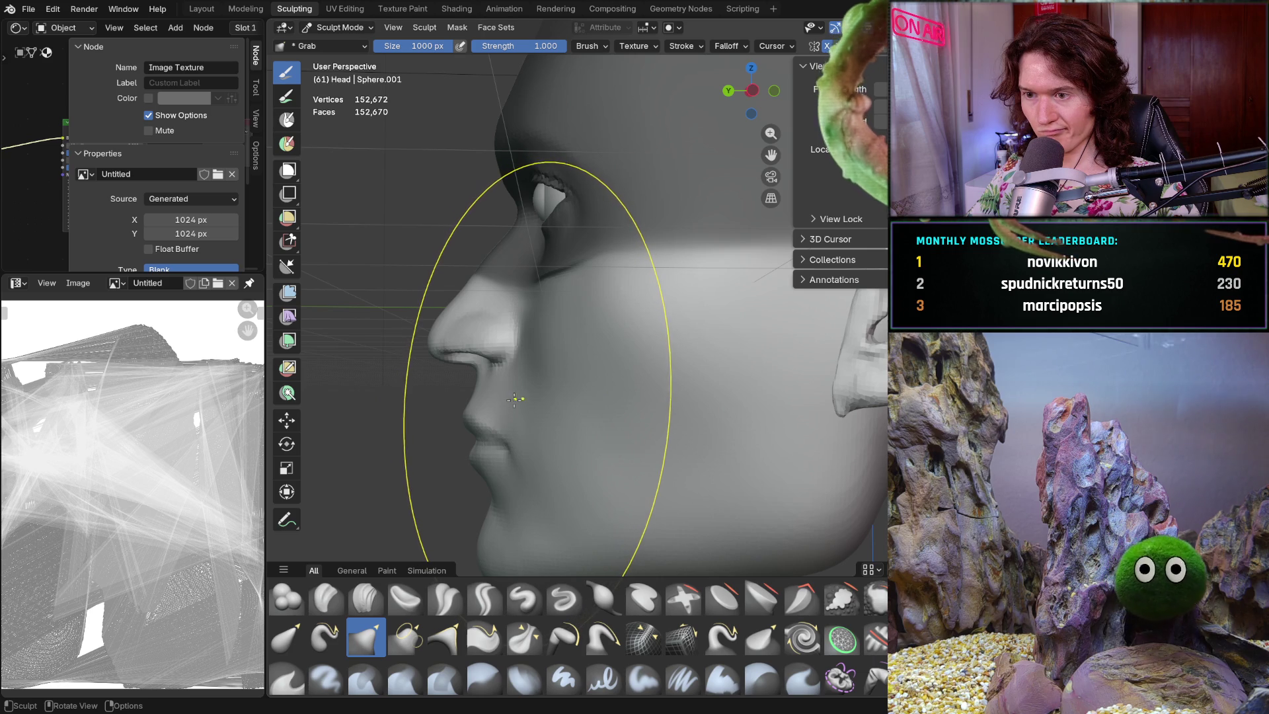
pyautogui.moveTo(516, 400); pyautogui.dragTo(578, 359)
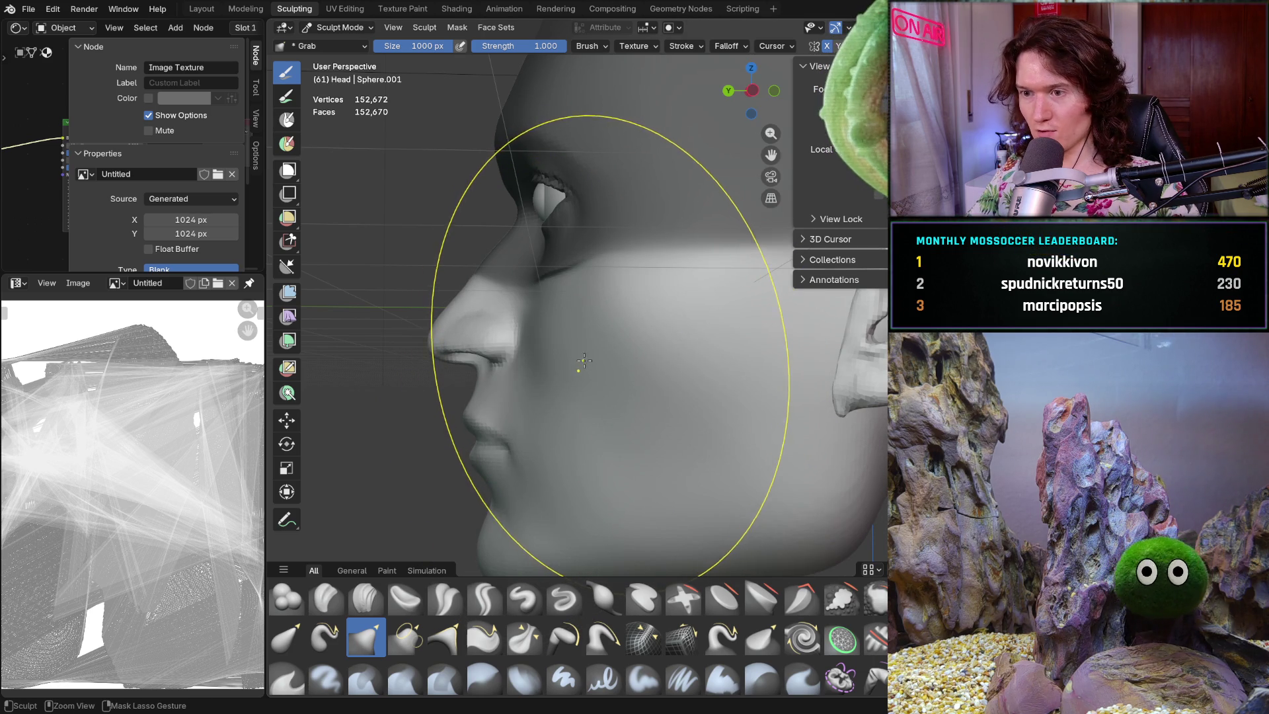
# - Zoom out, orbit to the front, and frame the whole head with its hair
pyautogui.scroll(-3, 620, 404)
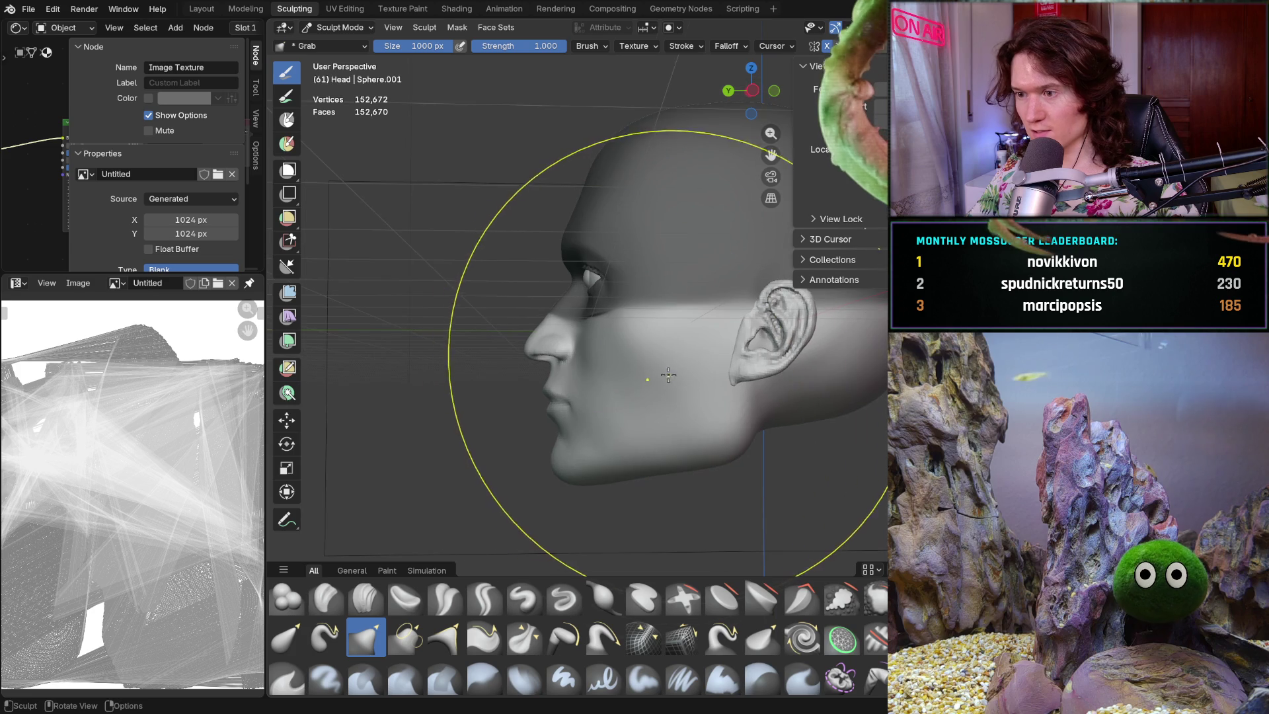
pyautogui.scroll(-3, 681, 347)
pyautogui.moveTo(667, 361)
pyautogui.mouseDown(button='middle')
pyautogui.moveTo(657, 406)
pyautogui.moveTo(666, 378)
pyautogui.mouseUp(button='middle')
pyautogui.scroll(5, 658, 370)
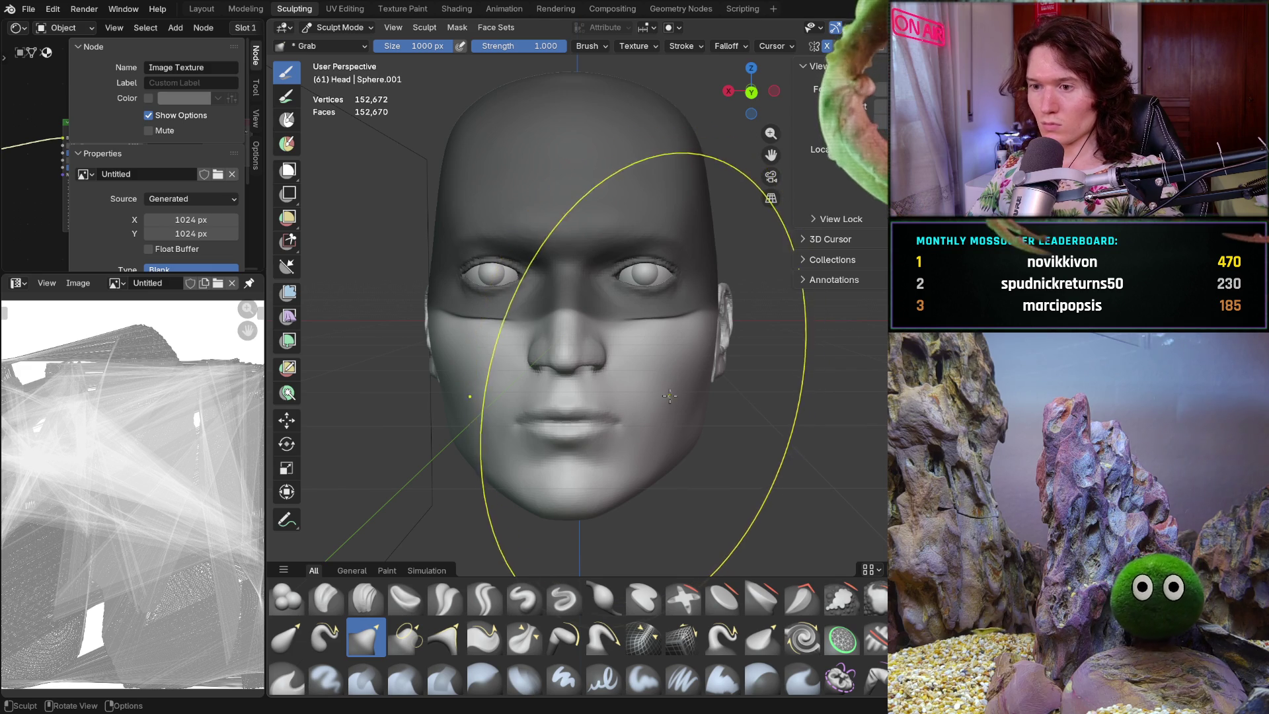
pyautogui.moveTo(671, 394); pyautogui.dragTo(681, 380, button='middle')
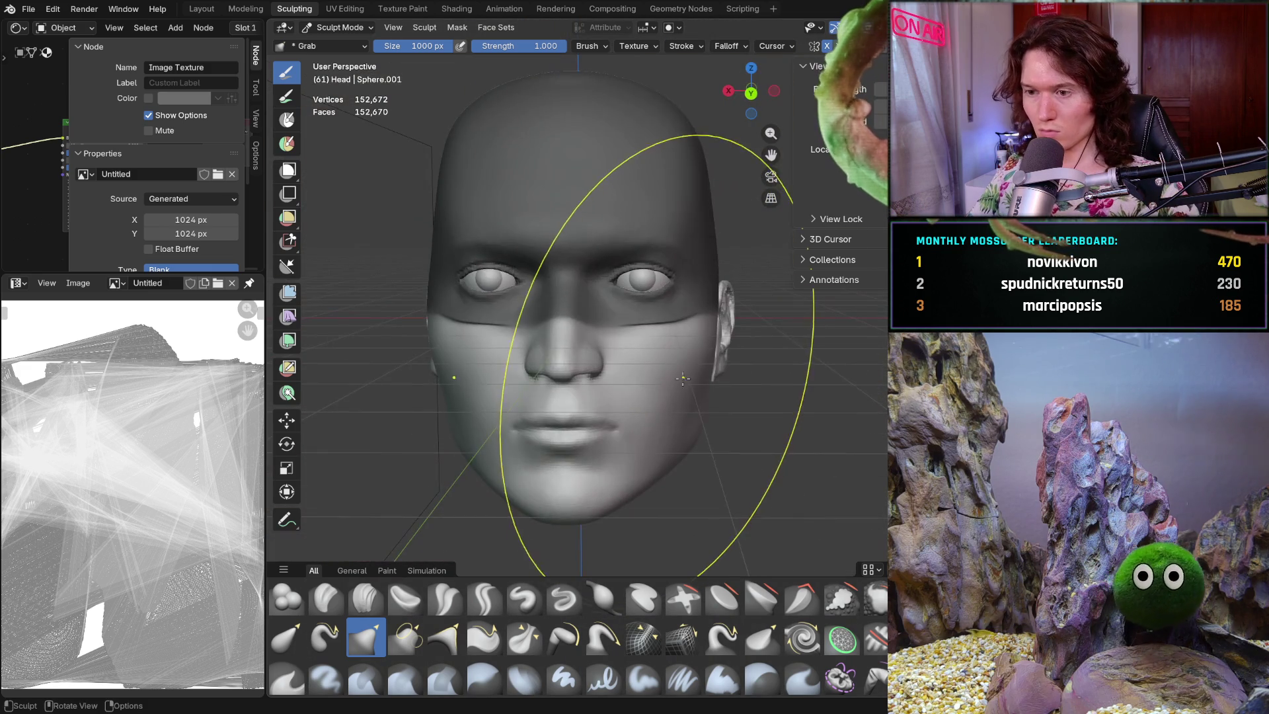
pyautogui.press('KP_Decimal')
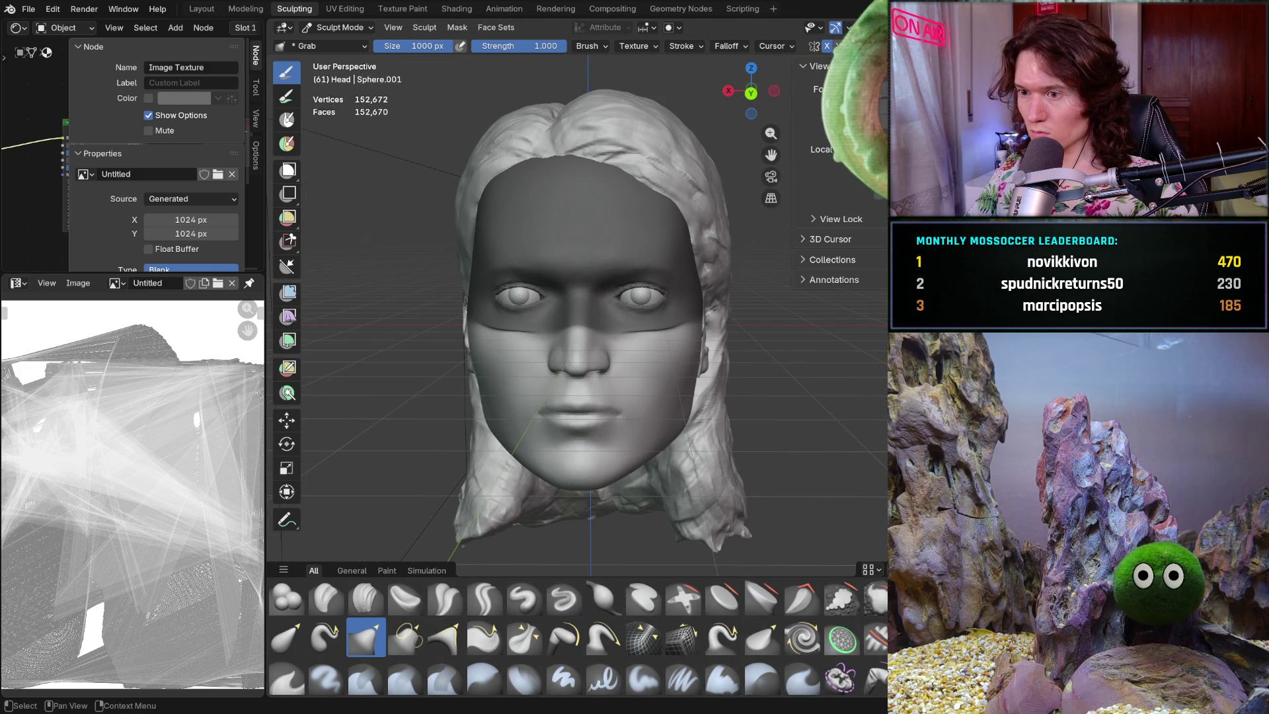
# - Orbit to the nose's profile and shrink the Grab brush to 462 px
pyautogui.moveTo(877, 298)
pyautogui.mouseDown(button='middle')
pyautogui.moveTo(667, 317)
pyautogui.moveTo(809, 333)
pyautogui.moveTo(702, 345)
pyautogui.moveTo(714, 328)
pyautogui.moveTo(727, 362)
pyautogui.moveTo(702, 349)
pyautogui.mouseUp(button='middle')
pyautogui.press('[')
pyautogui.press('[')
pyautogui.press('[')
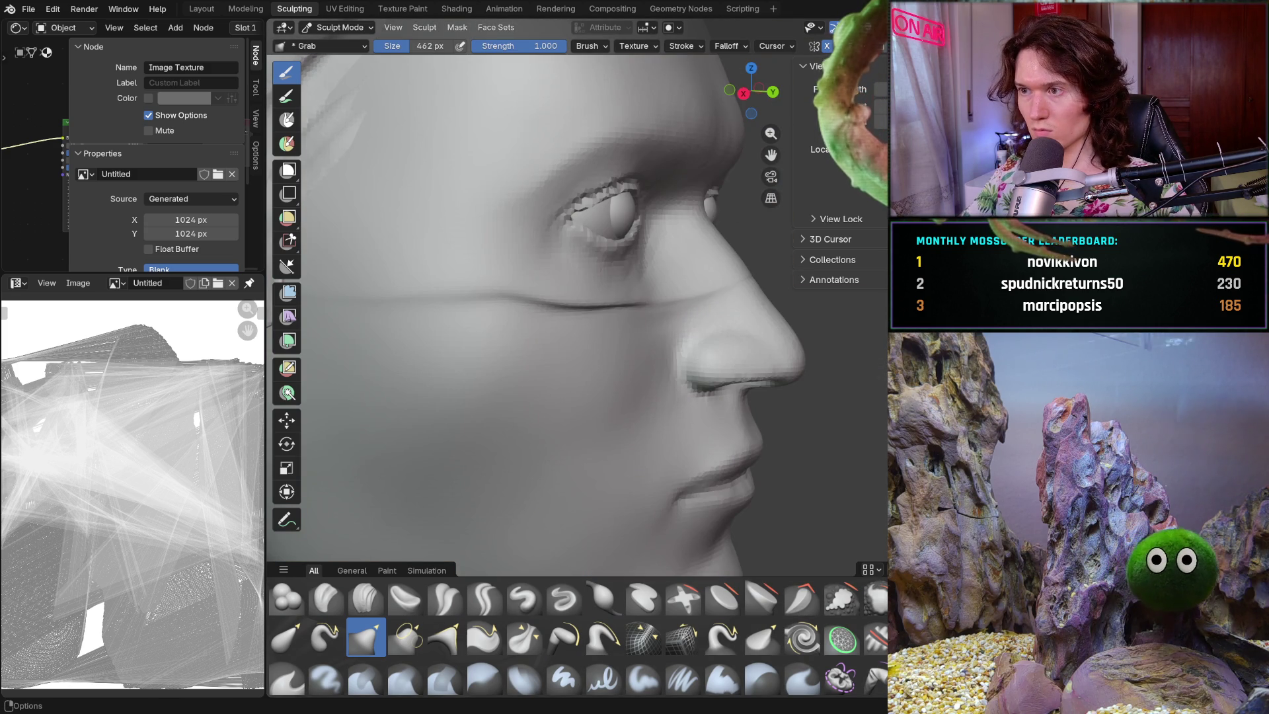
# - Push the nose tip into shape with the Grab brush from a close side view
pyautogui.hotkey('shift', 'alt', 'z')
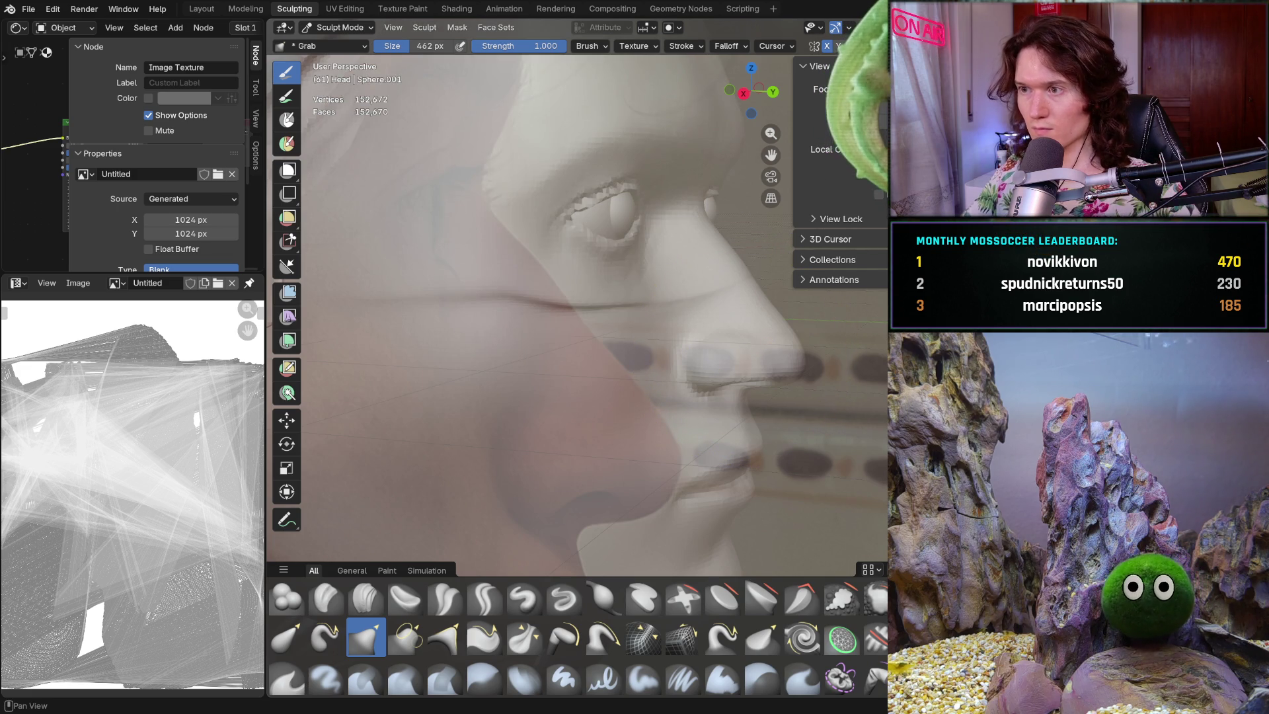
pyautogui.hotkey('shift', 'alt', 'z')
pyautogui.moveTo(721, 278)
pyautogui.mouseDown(button='middle')
pyautogui.moveTo(567, 368)
pyautogui.moveTo(667, 345)
pyautogui.moveTo(603, 320)
pyautogui.moveTo(688, 345)
pyautogui.moveTo(672, 306)
pyautogui.moveTo(693, 343)
pyautogui.mouseUp(button='middle')
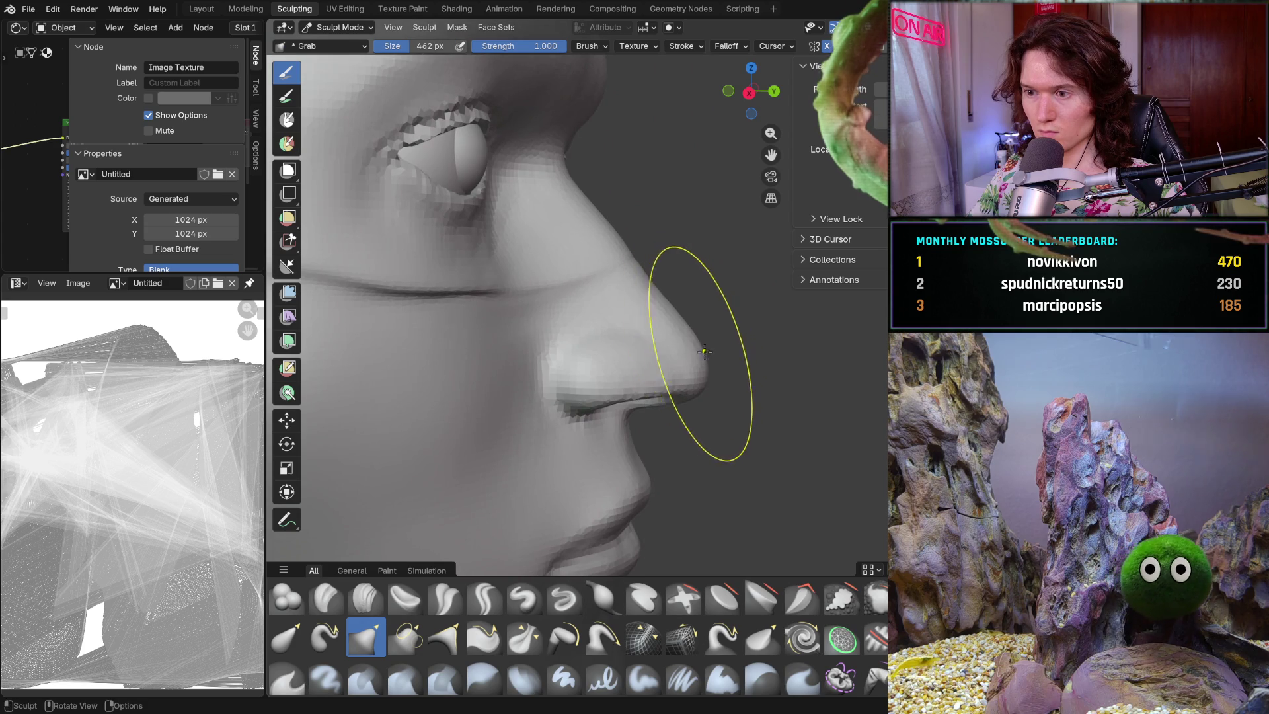
pyautogui.moveTo(702, 350); pyautogui.dragTo(703, 350)
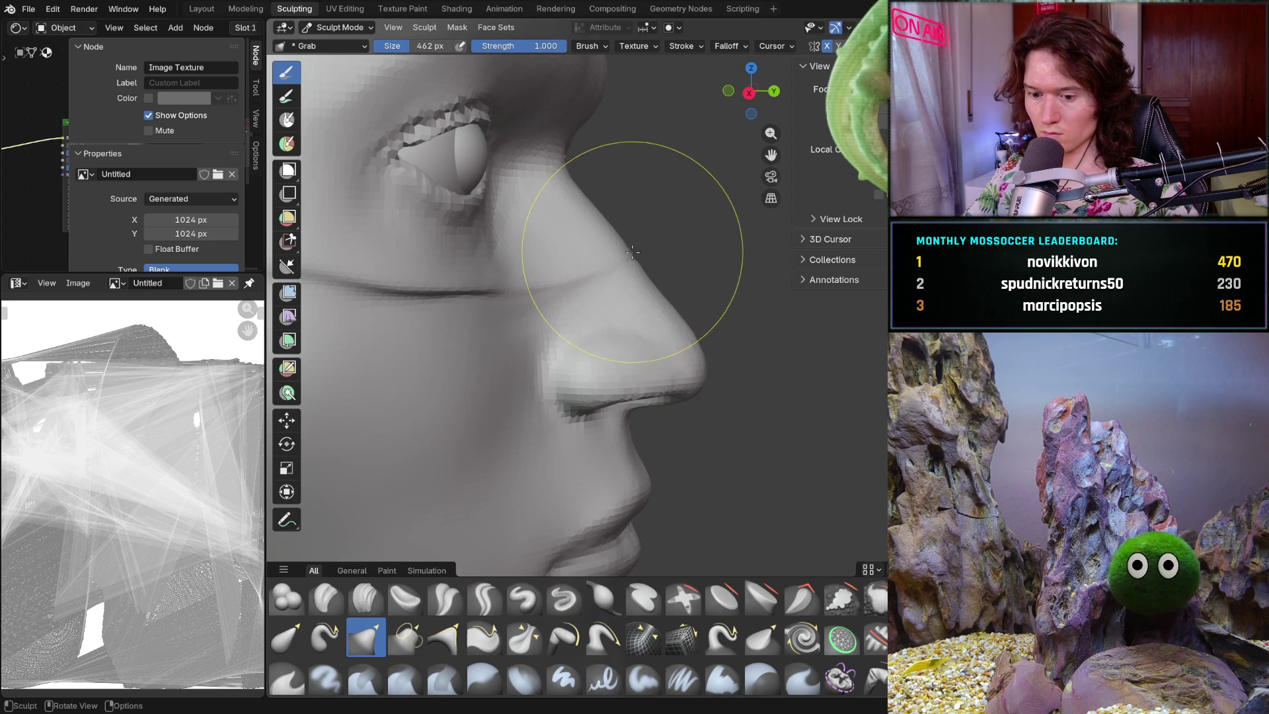
# - Orbit around the face to check the reshaped nose from three-quarter and profile angles
pyautogui.moveTo(597, 258)
pyautogui.mouseDown(button='middle')
pyautogui.moveTo(539, 296)
pyautogui.moveTo(613, 289)
pyautogui.moveTo(581, 375)
pyautogui.moveTo(615, 357)
pyautogui.mouseUp(button='middle')
pyautogui.scroll(-5, 539, 284)
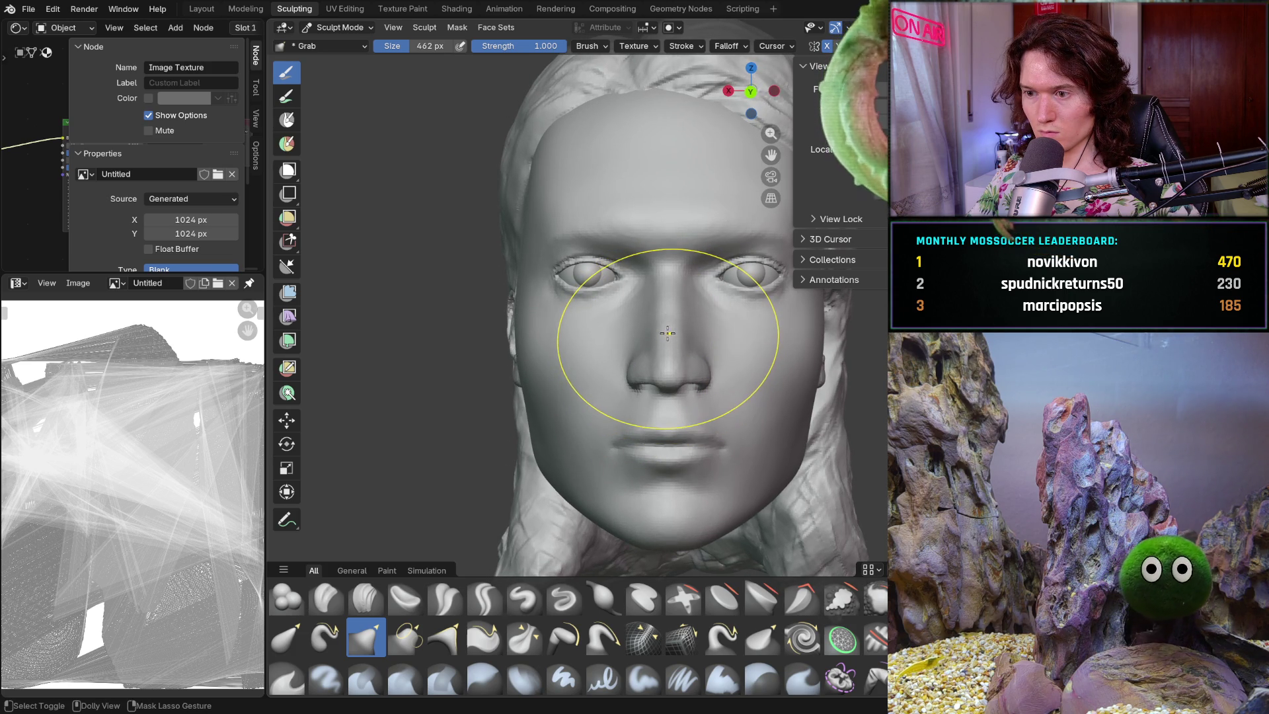
pyautogui.moveTo(666, 332); pyautogui.dragTo(771, 340, button='middle')
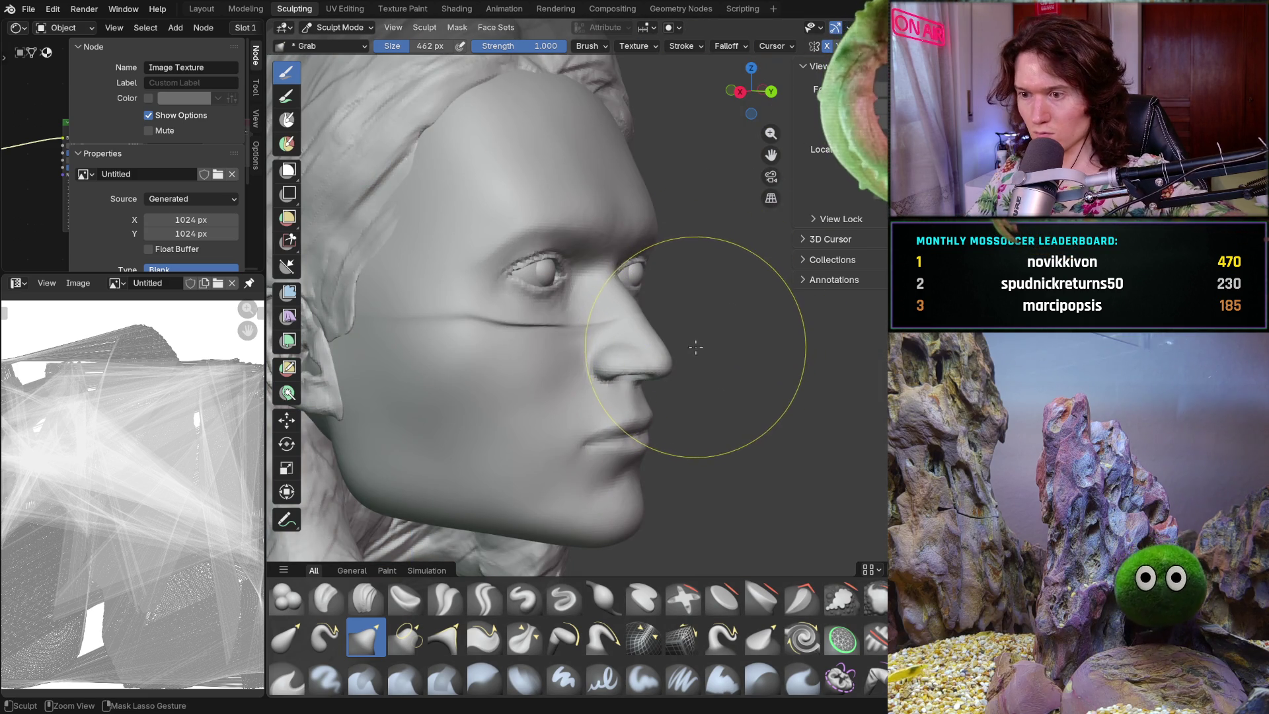
pyautogui.moveTo(696, 341); pyautogui.dragTo(667, 334, button='middle')
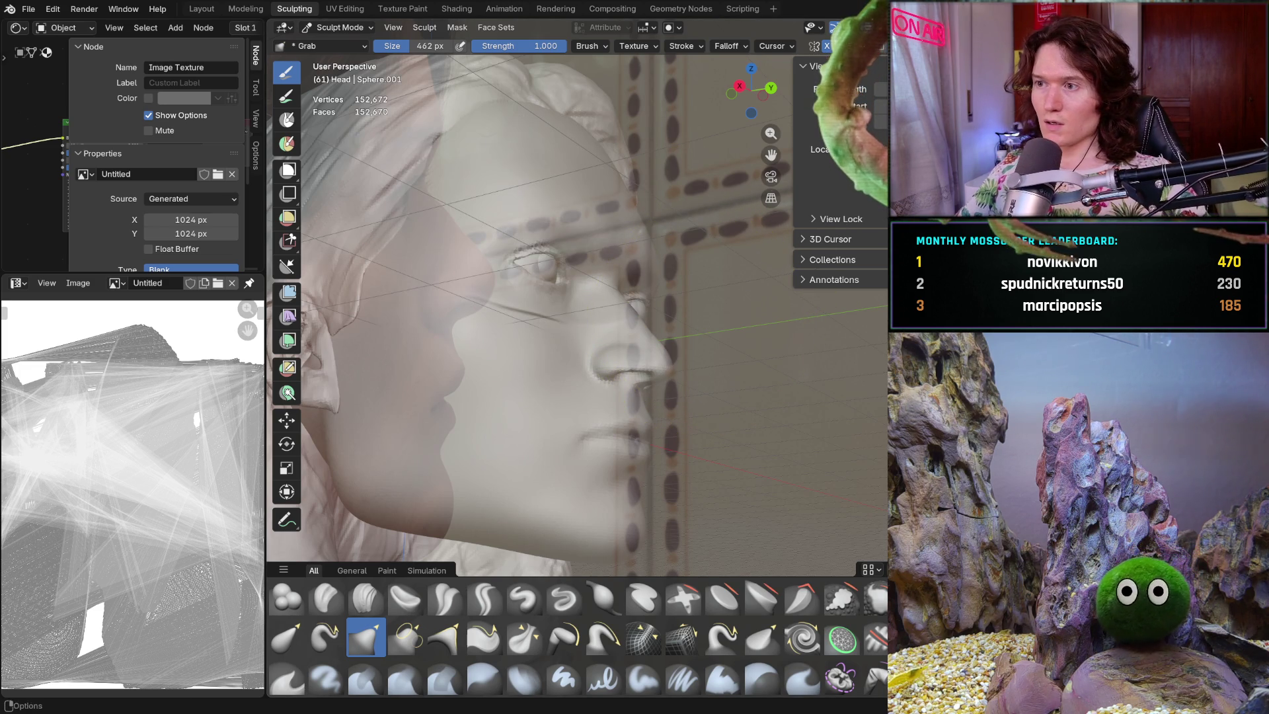
pyautogui.moveTo(668, 371)
pyautogui.mouseDown(button='middle')
pyautogui.moveTo(596, 368)
pyautogui.moveTo(680, 373)
pyautogui.moveTo(595, 383)
pyautogui.moveTo(463, 359)
pyautogui.moveTo(480, 342)
pyautogui.mouseUp(button='middle')
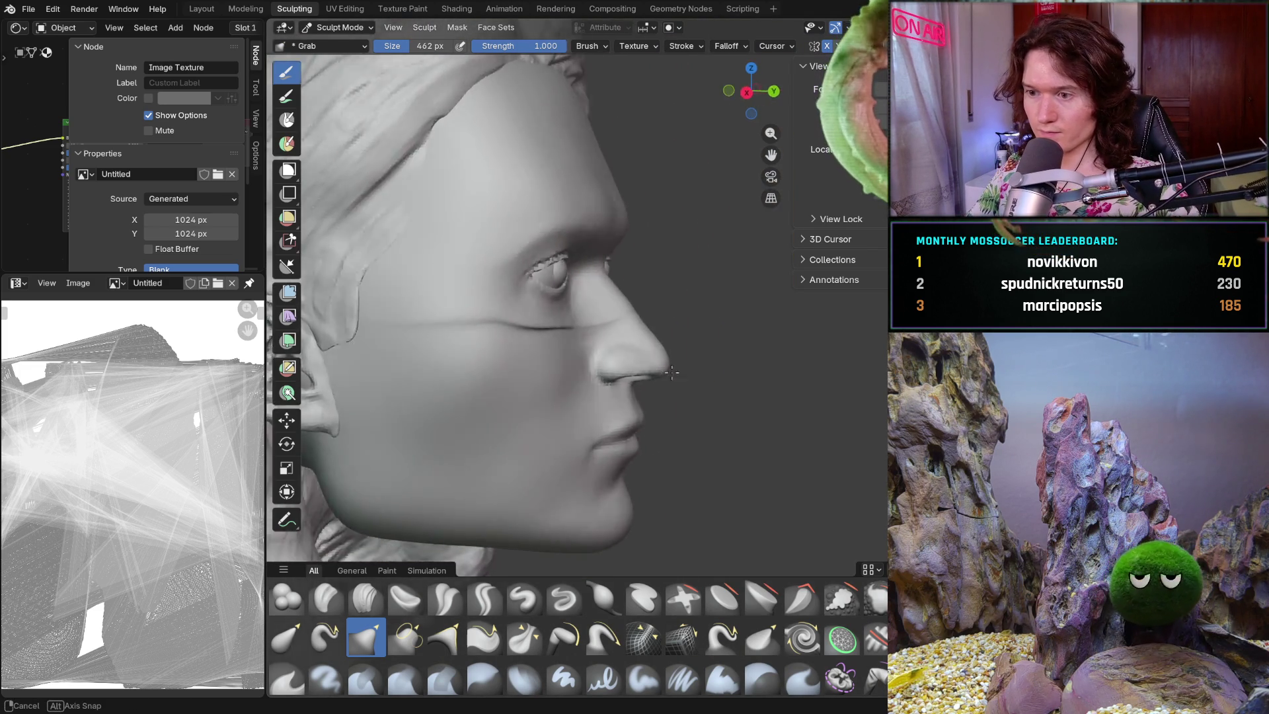
pyautogui.scroll(8, 641, 354)
pyautogui.moveTo(670, 329); pyautogui.dragTo(807, 320, button='middle')
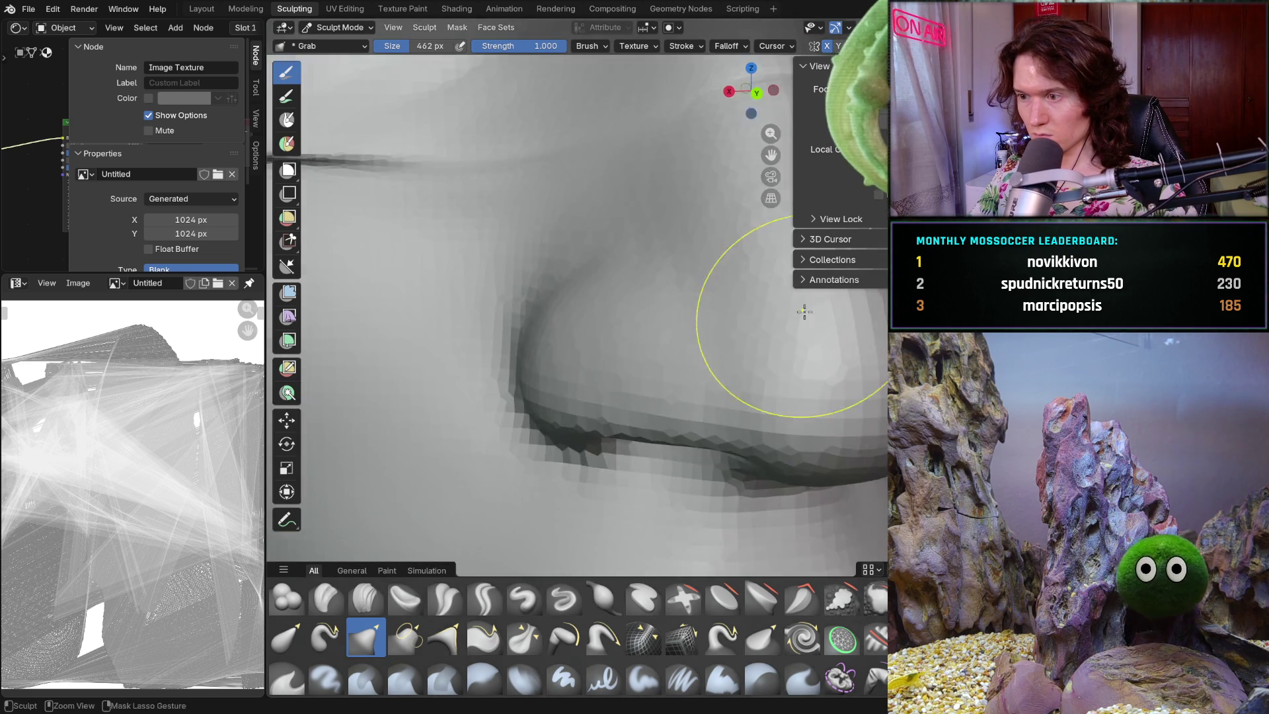
pyautogui.scroll(-8, 807, 321)
pyautogui.moveTo(680, 383); pyautogui.dragTo(651, 383, button='middle')
pyautogui.scroll(5, 674, 333)
pyautogui.moveTo(514, 459); pyautogui.dragTo(615, 430, button='middle')
# - Undo the unwanted Grab stroke and zoom out to see the whole face
pyautogui.hotkey('ctrl', 'z')
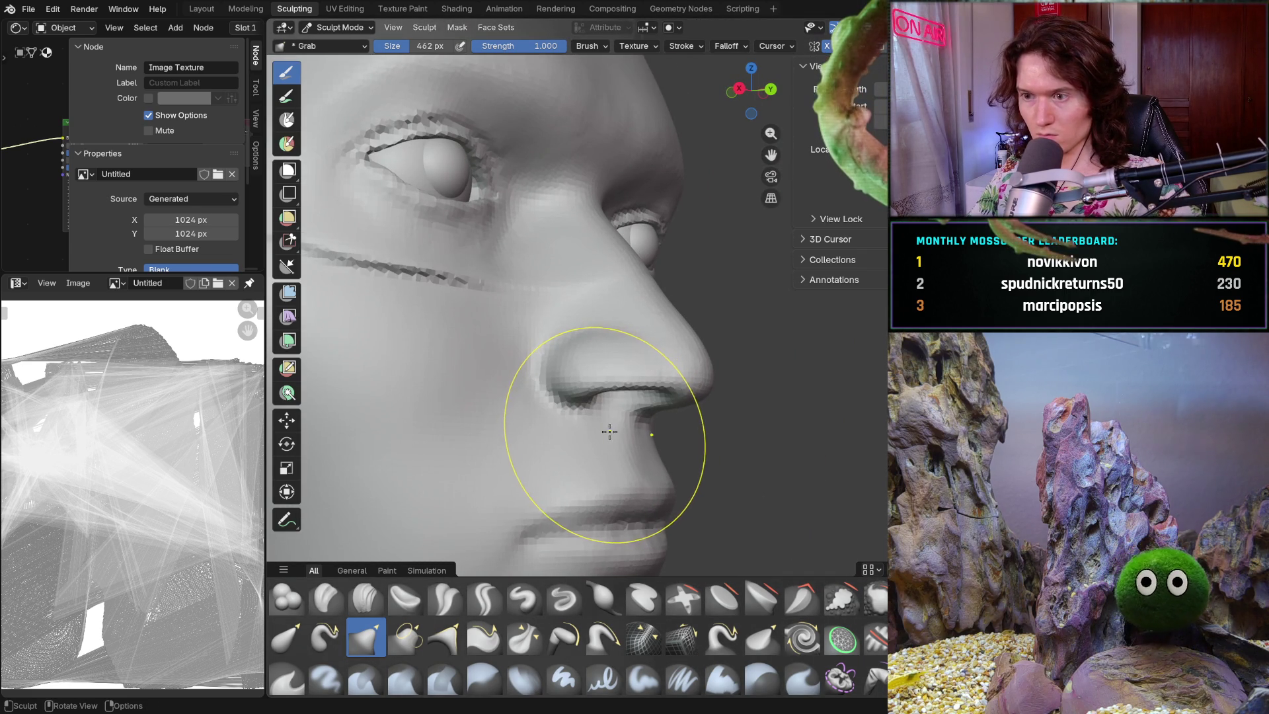
pyautogui.moveTo(651, 332)
pyautogui.keyDown('ctrl'); pyautogui.mouseDown(button='middle')
pyautogui.moveTo(569, 396)
pyautogui.moveTo(564, 387)
pyautogui.moveTo(635, 377)
pyautogui.moveTo(671, 404)
pyautogui.moveTo(670, 378)
pyautogui.moveTo(699, 364)
pyautogui.mouseUp(button='middle'); pyautogui.keyUp('ctrl')
pyautogui.scroll(-3, 635, 377)
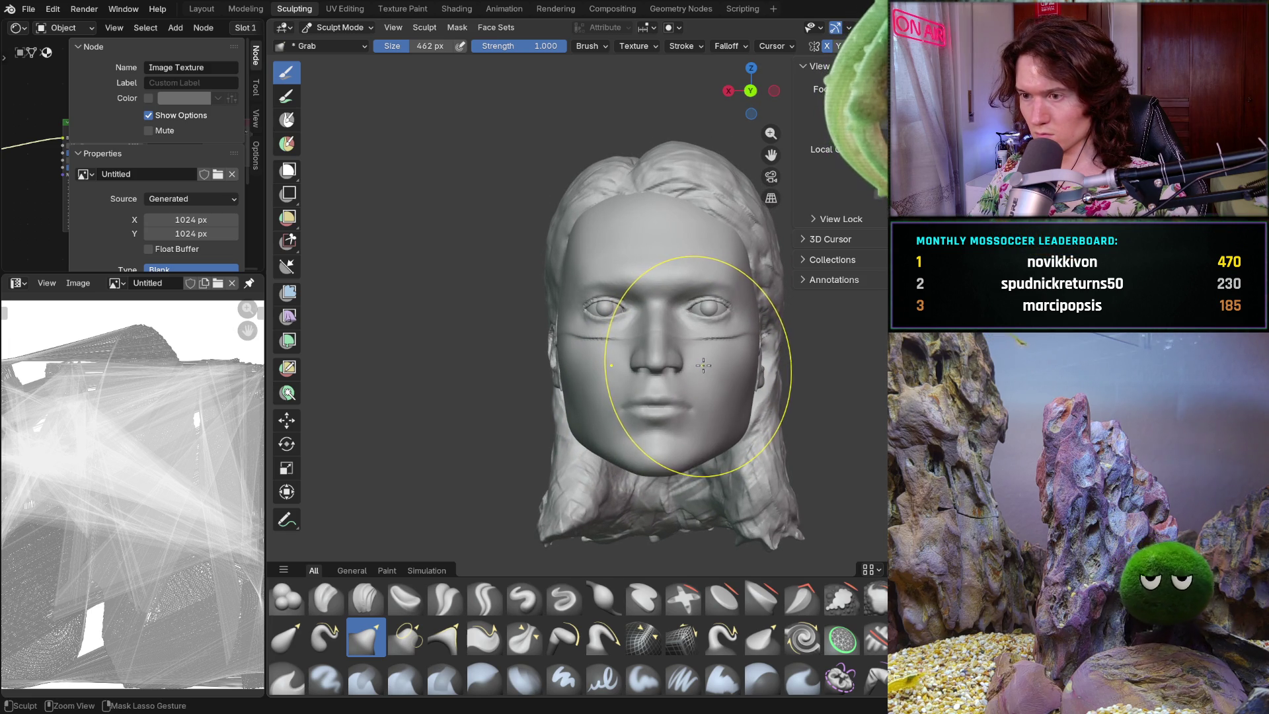
# - Inspect the head in profile, then snap to the straight-on orthographic view with Ctrl+Numpad 1
pyautogui.moveTo(702, 365)
pyautogui.mouseDown(button='middle')
pyautogui.moveTo(804, 360)
pyautogui.moveTo(730, 390)
pyautogui.moveTo(667, 388)
pyautogui.mouseUp(button='middle')
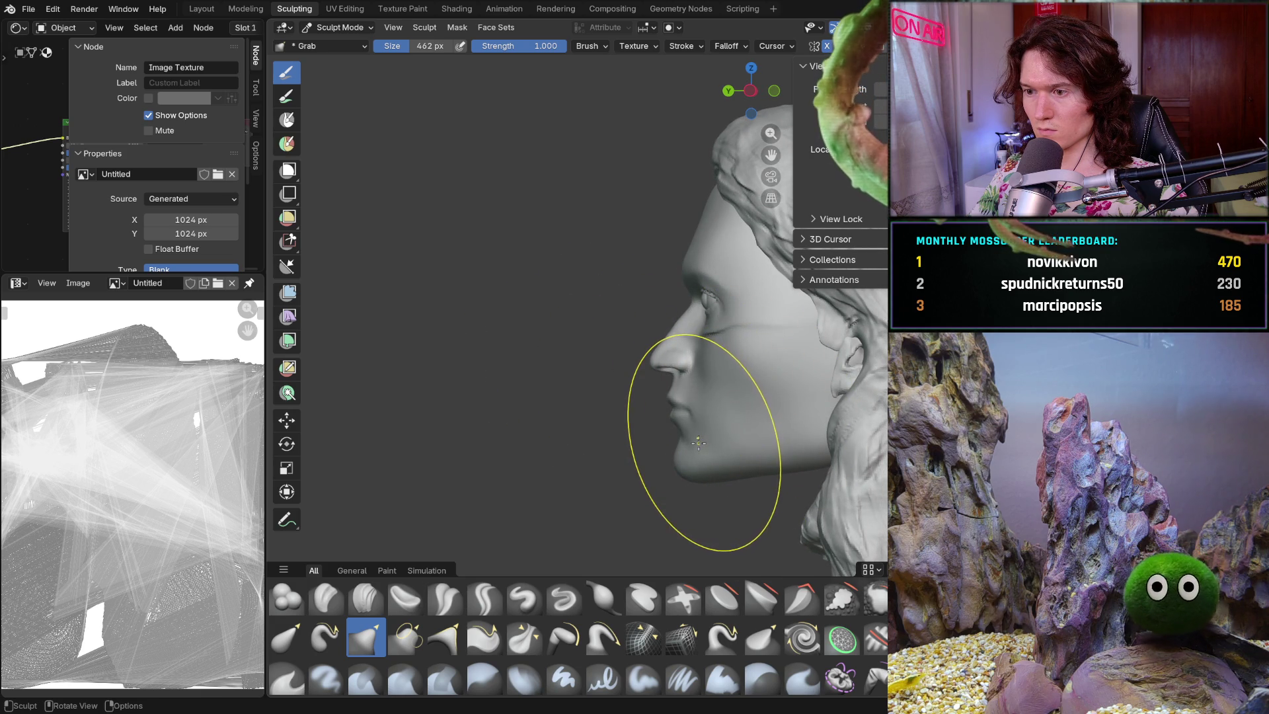
pyautogui.keyDown('ctrl'); pyautogui.moveTo(695, 441); pyautogui.dragTo(695, 426, button='middle'); pyautogui.keyUp('ctrl')
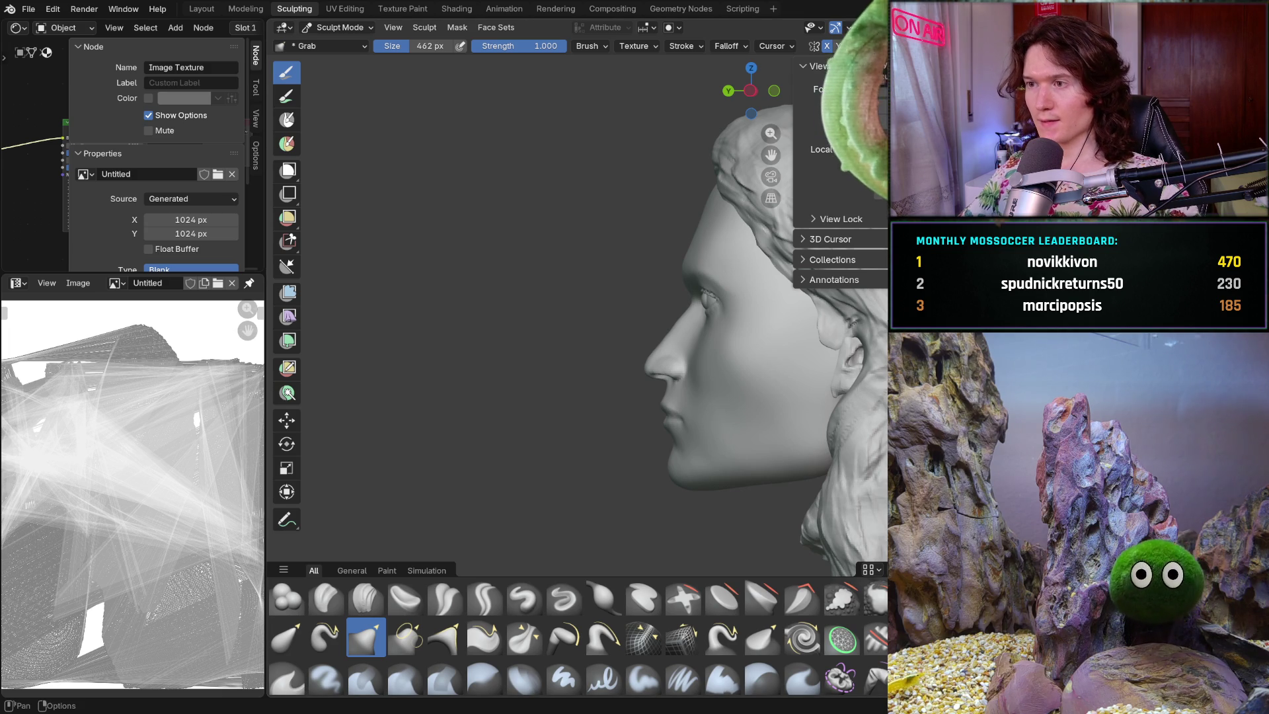
pyautogui.moveTo(652, 397)
pyautogui.mouseDown(button='middle')
pyautogui.moveTo(676, 362)
pyautogui.moveTo(626, 368)
pyautogui.mouseUp(button='middle')
pyautogui.scroll(-4, 644, 371)
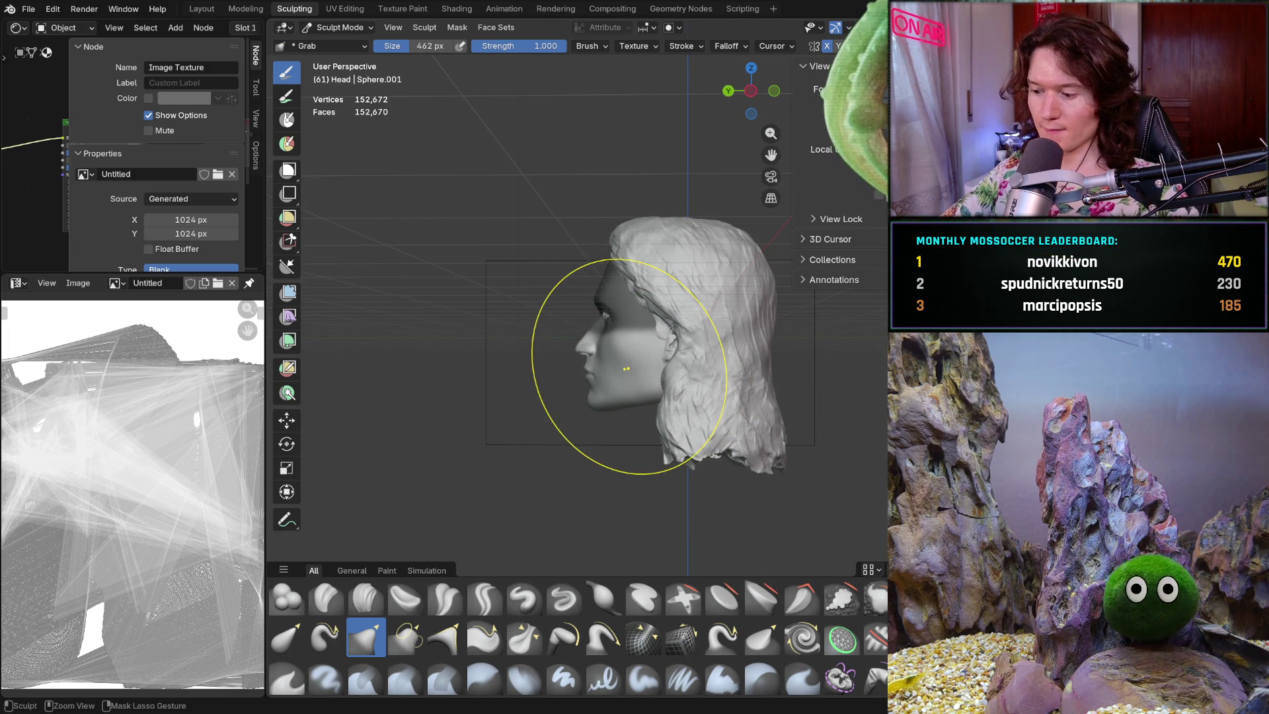
pyautogui.press('ctrl+KP_1')
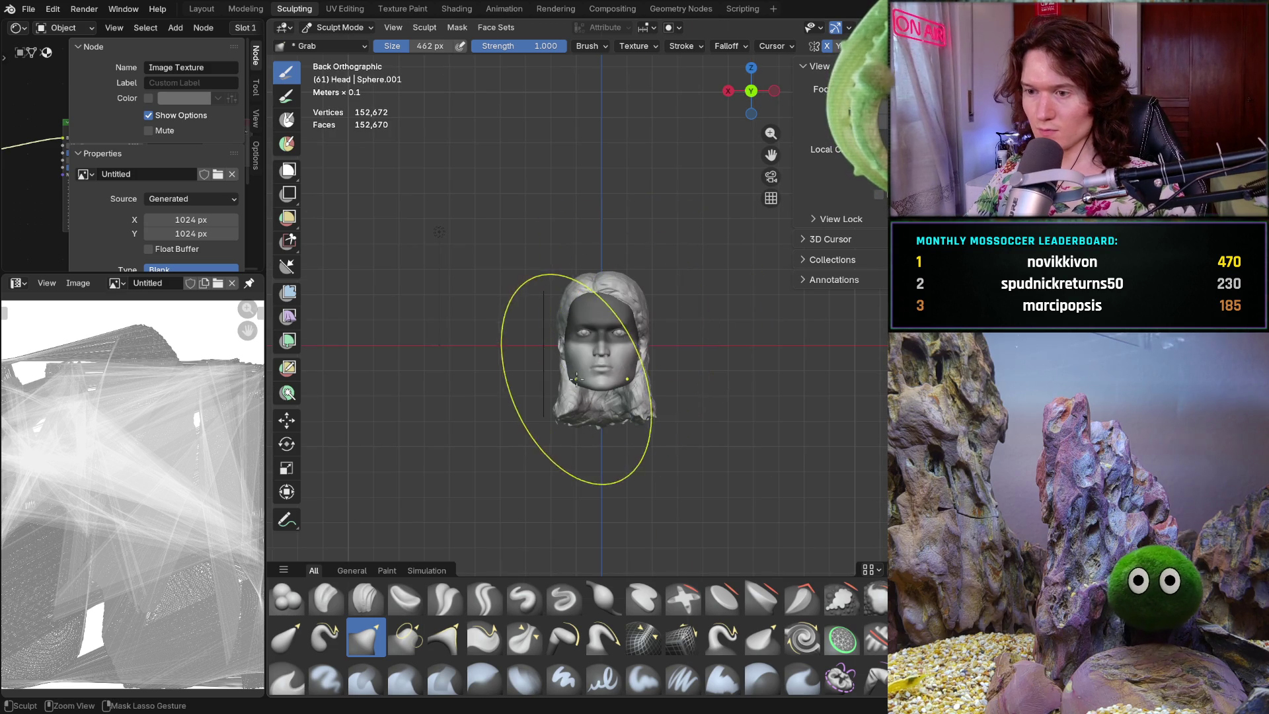
# - Enlarge the Grab brush from 814 px to 1000 px
pyautogui.scroll(6, 578, 378)
pyautogui.keyDown('shift'); pyautogui.moveTo(551, 370); pyautogui.dragTo(589, 374, button='middle'); pyautogui.keyUp('shift')
pyautogui.press('f')
pyautogui.click(641, 375)
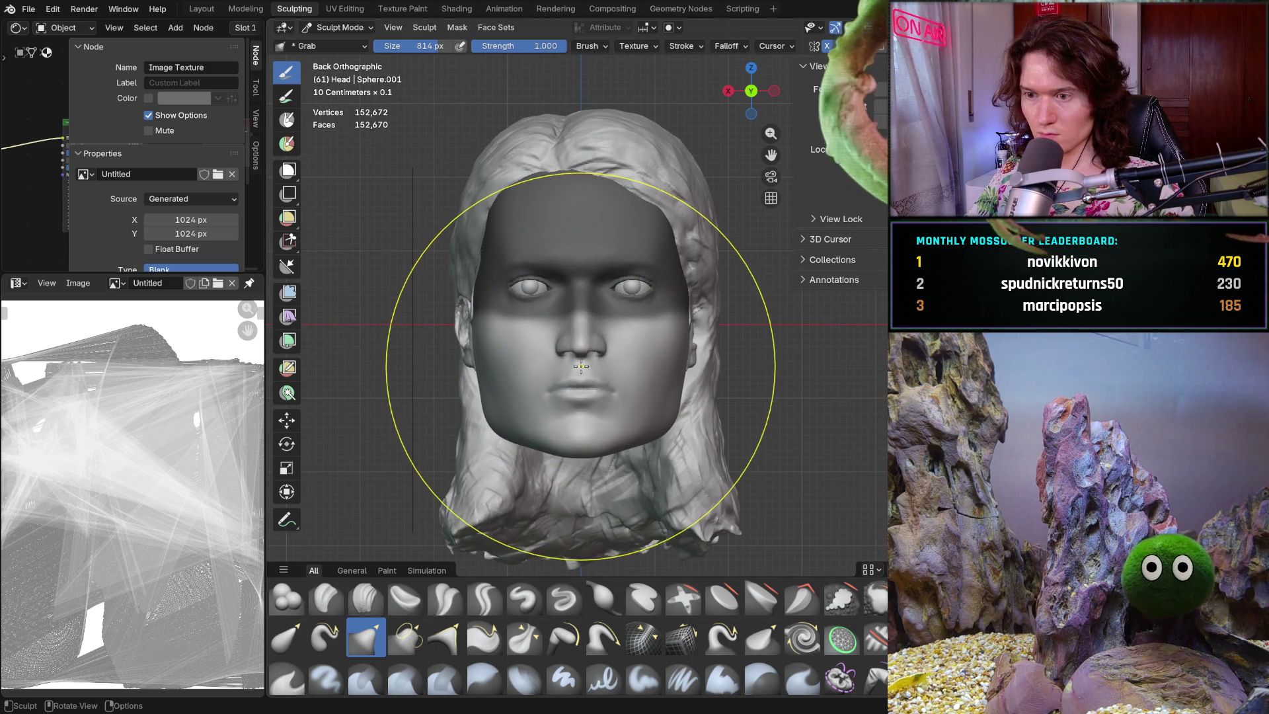
pyautogui.press('f')
pyautogui.click(813, 361)
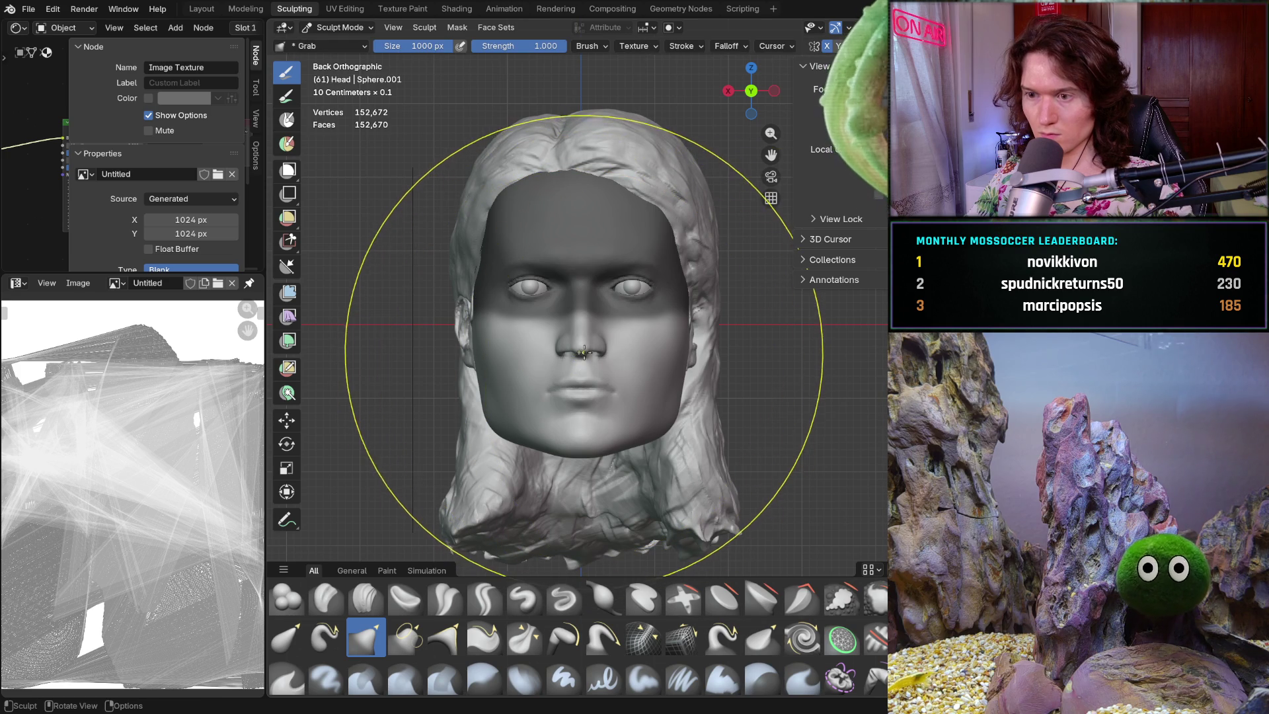
# - Stretch the lower face and chin downward, then check the result from the side
pyautogui.scroll(-3, 592, 357)
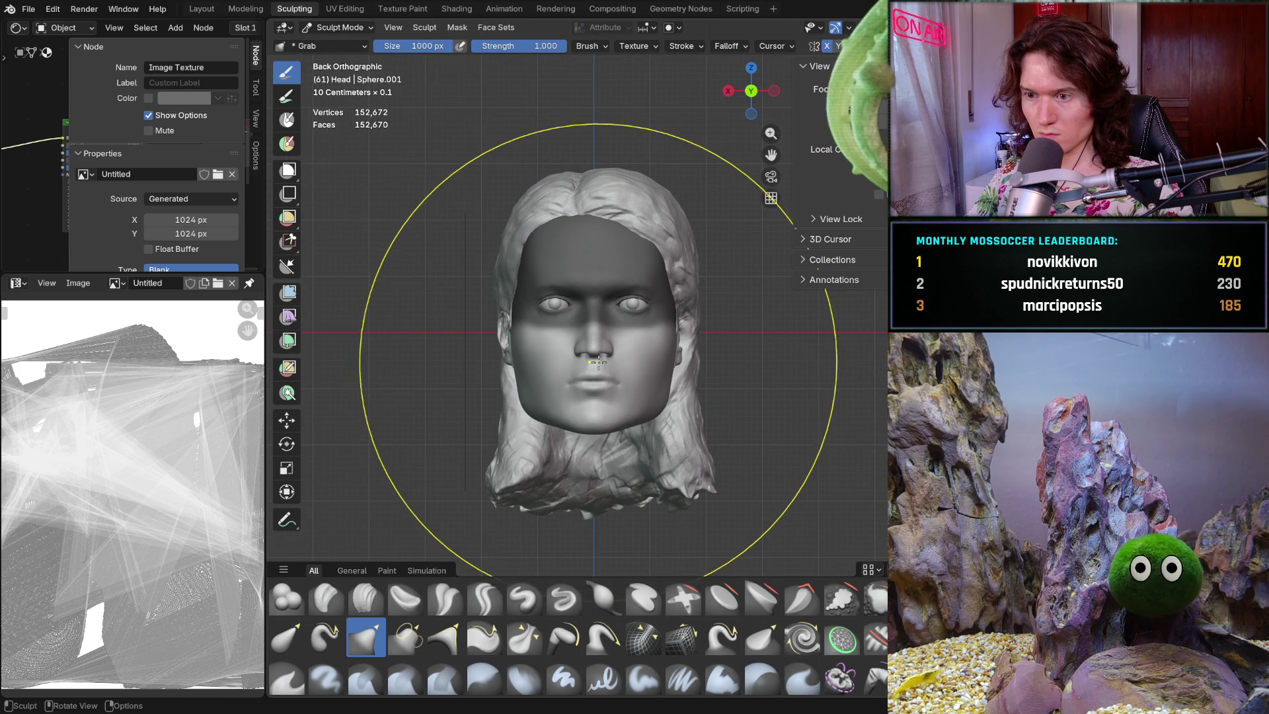
pyautogui.moveTo(600, 361); pyautogui.dragTo(595, 367)
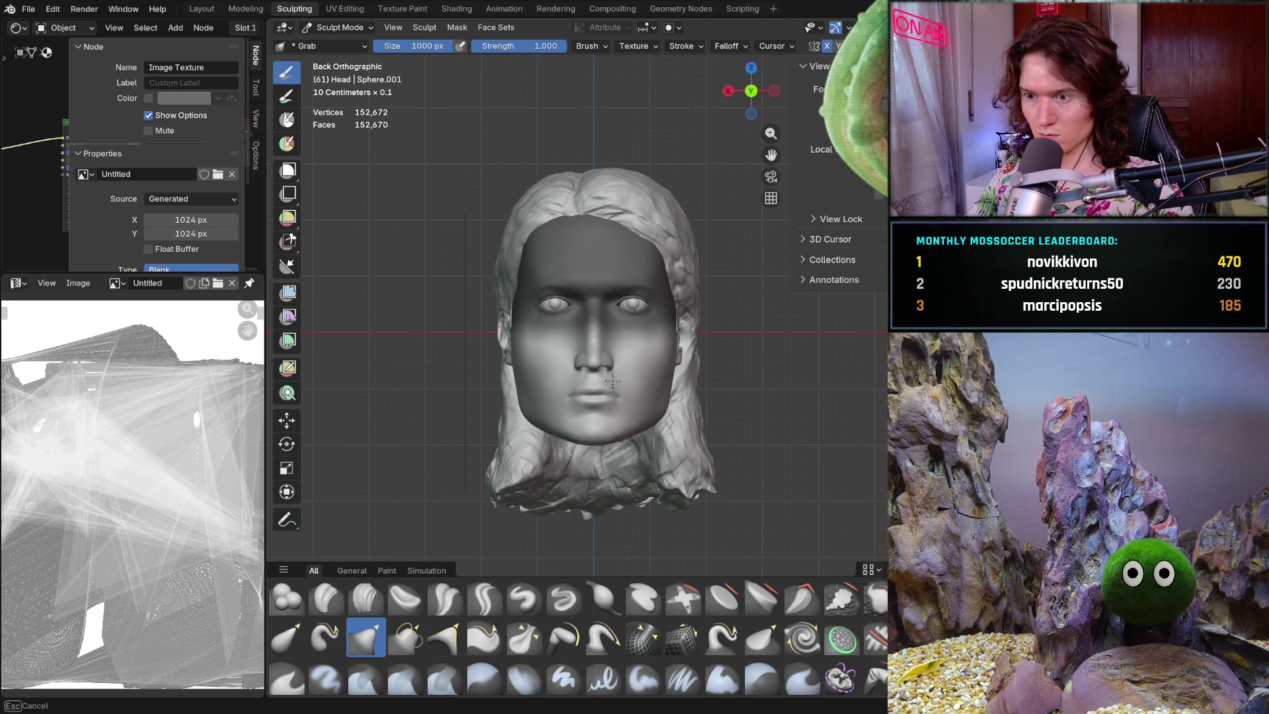
pyautogui.moveTo(651, 372)
pyautogui.mouseDown()
pyautogui.moveTo(622, 466)
pyautogui.moveTo(595, 486)
pyautogui.moveTo(554, 424)
pyautogui.moveTo(572, 361)
pyautogui.mouseUp()
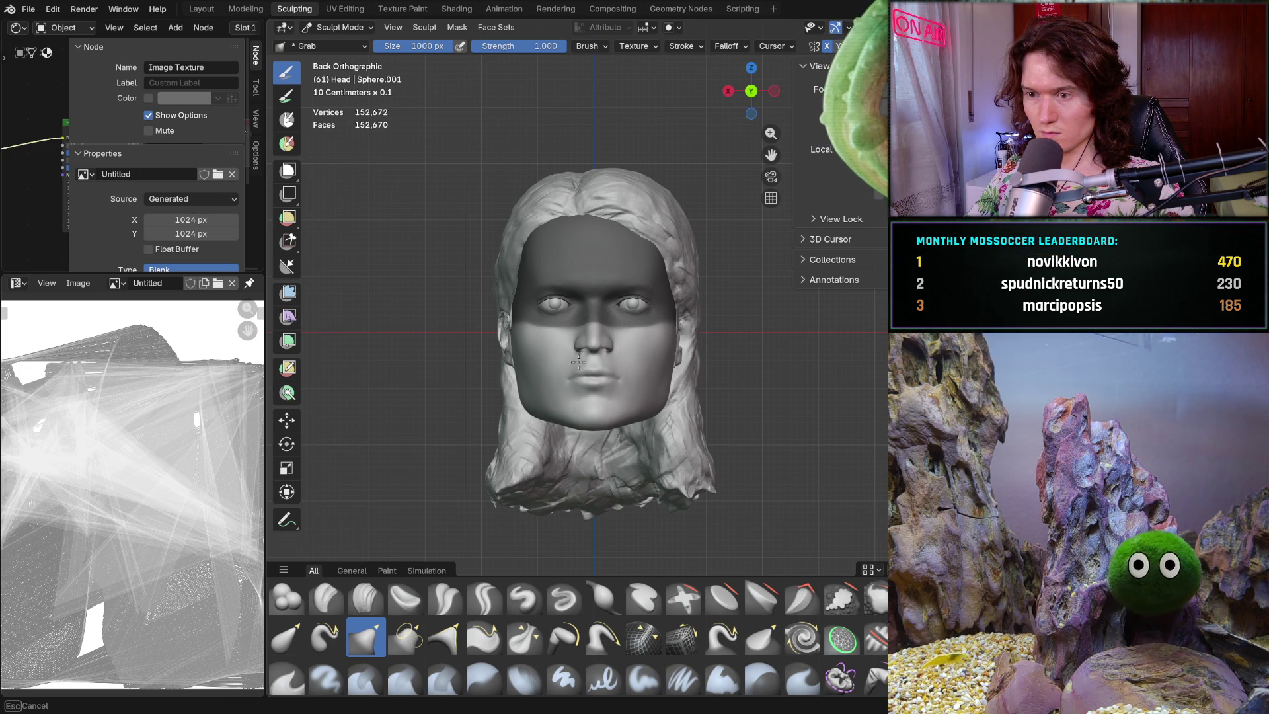
pyautogui.moveTo(579, 362); pyautogui.dragTo(580, 360)
pyautogui.moveTo(581, 361)
pyautogui.mouseDown(button='middle')
pyautogui.moveTo(534, 340)
pyautogui.moveTo(538, 352)
pyautogui.mouseUp(button='middle')
pyautogui.scroll(5, 595, 337)
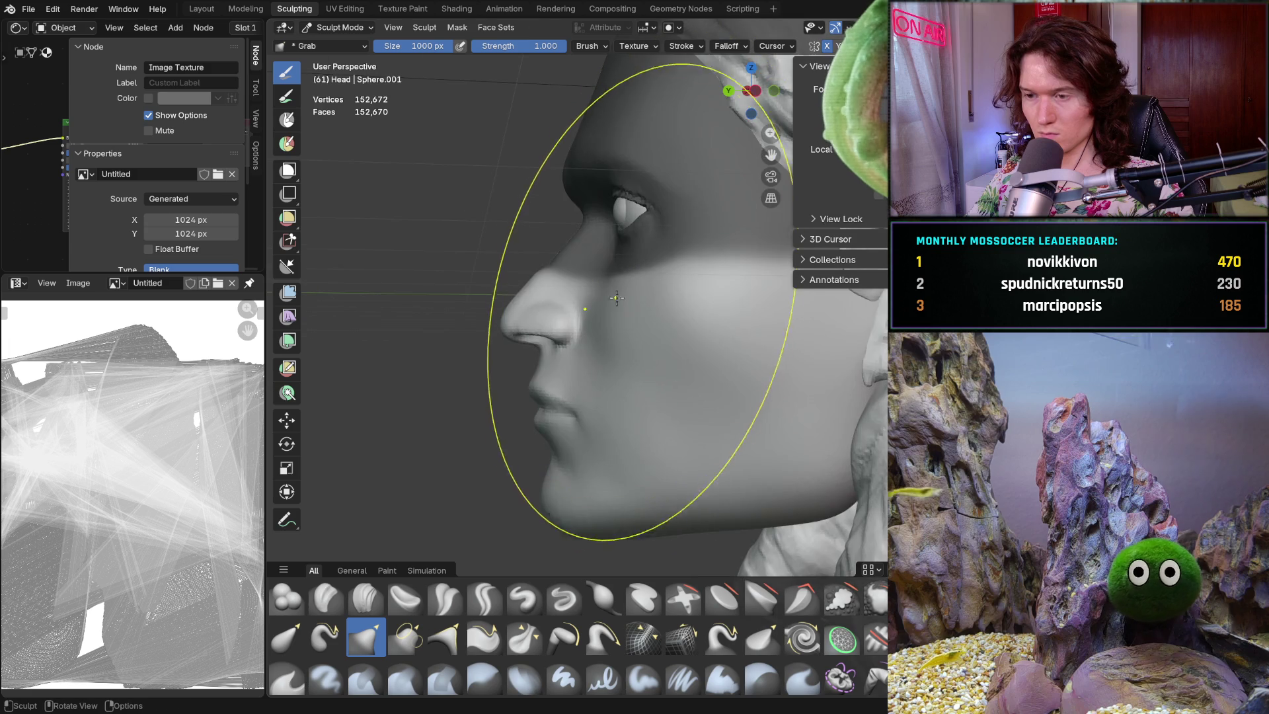
pyautogui.moveTo(602, 319)
pyautogui.mouseDown(button='middle')
pyautogui.moveTo(601, 335)
pyautogui.moveTo(780, 330)
pyautogui.moveTo(710, 343)
pyautogui.mouseUp(button='middle')
pyautogui.scroll(-4, 711, 344)
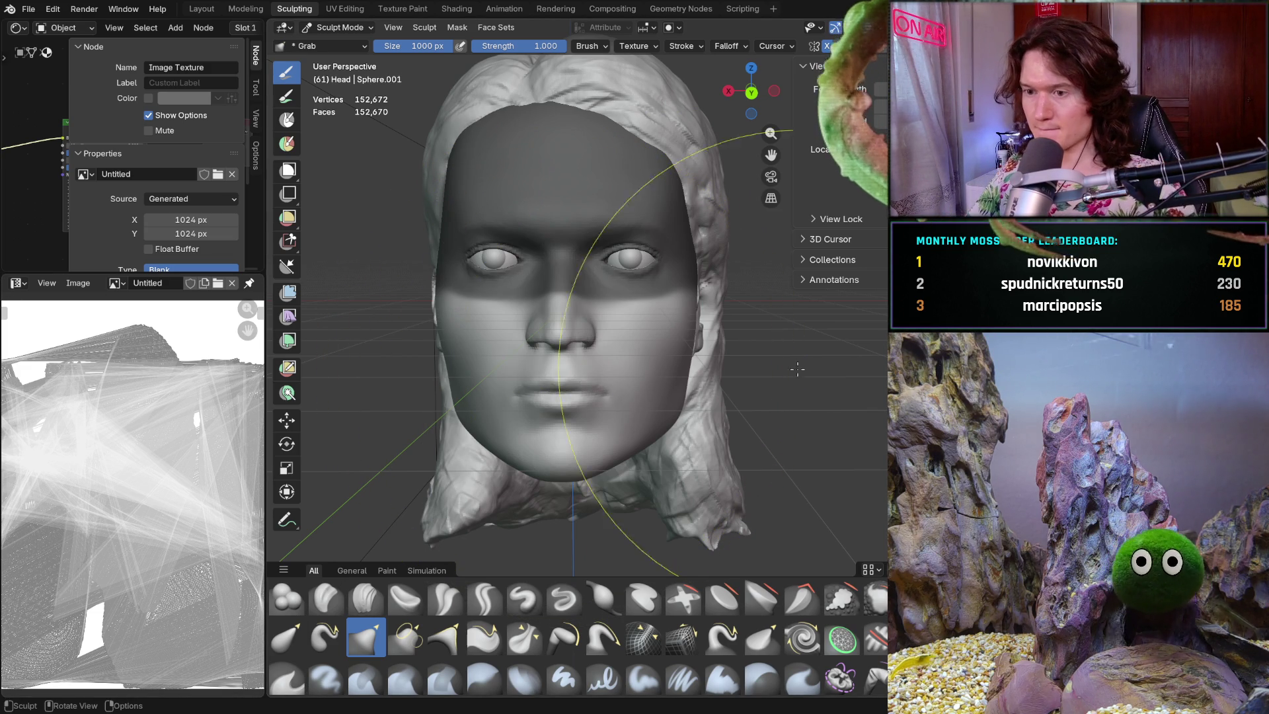
# - Compare back and front orthographic views, cancel a box mask, and restore the lengthened chin
pyautogui.press('KP_1')
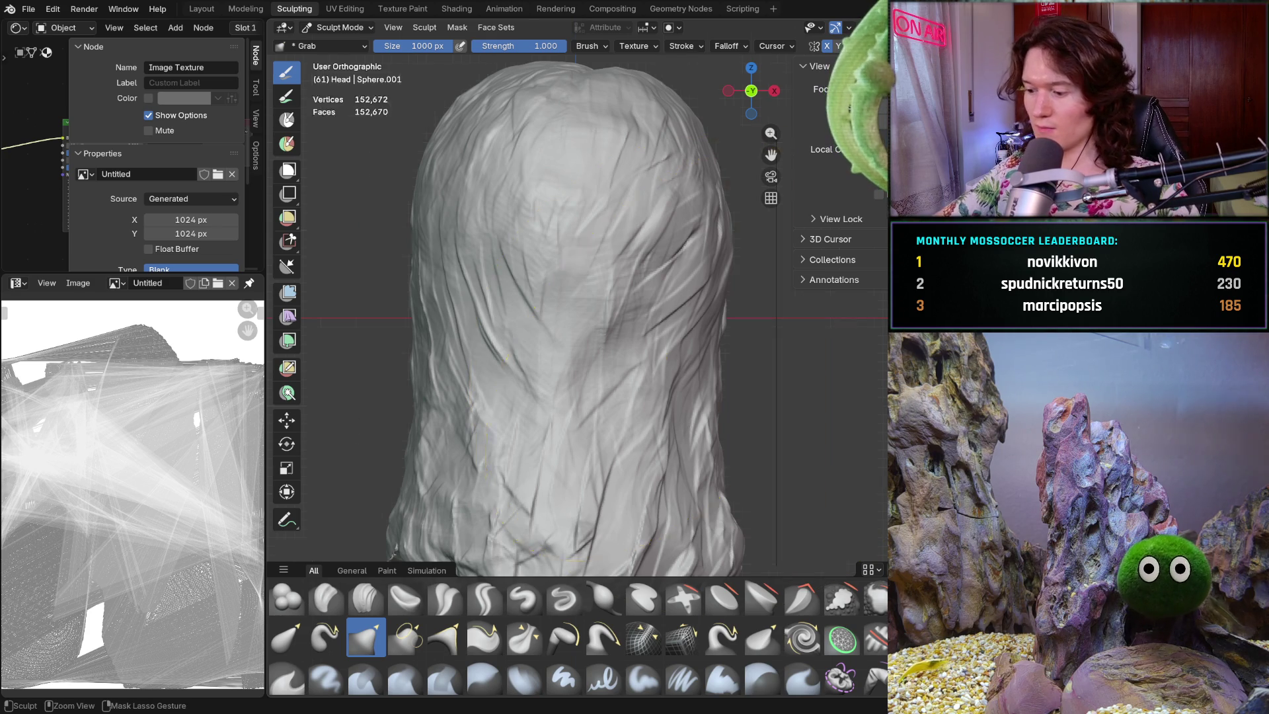
pyautogui.press('ctrl+KP_1')
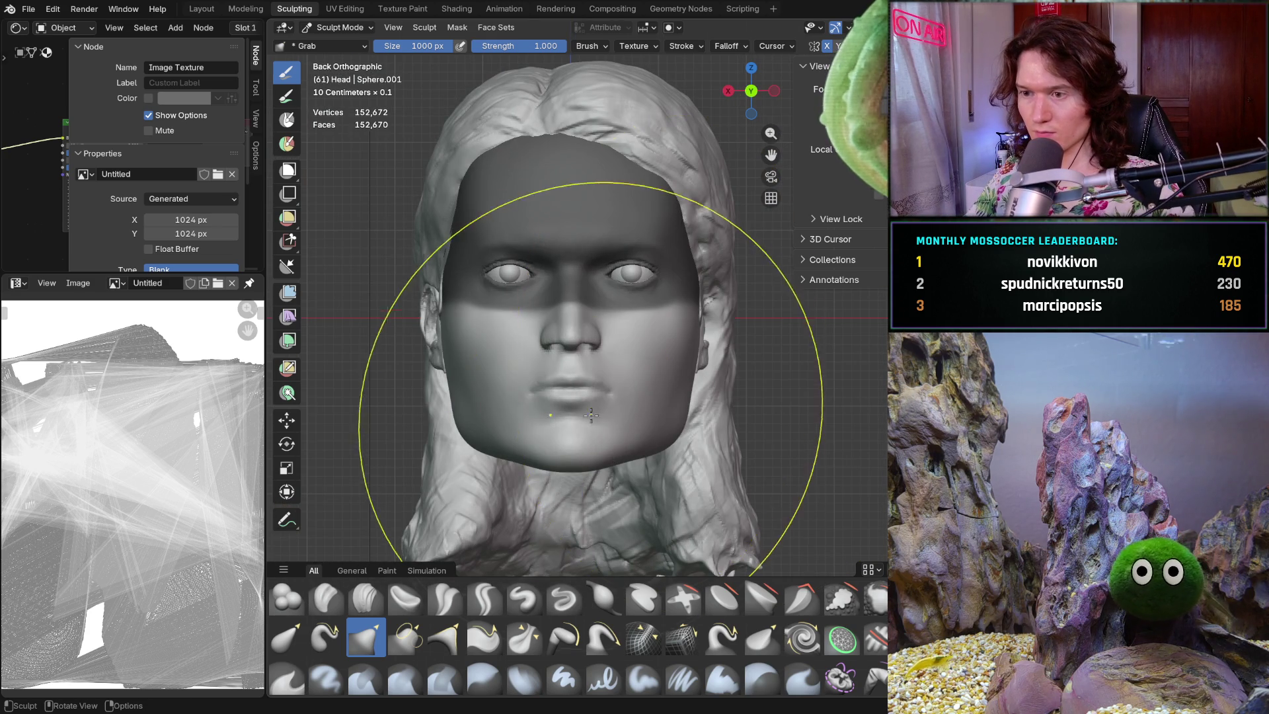
pyautogui.moveTo(588, 390)
pyautogui.mouseDown(button='middle')
pyautogui.moveTo(557, 371)
pyautogui.moveTo(646, 371)
pyautogui.moveTo(522, 367)
pyautogui.moveTo(560, 359)
pyautogui.mouseUp(button='middle')
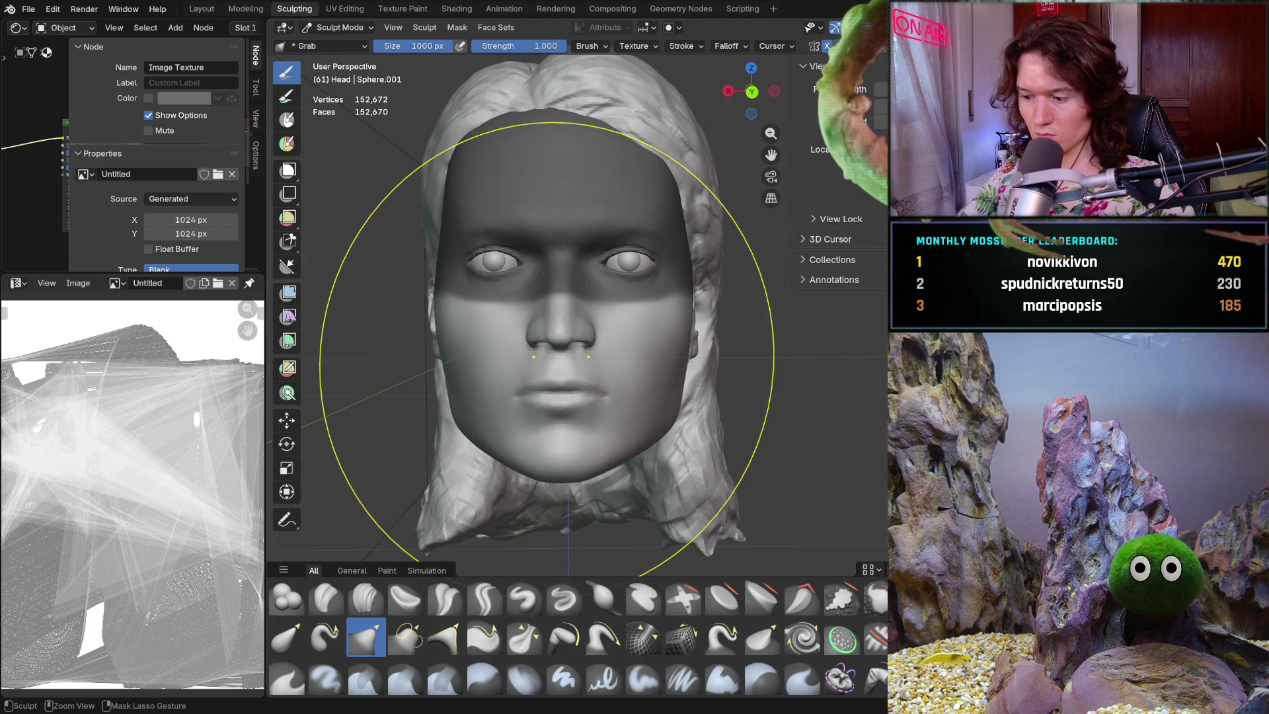
pyautogui.press('ctrl+KP_1')
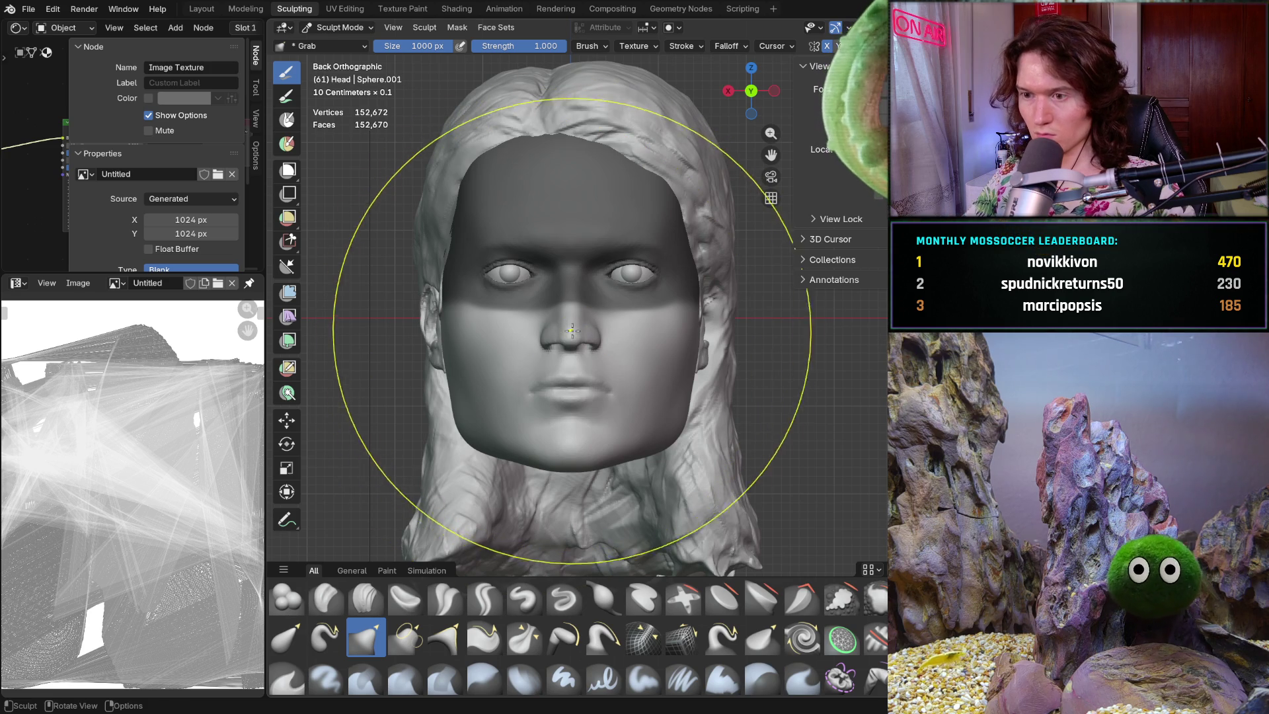
pyautogui.press('b')
pyautogui.press('Escape')
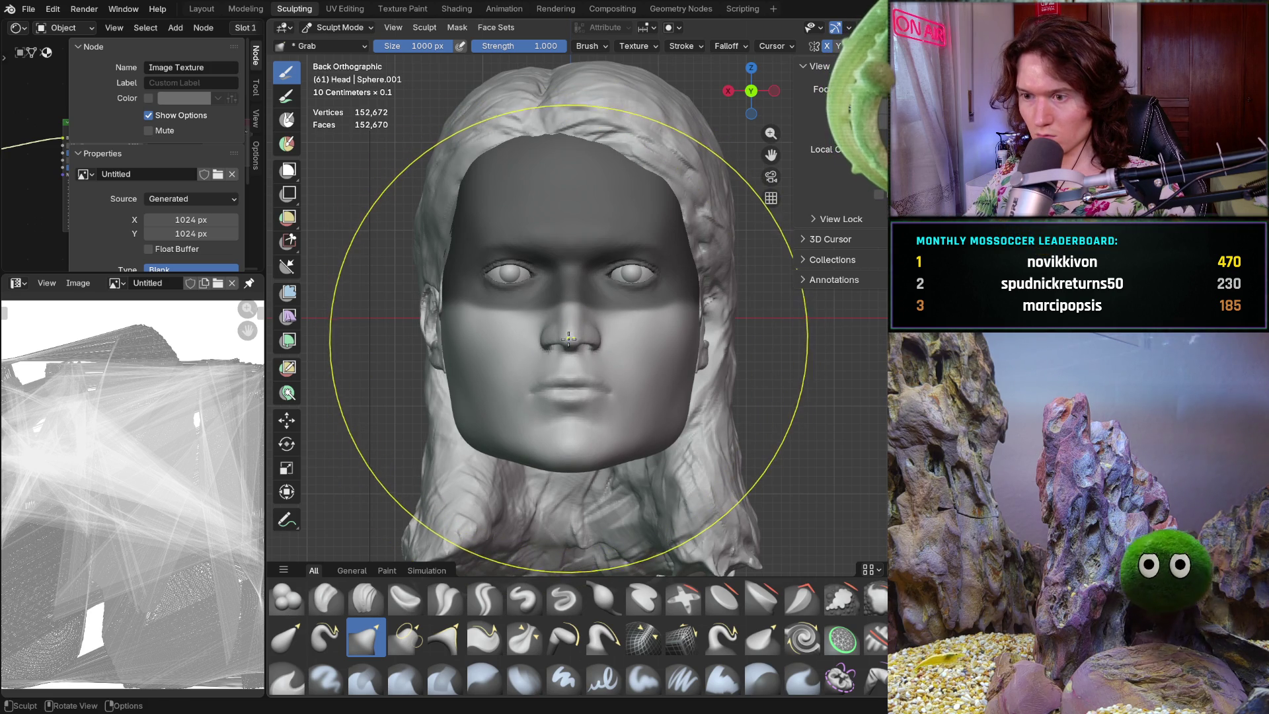
pyautogui.hotkey('ctrl', 'z')
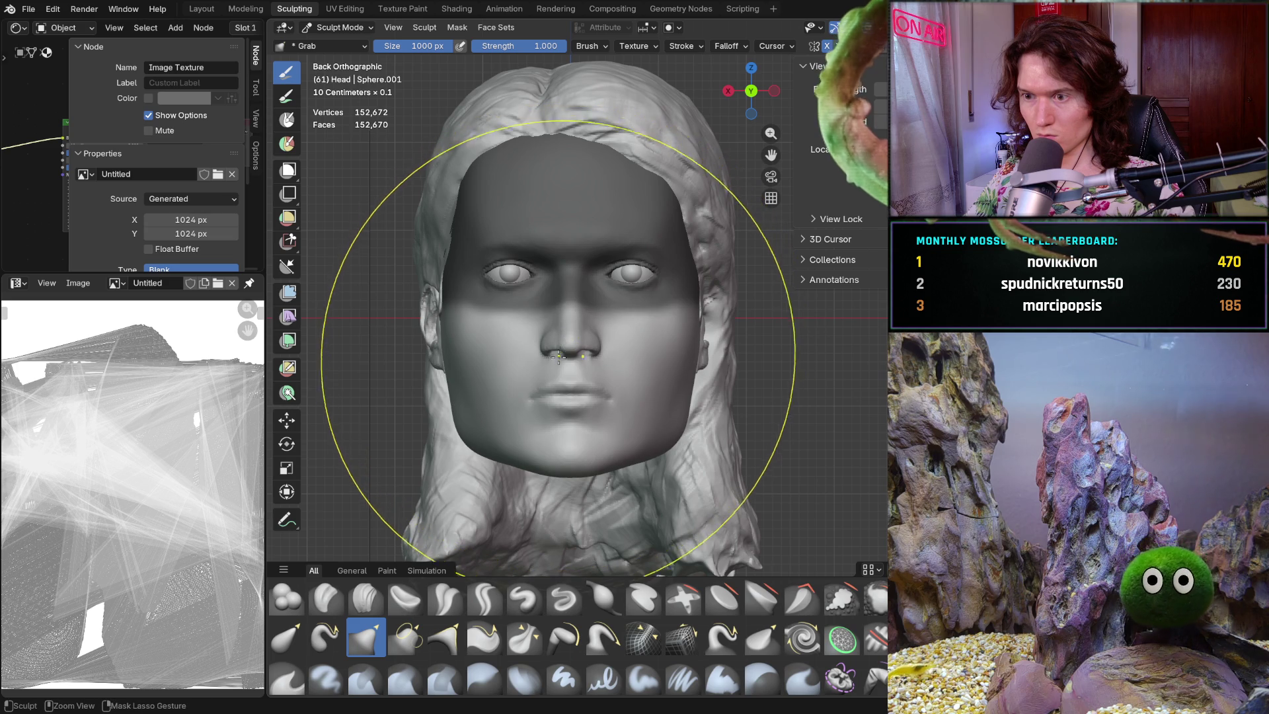
pyautogui.scroll(-1, 568, 331)
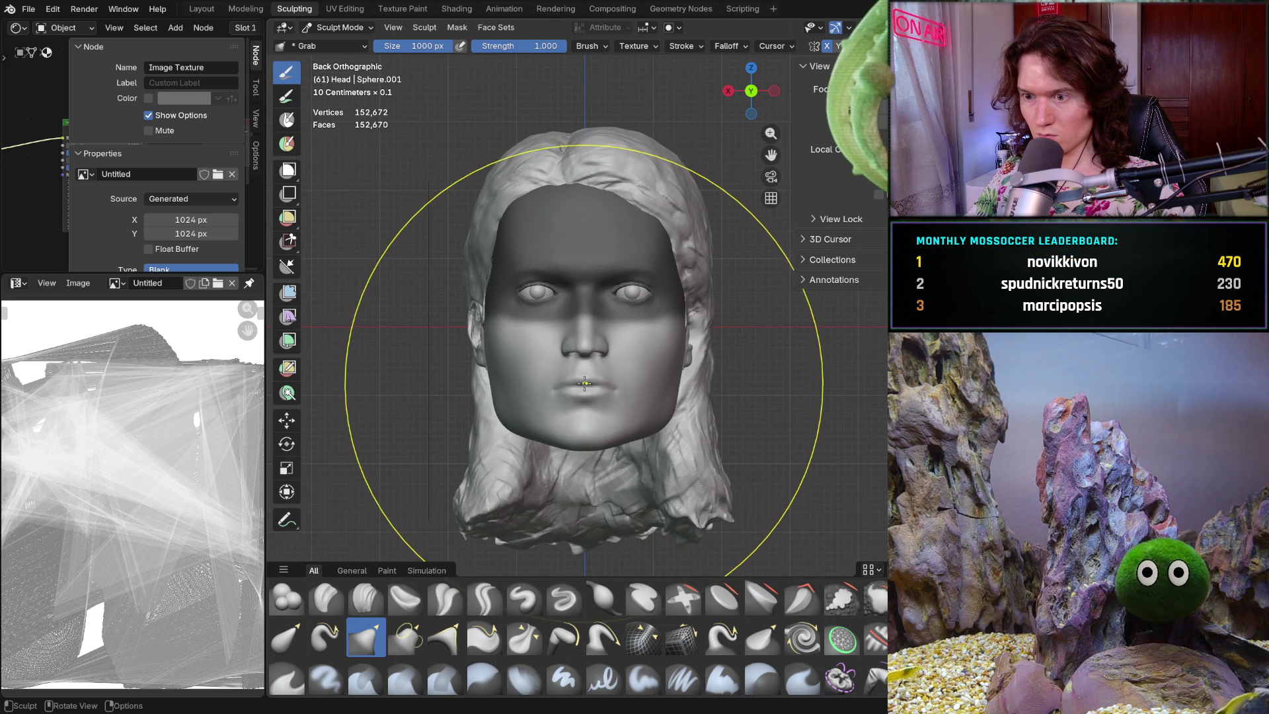
# - Pull the chin and jaw further downward, then browse the brush list
pyautogui.moveTo(585, 382); pyautogui.dragTo(585, 382)
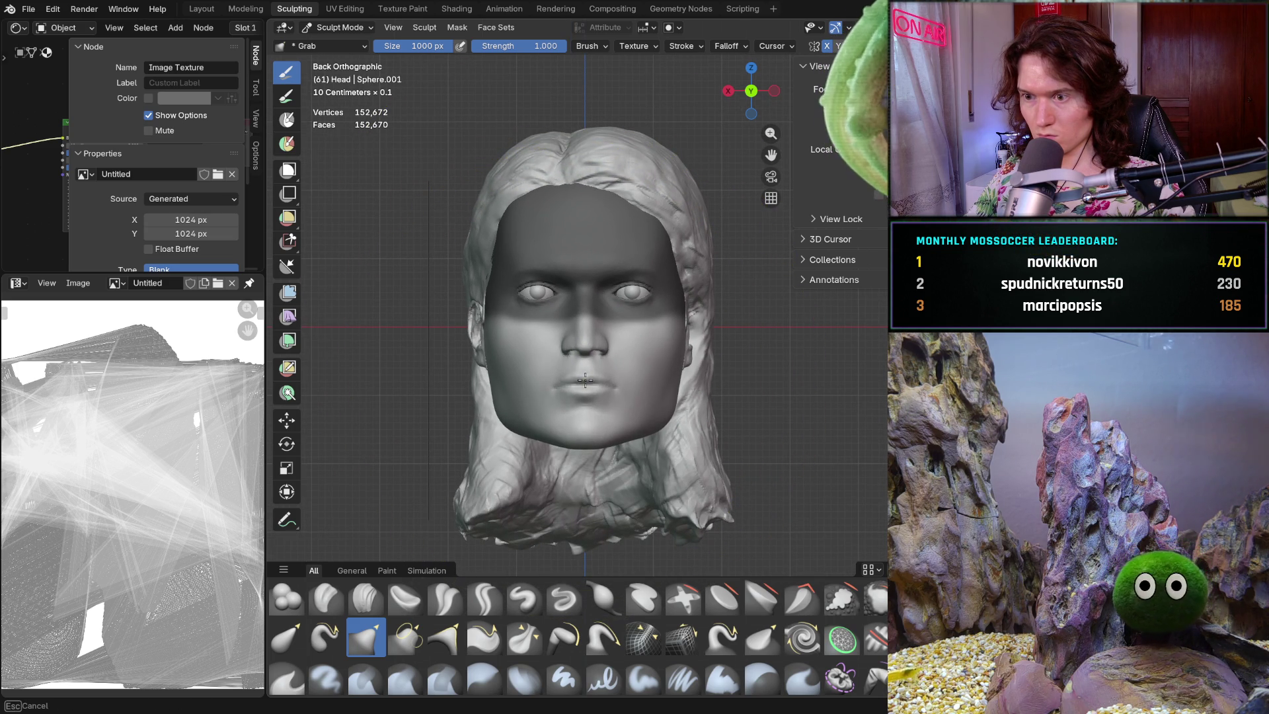
pyautogui.moveTo(586, 375); pyautogui.dragTo(586, 378)
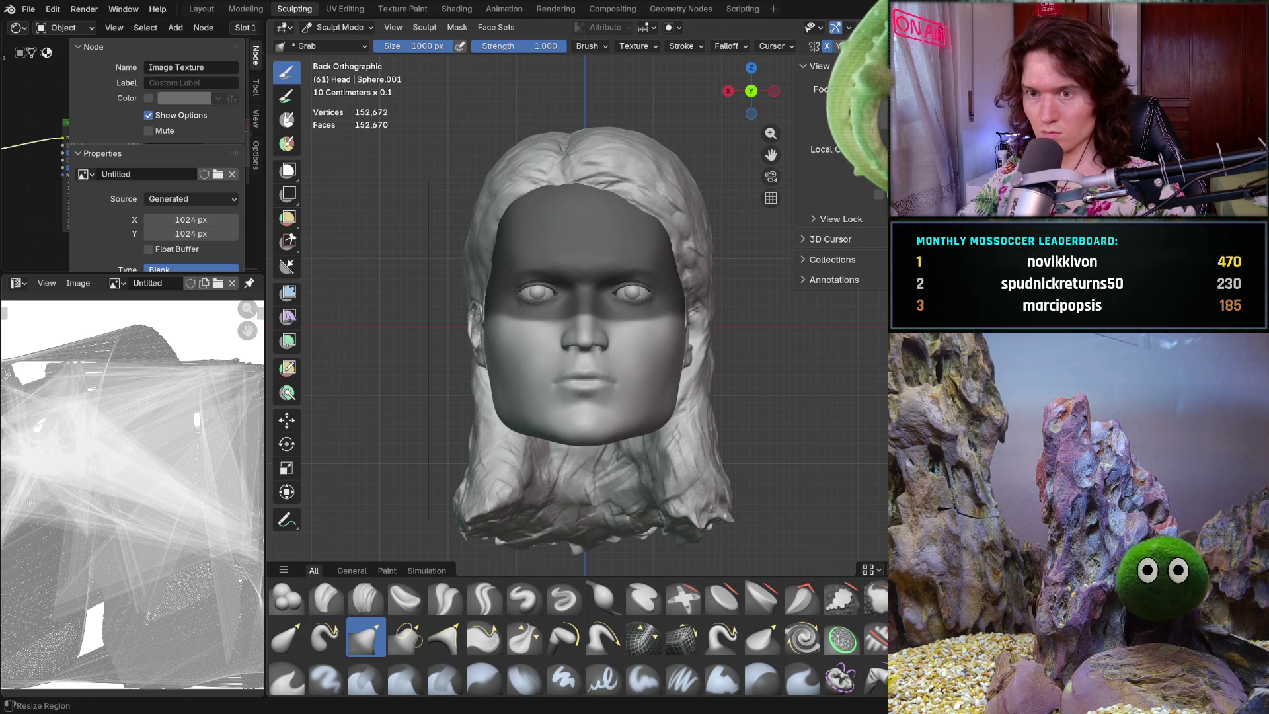
pyautogui.click(329, 44)
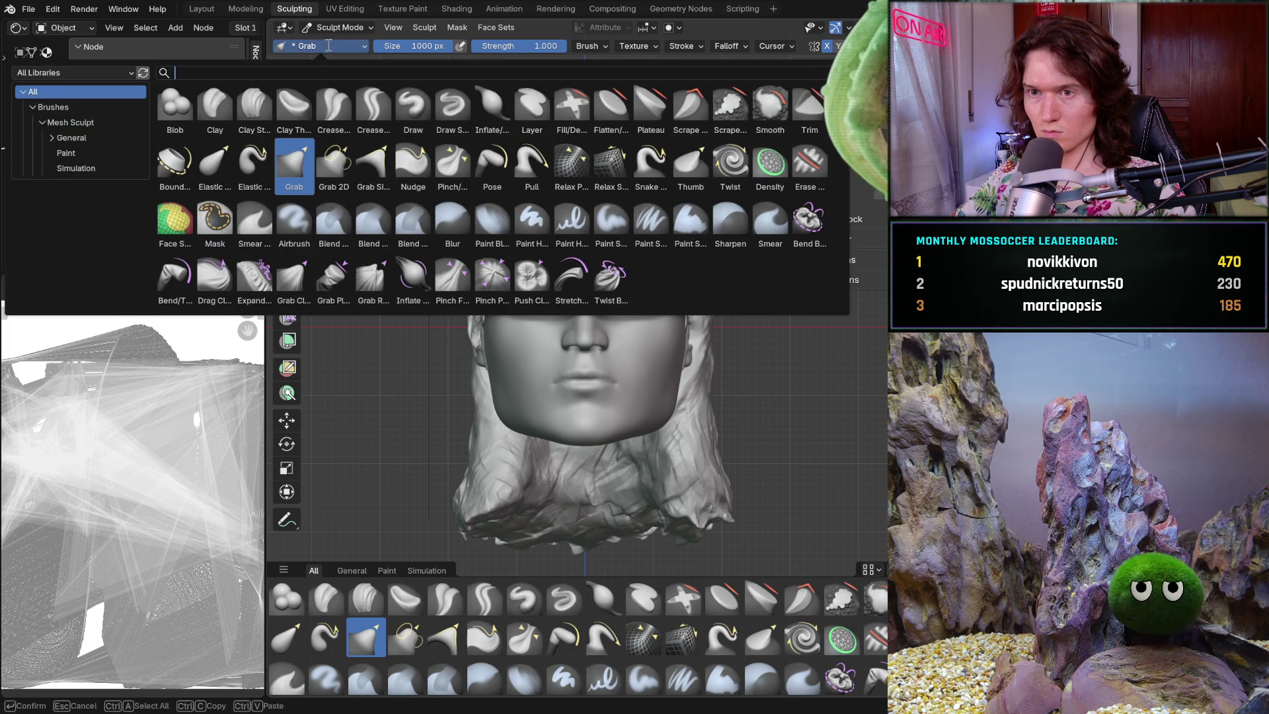
# - Try raising the unmasked face with the Move tool, then undo the move
pyautogui.press('Escape')
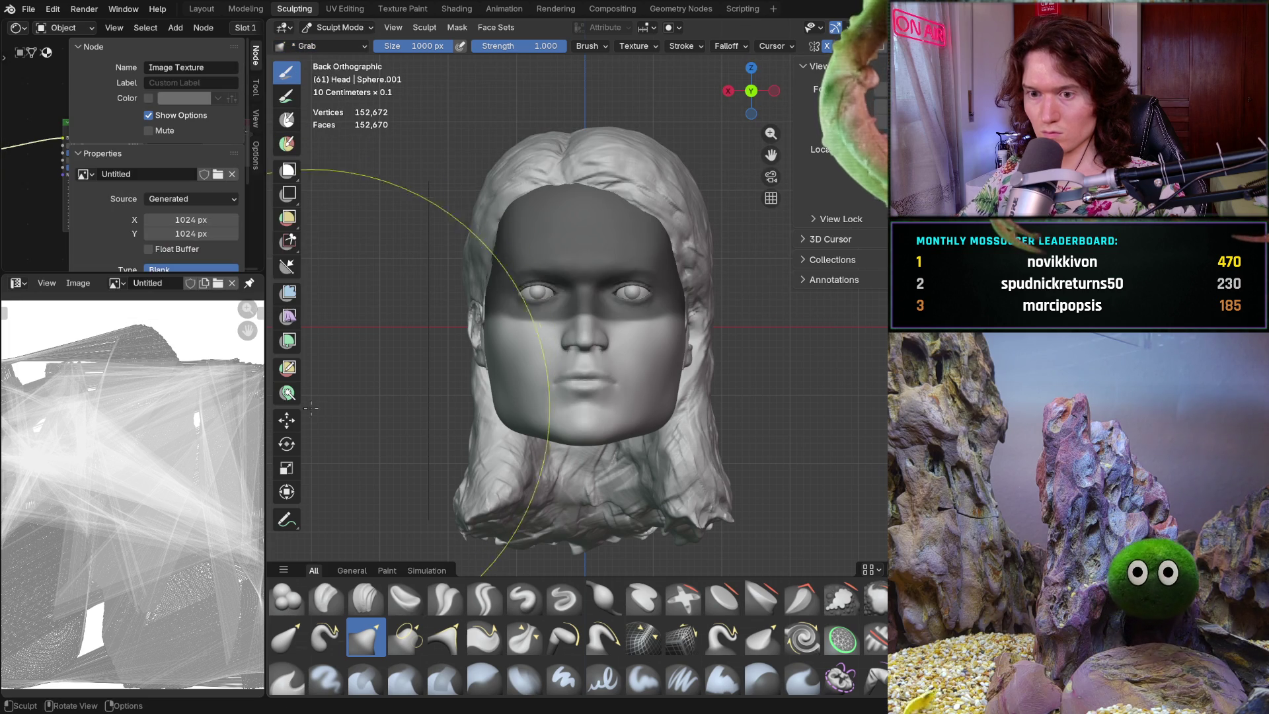
pyautogui.click(286, 419)
pyautogui.moveTo(580, 271); pyautogui.dragTo(589, 259)
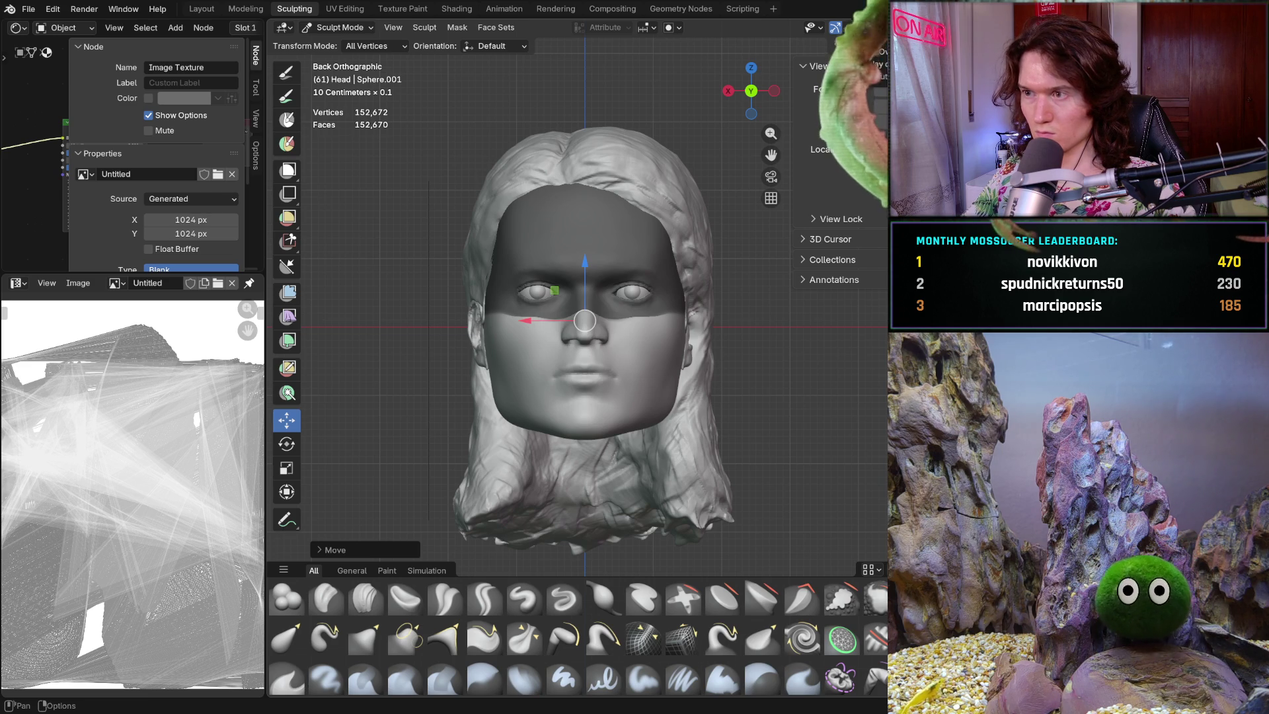
pyautogui.hotkey('shift', 'alt', 'z')
pyautogui.moveTo(594, 234)
pyautogui.mouseDown(button='middle')
pyautogui.moveTo(675, 317)
pyautogui.moveTo(714, 326)
pyautogui.moveTo(613, 423)
pyautogui.moveTo(560, 418)
pyautogui.moveTo(545, 391)
pyautogui.mouseUp(button='middle')
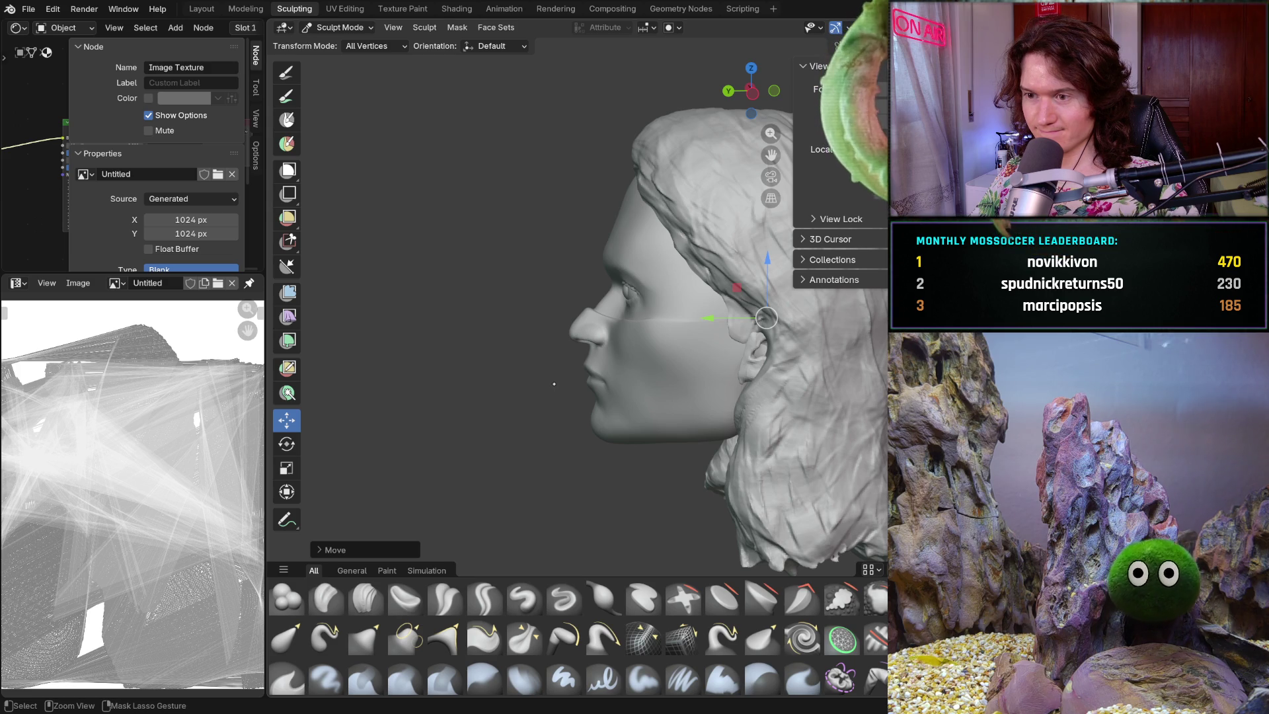
pyautogui.hotkey('ctrl', 'z')
pyautogui.hotkey('ctrl', 'z')
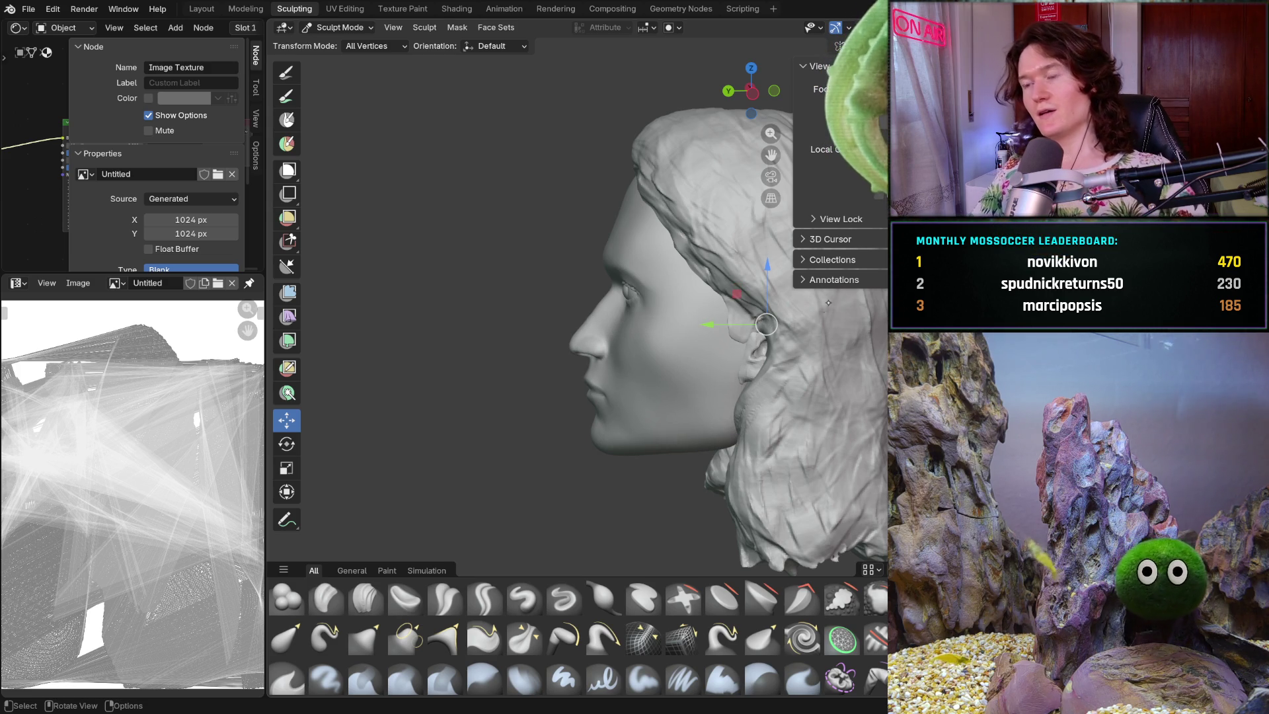
# - Switch to the Mask brush and set its size to 98 px
pyautogui.press('shift')
pyautogui.moveTo(661, 304); pyautogui.dragTo(751, 304, button='middle')
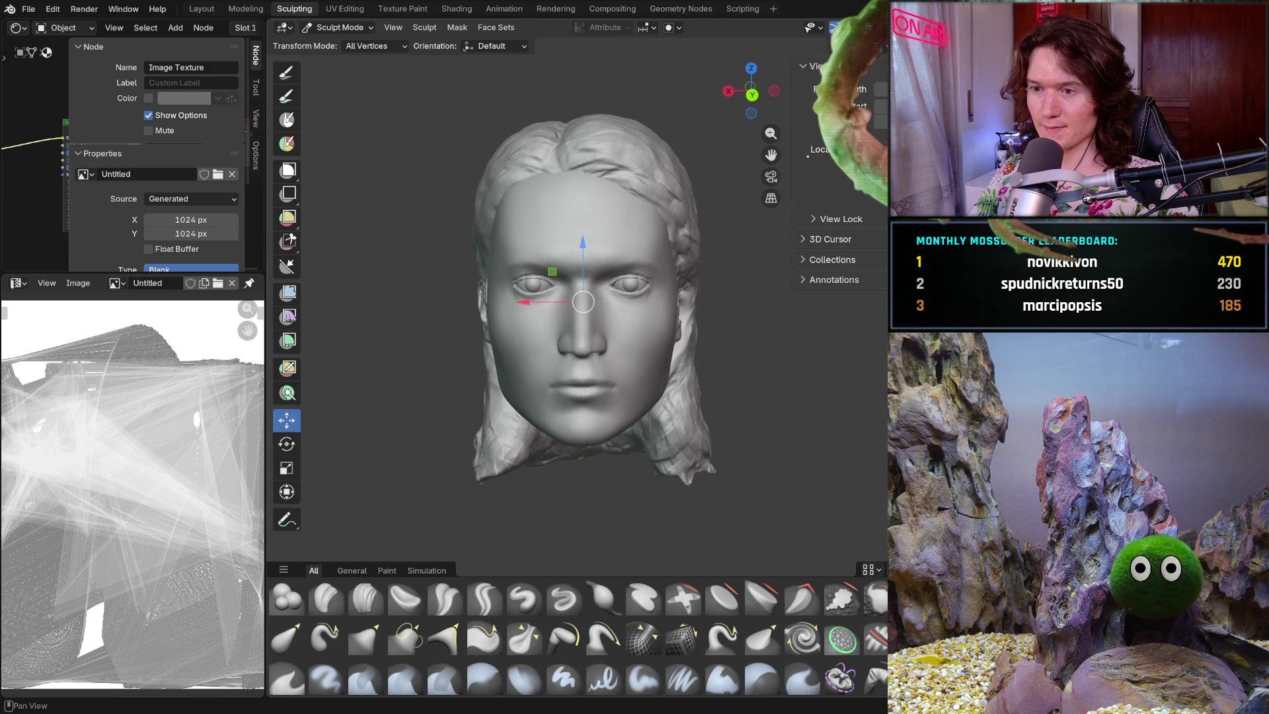
pyautogui.moveTo(599, 298)
pyautogui.mouseDown(button='middle')
pyautogui.moveTo(554, 332)
pyautogui.moveTo(681, 366)
pyautogui.moveTo(374, 460)
pyautogui.mouseUp(button='middle')
pyautogui.scroll(3, 682, 366)
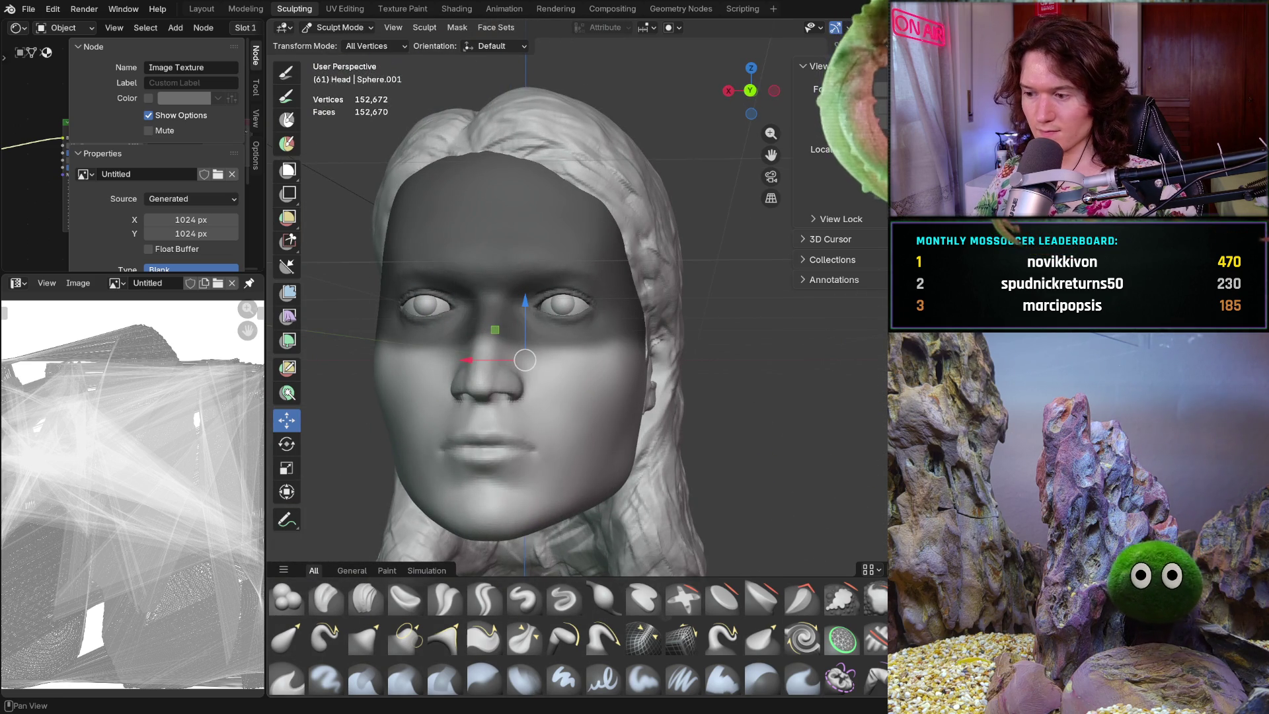
pyautogui.press('m')
pyautogui.press('f')
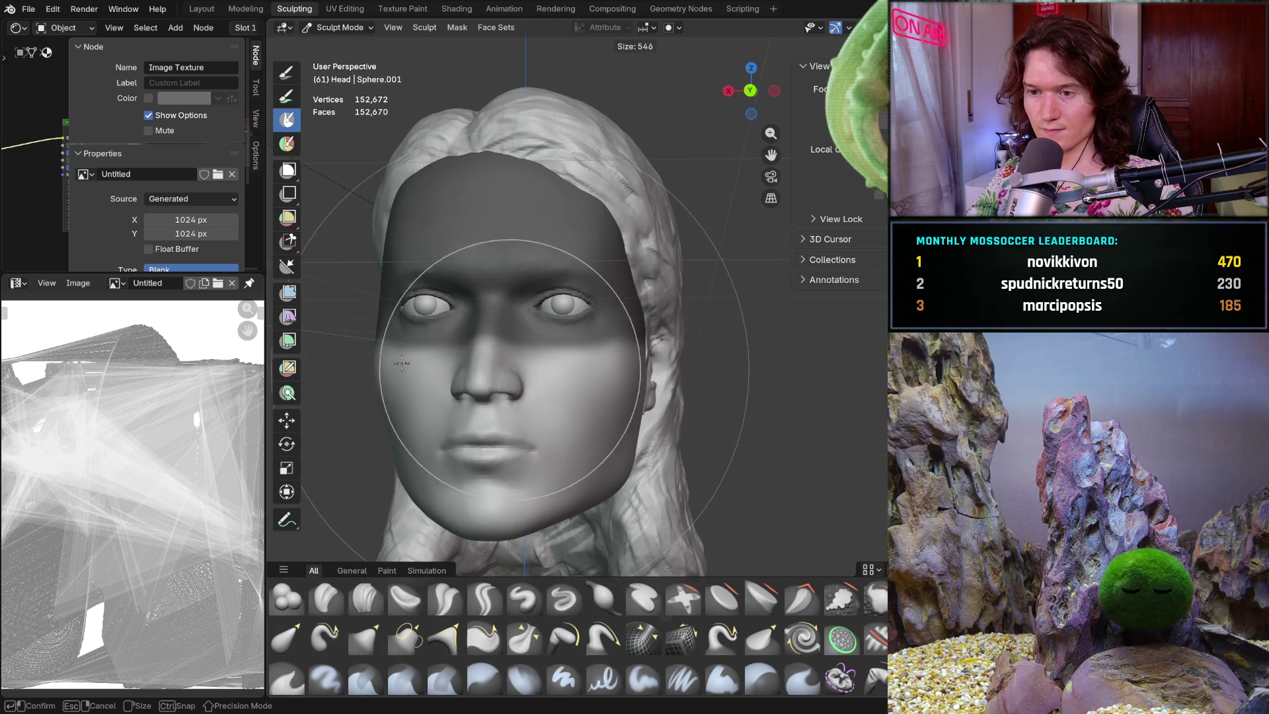
pyautogui.click(456, 340)
# - Confirm the 98 px Mask brush and zoom in on the eyes
pyautogui.press('f')
pyautogui.click(455, 337)
pyautogui.moveTo(455, 337)
pyautogui.mouseDown(button='middle')
pyautogui.moveTo(542, 309)
pyautogui.moveTo(491, 340)
pyautogui.mouseUp(button='middle')
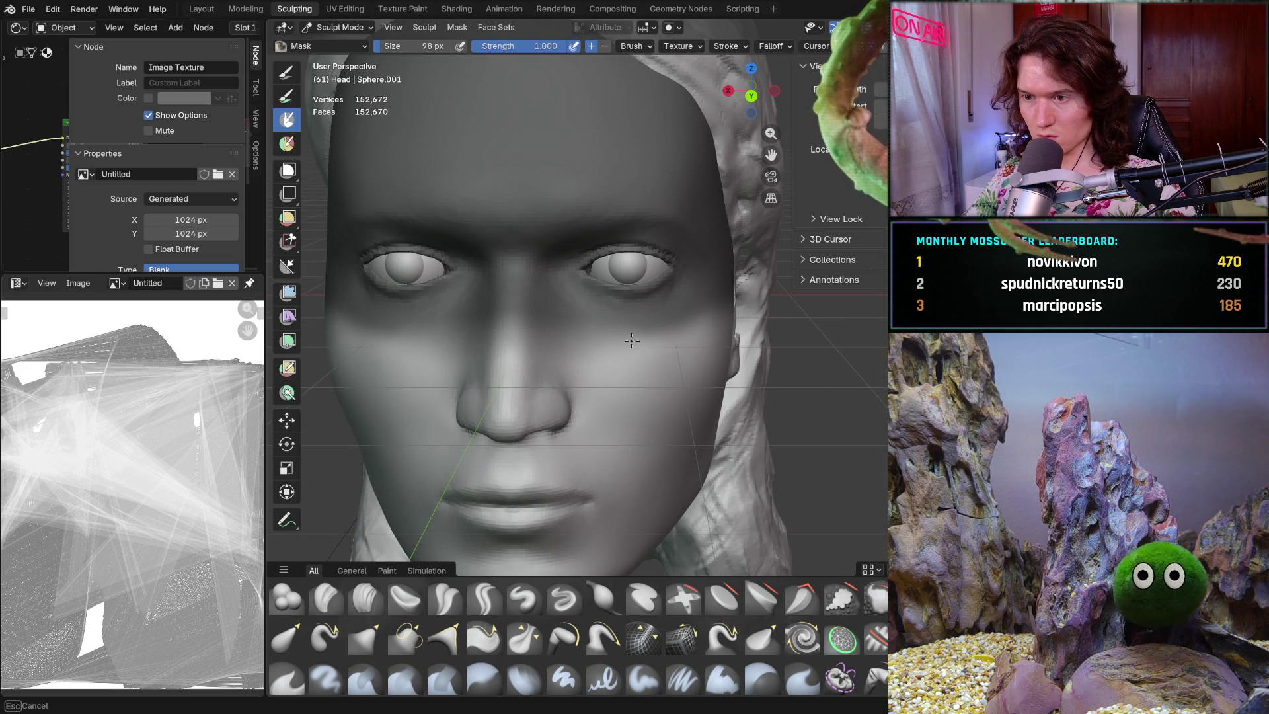
pyautogui.moveTo(719, 308); pyautogui.dragTo(830, 343, button='middle')
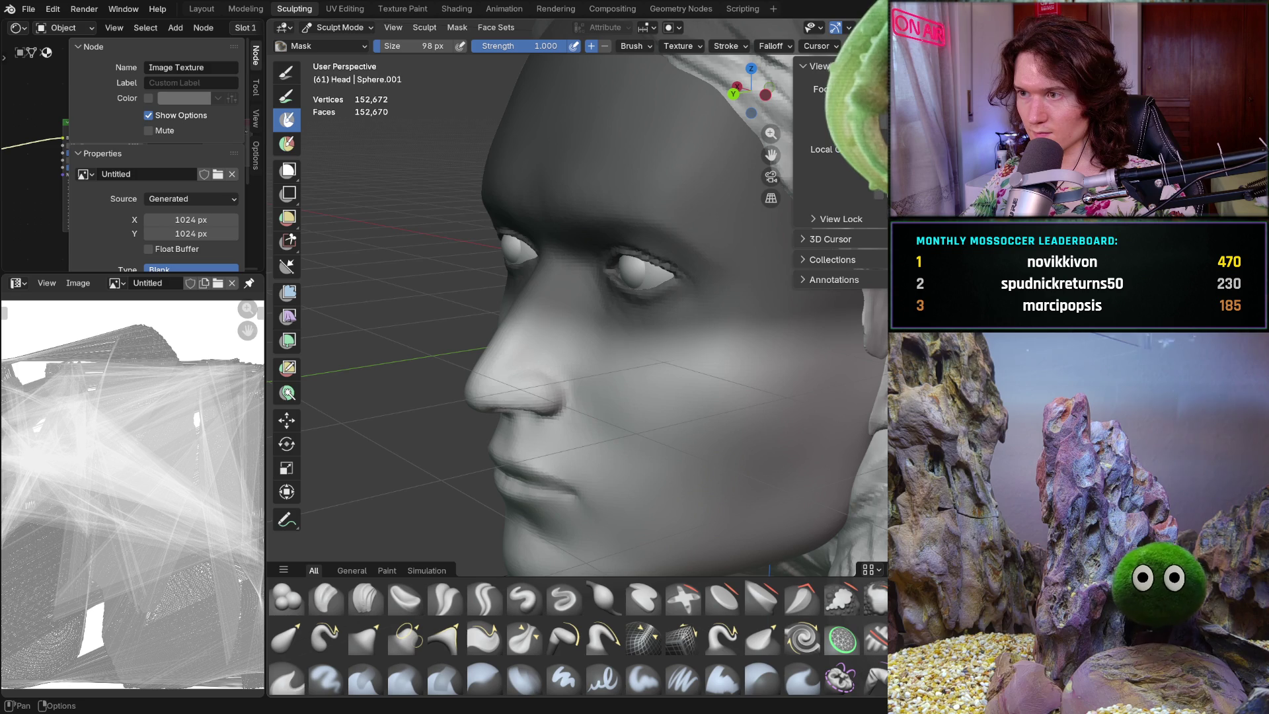
pyautogui.moveTo(505, 371); pyautogui.dragTo(625, 417, button='middle')
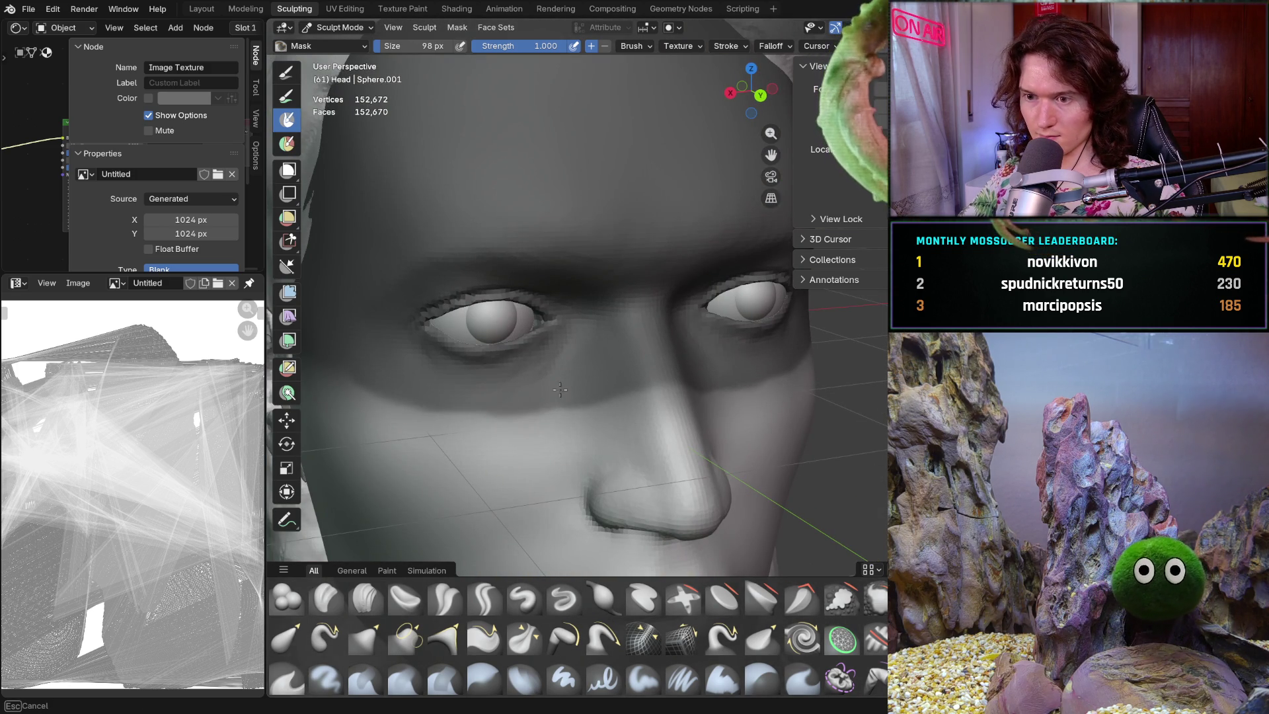
# - Paint mask over the upper cheeks and nose bridge, touching up below the eye
pyautogui.moveTo(477, 400)
pyautogui.mouseDown()
pyautogui.moveTo(727, 404)
pyautogui.moveTo(516, 430)
pyautogui.moveTo(754, 397)
pyautogui.moveTo(730, 414)
pyautogui.moveTo(397, 410)
pyautogui.moveTo(381, 398)
pyautogui.mouseUp()
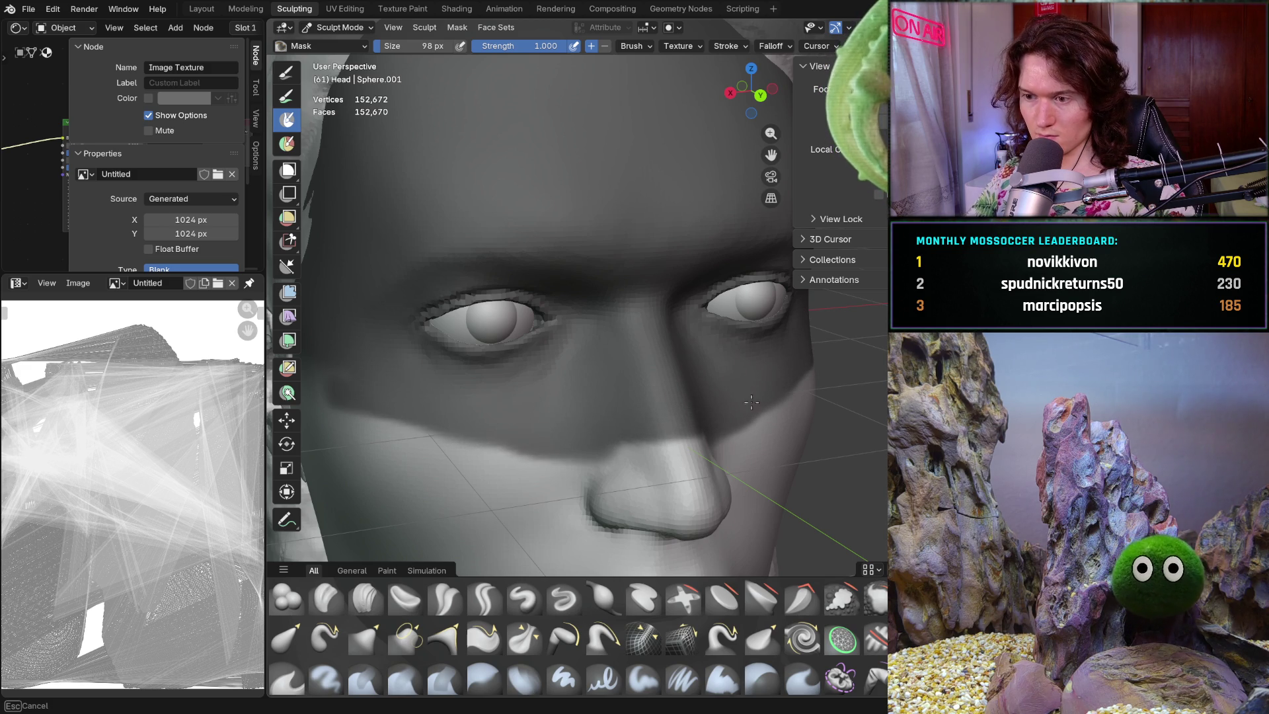
pyautogui.moveTo(727, 427); pyautogui.dragTo(534, 462)
pyautogui.hotkey('alt', 'm')
pyautogui.hotkey('ctrl', 'z')
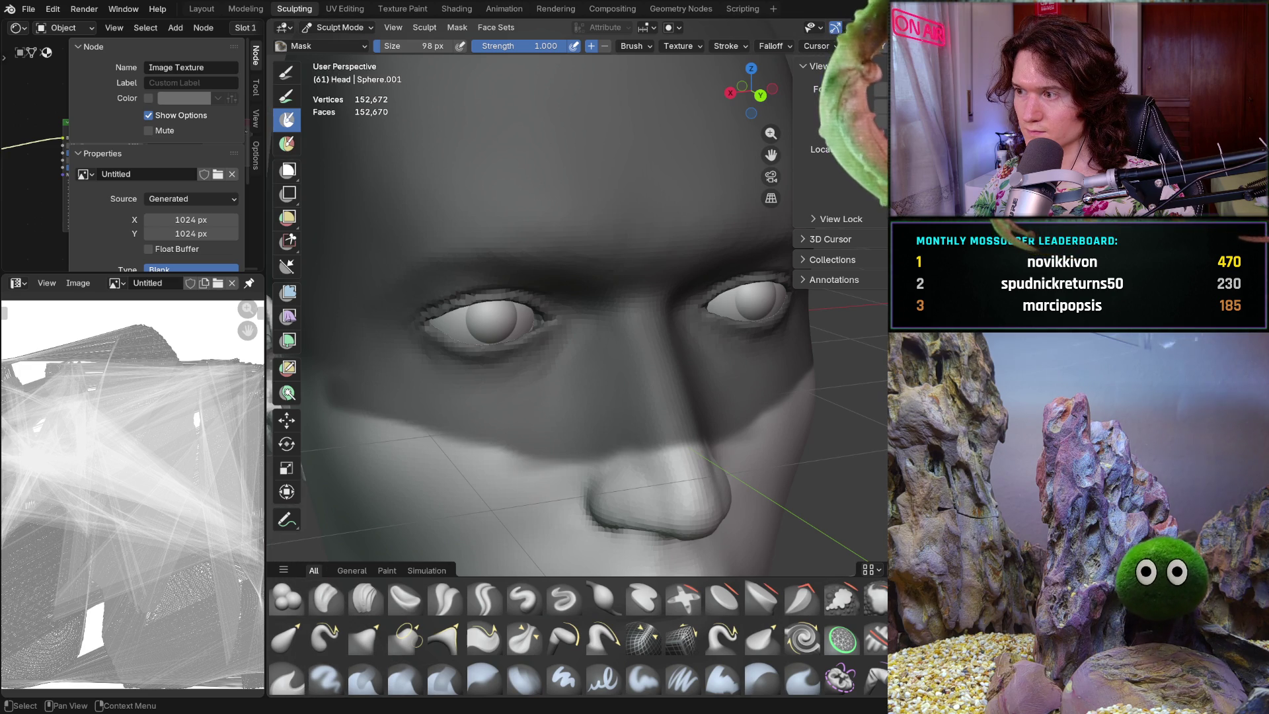
pyautogui.scroll(-5, 615, 337)
pyautogui.moveTo(581, 370)
pyautogui.mouseDown(button='middle')
pyautogui.moveTo(463, 373)
pyautogui.moveTo(568, 387)
pyautogui.moveTo(534, 393)
pyautogui.mouseUp(button='middle')
# - Enlarge the Mask brush to 204 px and extend the mask under both eyes
pyautogui.press('f')
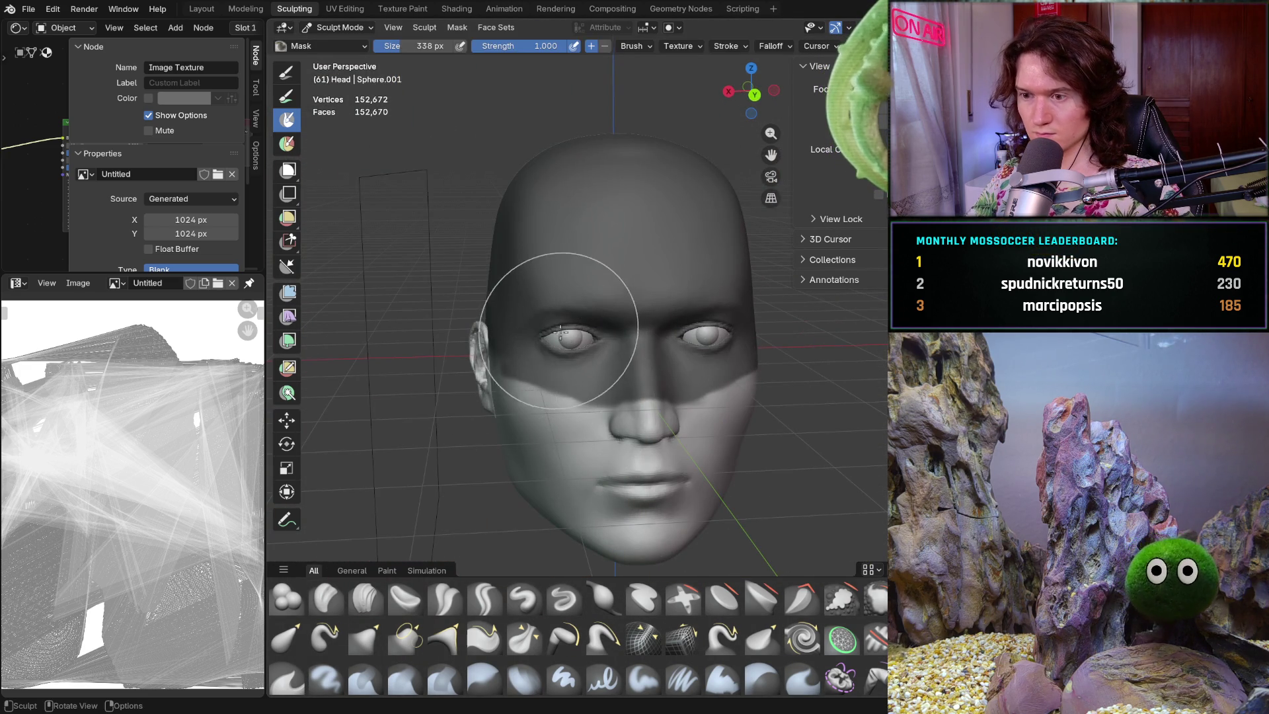
pyautogui.click(534, 338)
pyautogui.moveTo(534, 338)
pyautogui.mouseDown()
pyautogui.moveTo(559, 360)
pyautogui.moveTo(652, 375)
pyautogui.mouseUp()
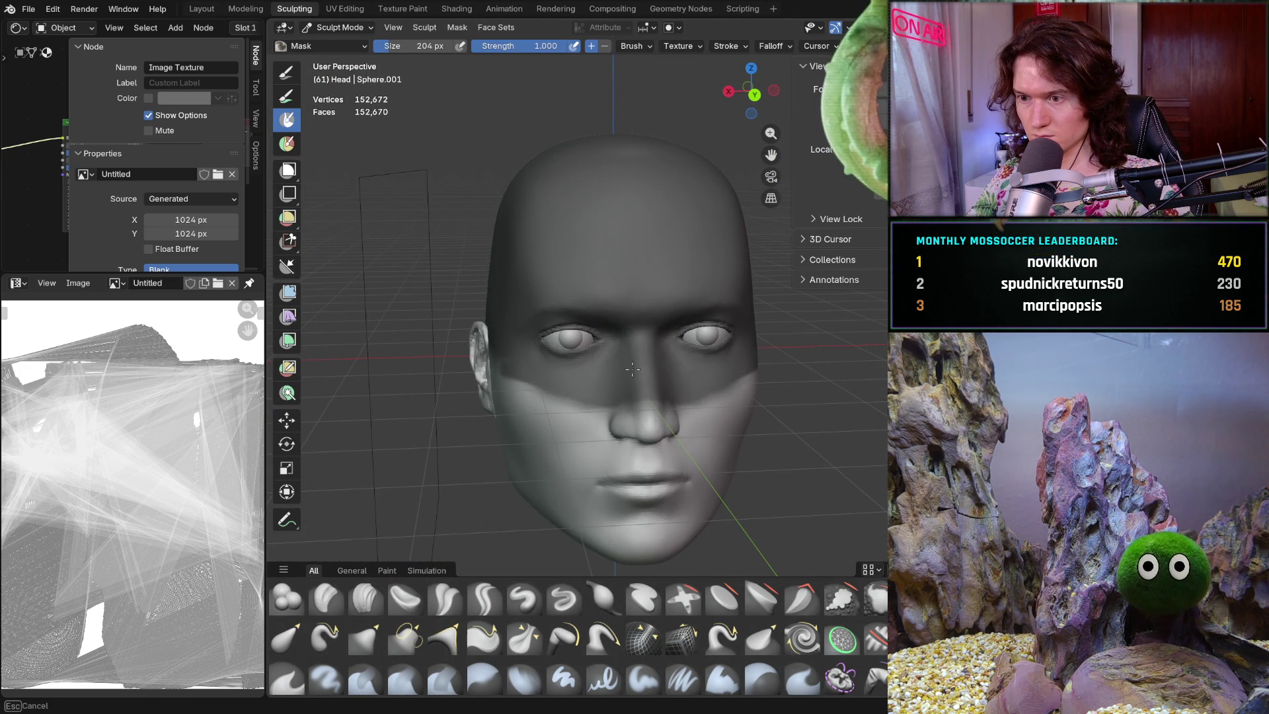
pyautogui.moveTo(718, 352); pyautogui.dragTo(581, 298, button='middle')
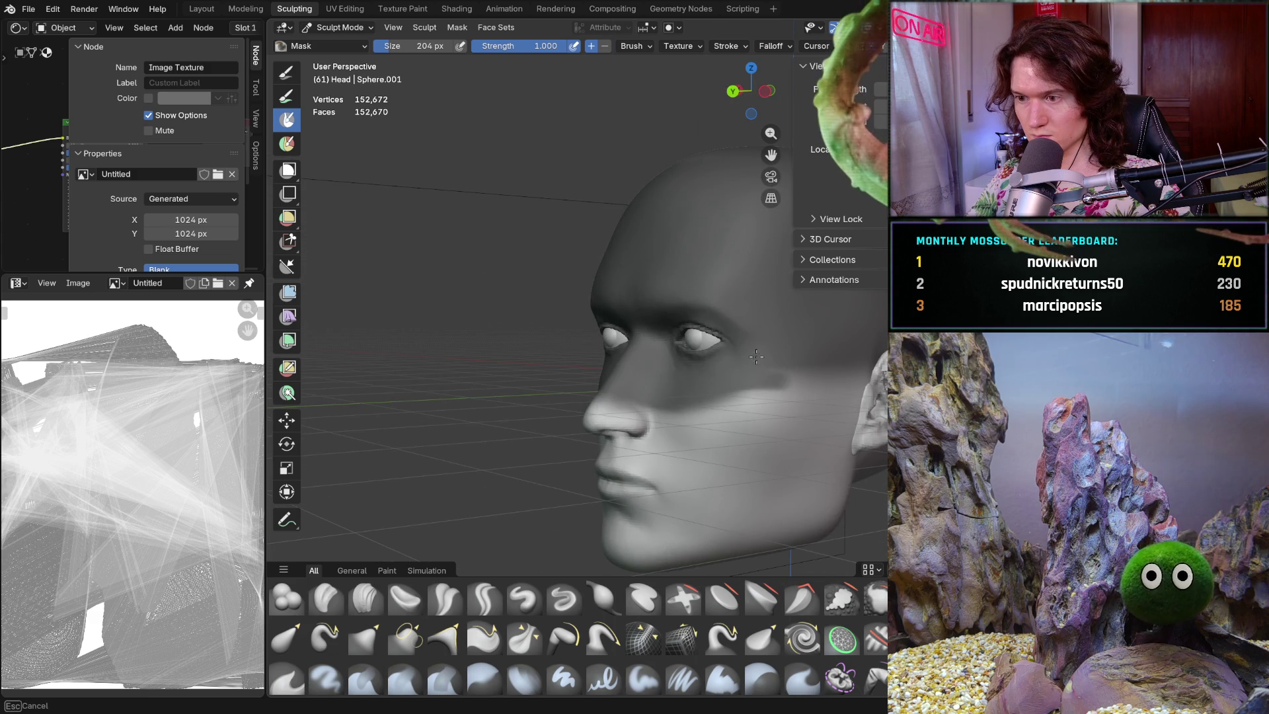
pyautogui.moveTo(705, 351); pyautogui.dragTo(659, 360)
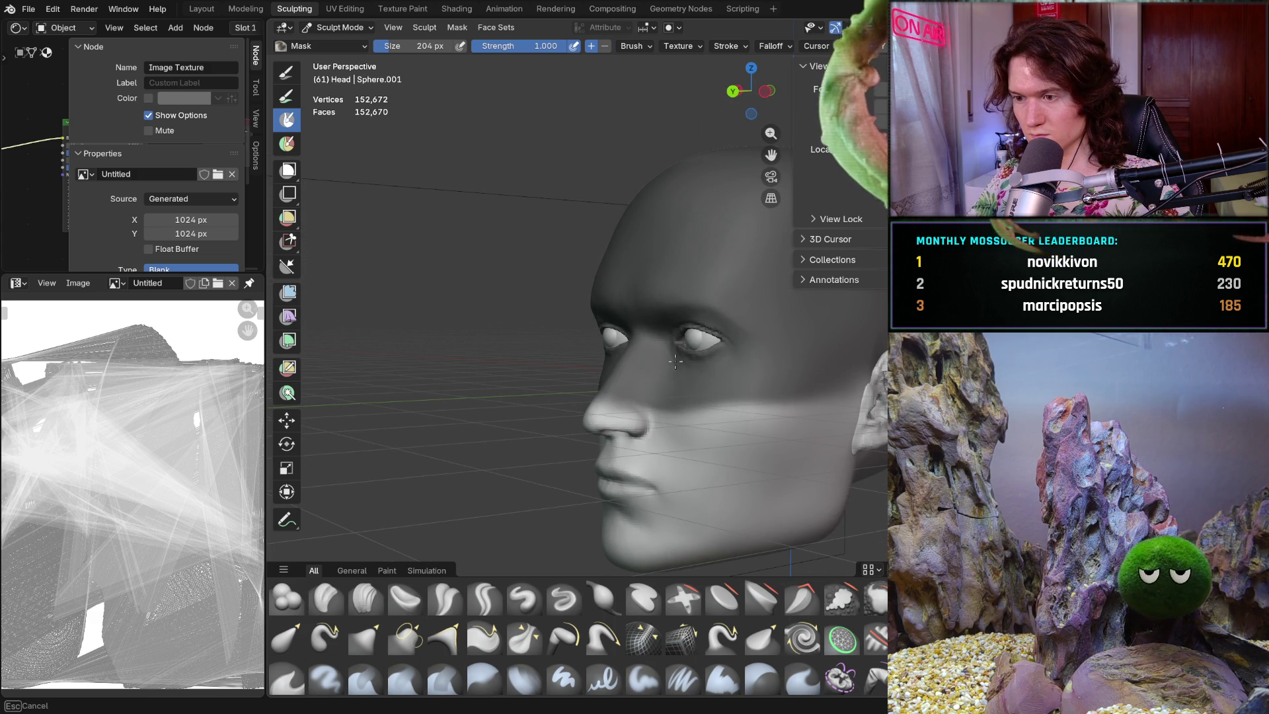
# - Orbit all around the head, then snap to the straight-on orthographic view
pyautogui.moveTo(867, 357)
pyautogui.mouseDown(button='middle')
pyautogui.moveTo(702, 337)
pyautogui.moveTo(794, 343)
pyautogui.moveTo(856, 330)
pyautogui.moveTo(785, 327)
pyautogui.moveTo(713, 375)
pyautogui.mouseUp(button='middle')
pyautogui.moveTo(806, 296); pyautogui.dragTo(827, 340, button='middle')
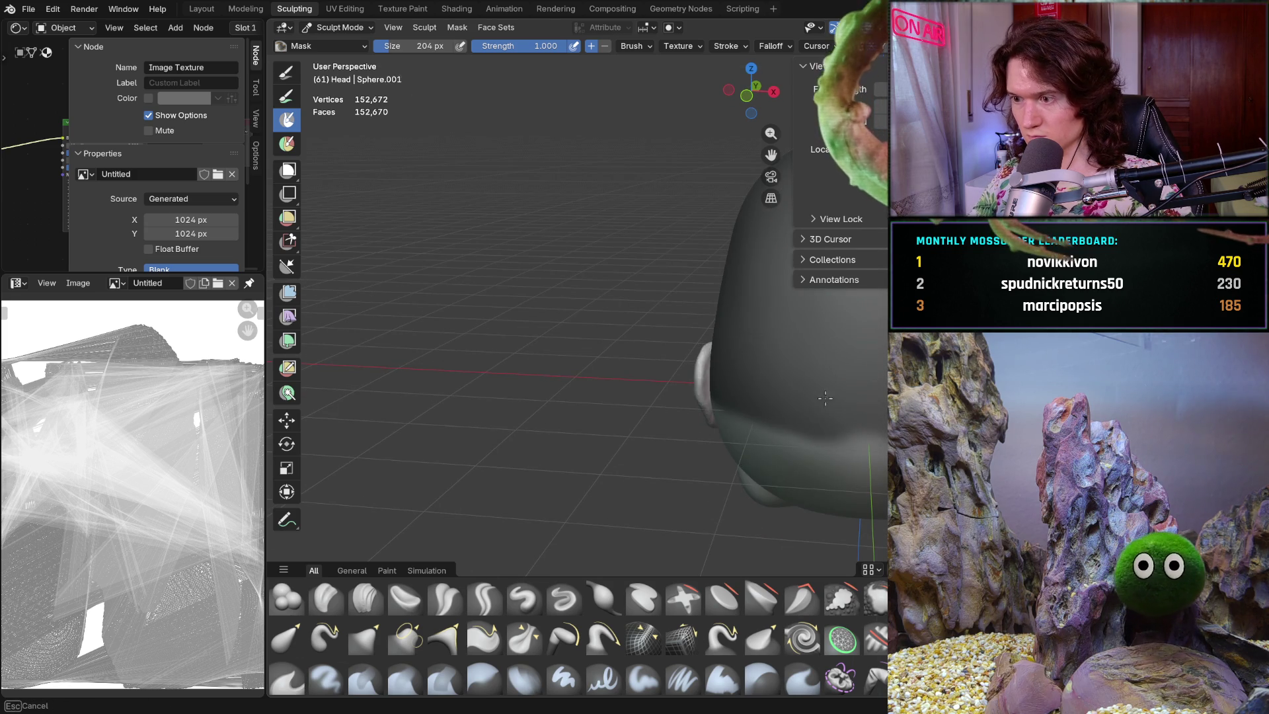
pyautogui.moveTo(840, 444)
pyautogui.mouseDown(button='middle')
pyautogui.moveTo(740, 350)
pyautogui.moveTo(562, 286)
pyautogui.mouseUp(button='middle')
pyautogui.moveTo(603, 426); pyautogui.dragTo(565, 405, button='middle')
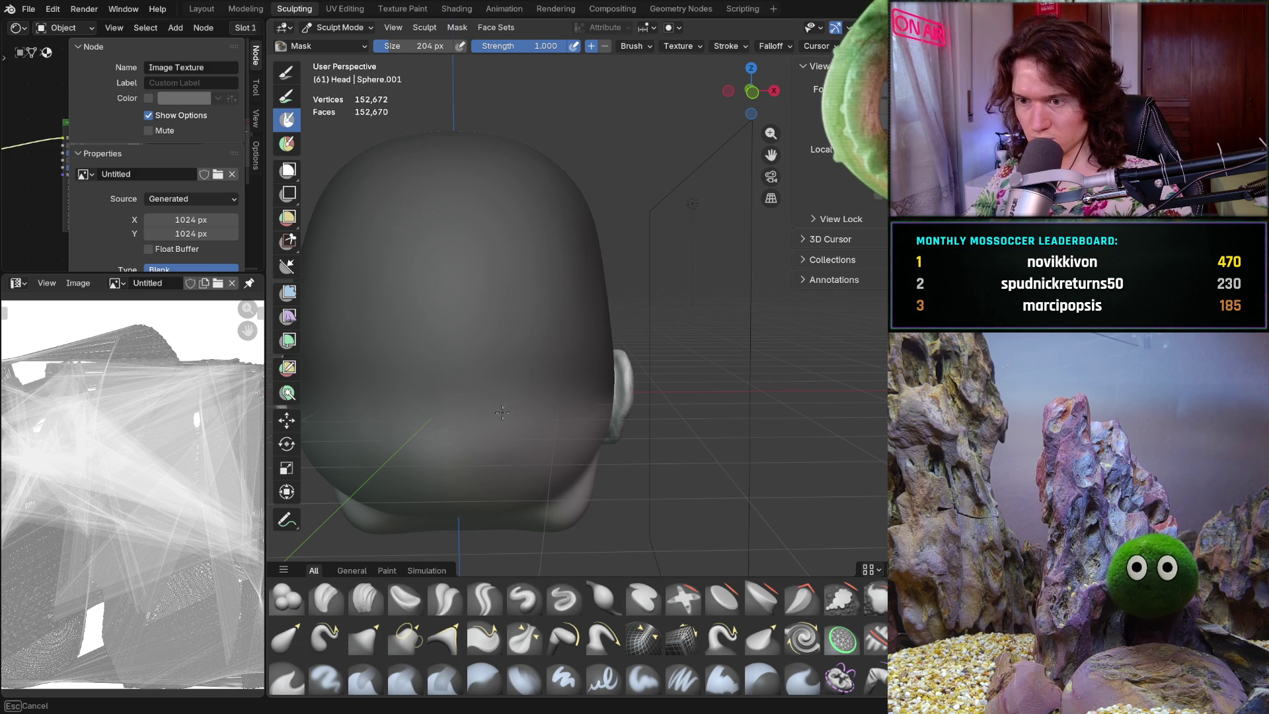
pyautogui.moveTo(623, 390)
pyautogui.mouseDown(button='middle')
pyautogui.moveTo(482, 363)
pyautogui.moveTo(688, 402)
pyautogui.mouseUp(button='middle')
pyautogui.moveTo(806, 415)
pyautogui.mouseDown(button='middle')
pyautogui.moveTo(765, 383)
pyautogui.moveTo(606, 383)
pyautogui.moveTo(666, 400)
pyautogui.mouseUp(button='middle')
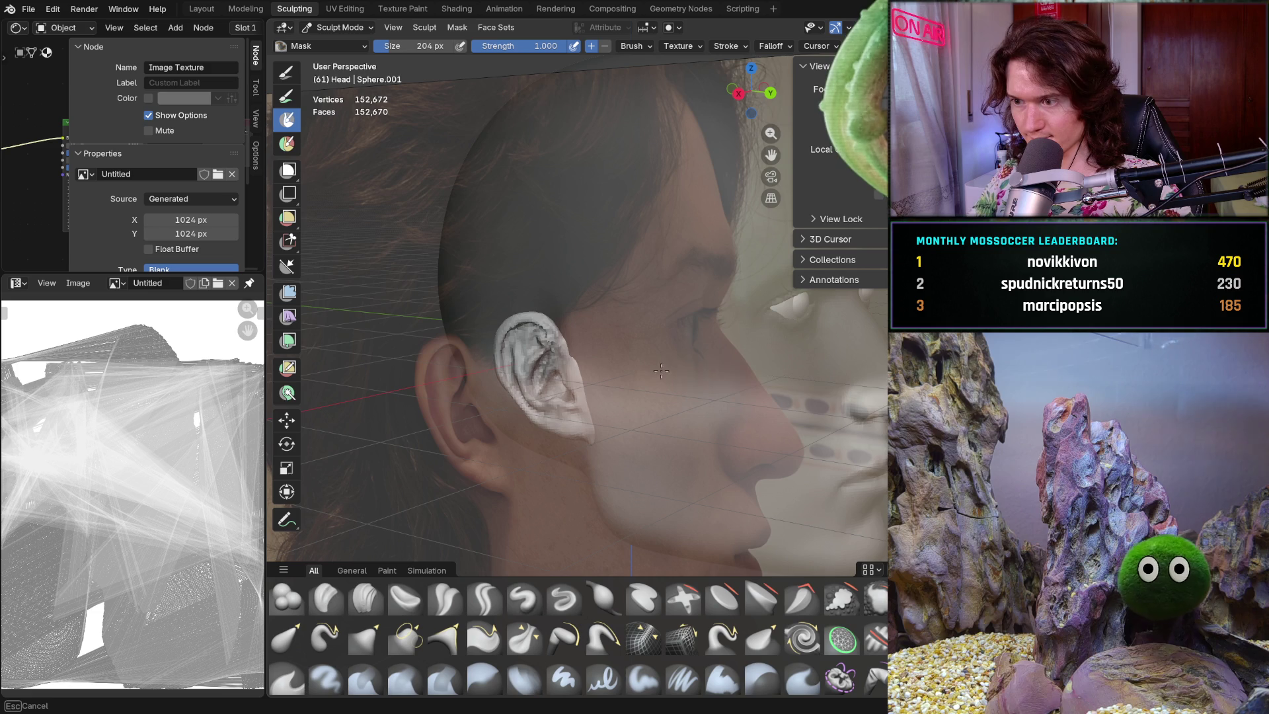
pyautogui.moveTo(747, 396)
pyautogui.mouseDown(button='middle')
pyautogui.moveTo(668, 404)
pyautogui.moveTo(688, 426)
pyautogui.mouseUp(button='middle')
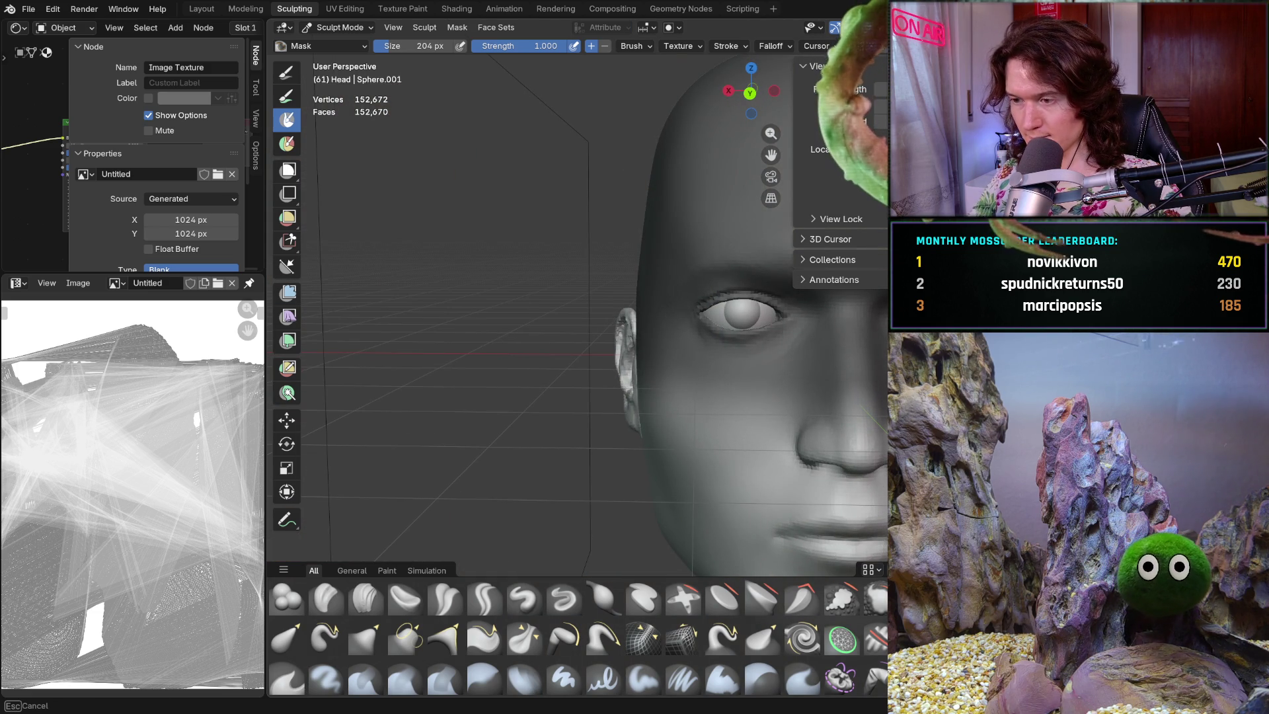
pyautogui.moveTo(808, 406); pyautogui.dragTo(740, 412, button='middle')
pyautogui.moveTo(857, 415)
pyautogui.mouseDown(button='middle')
pyautogui.moveTo(731, 382)
pyautogui.moveTo(716, 432)
pyautogui.moveTo(678, 406)
pyautogui.mouseUp(button='middle')
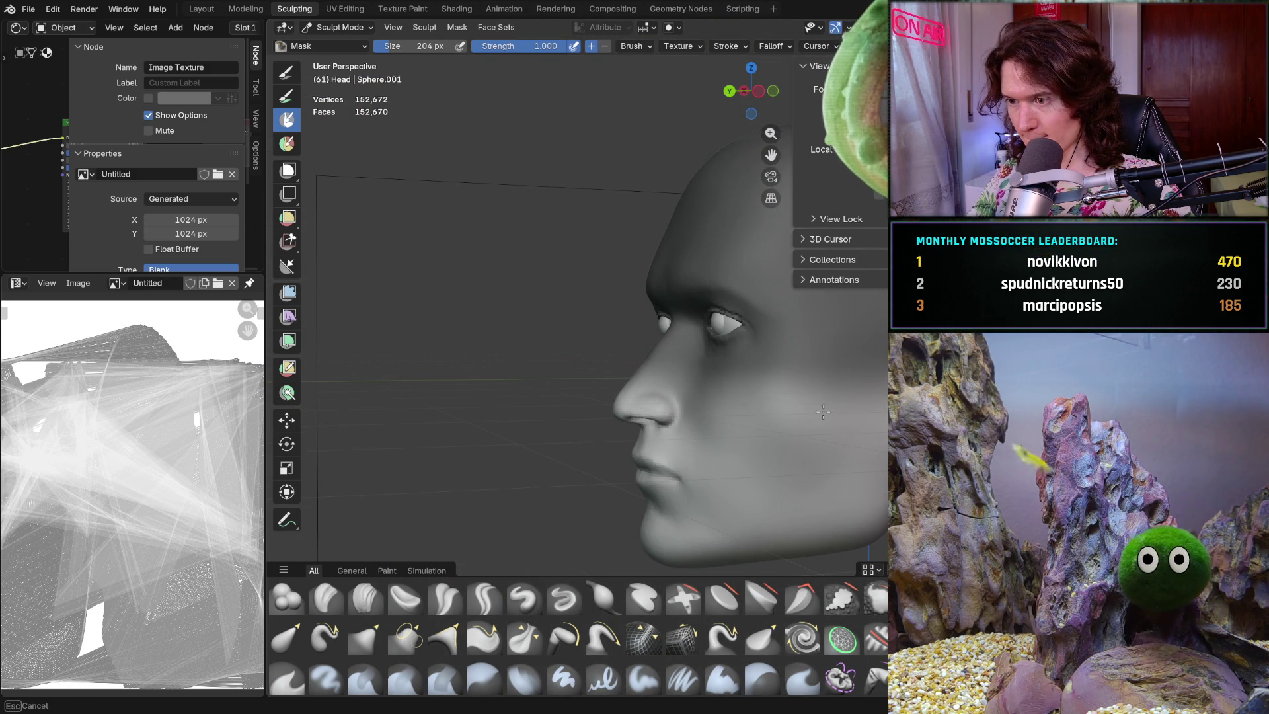
pyautogui.moveTo(793, 349); pyautogui.dragTo(873, 357, button='middle')
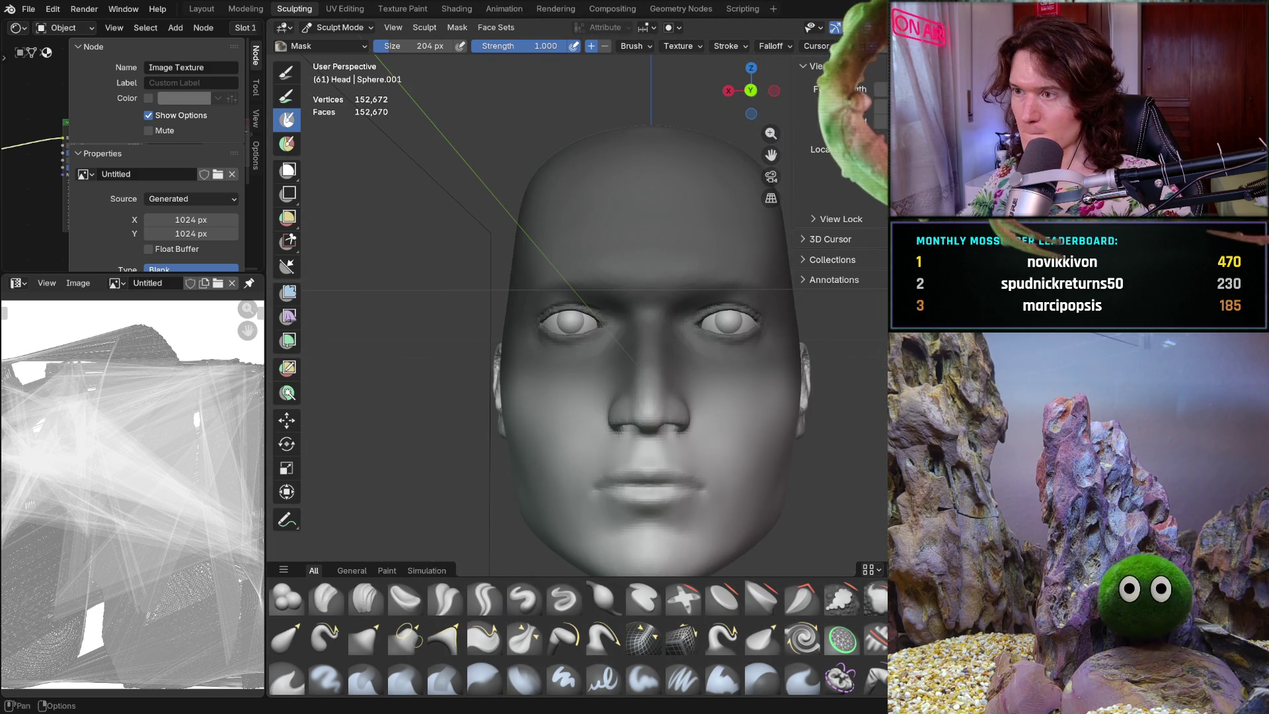
pyautogui.moveTo(655, 221); pyautogui.dragTo(543, 453, button='middle')
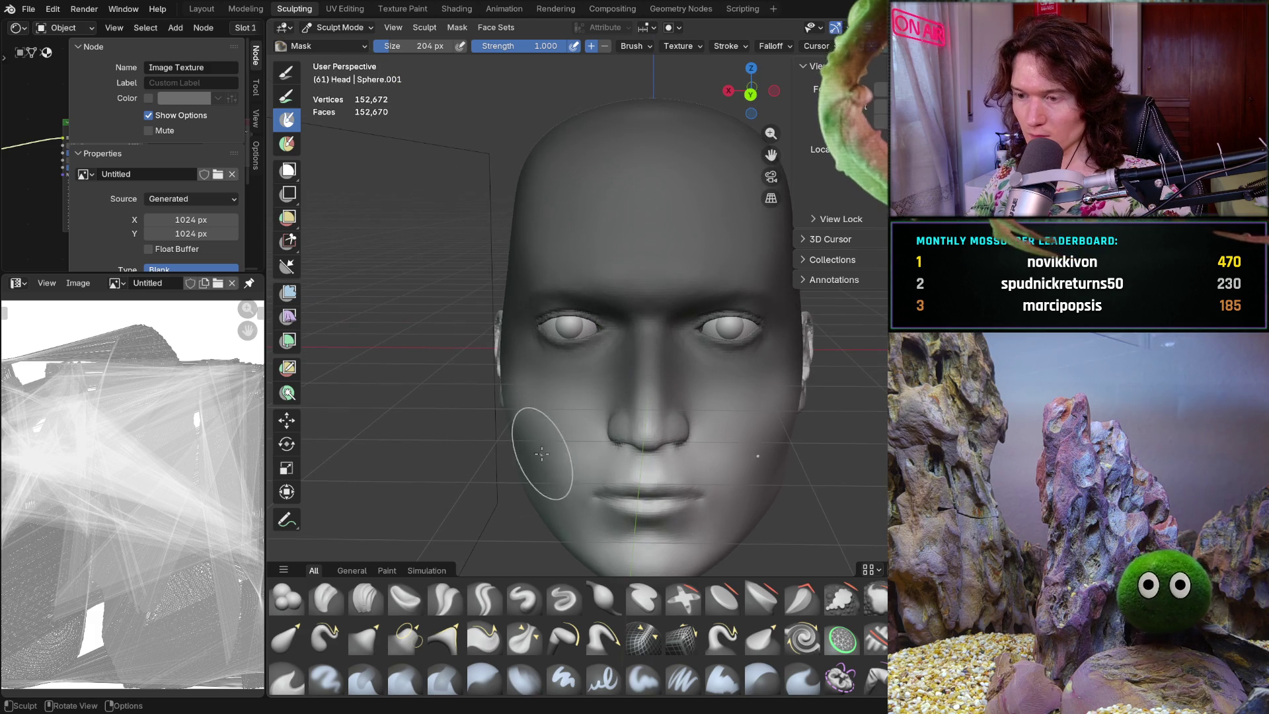
pyautogui.press('ctrl+KP_1')
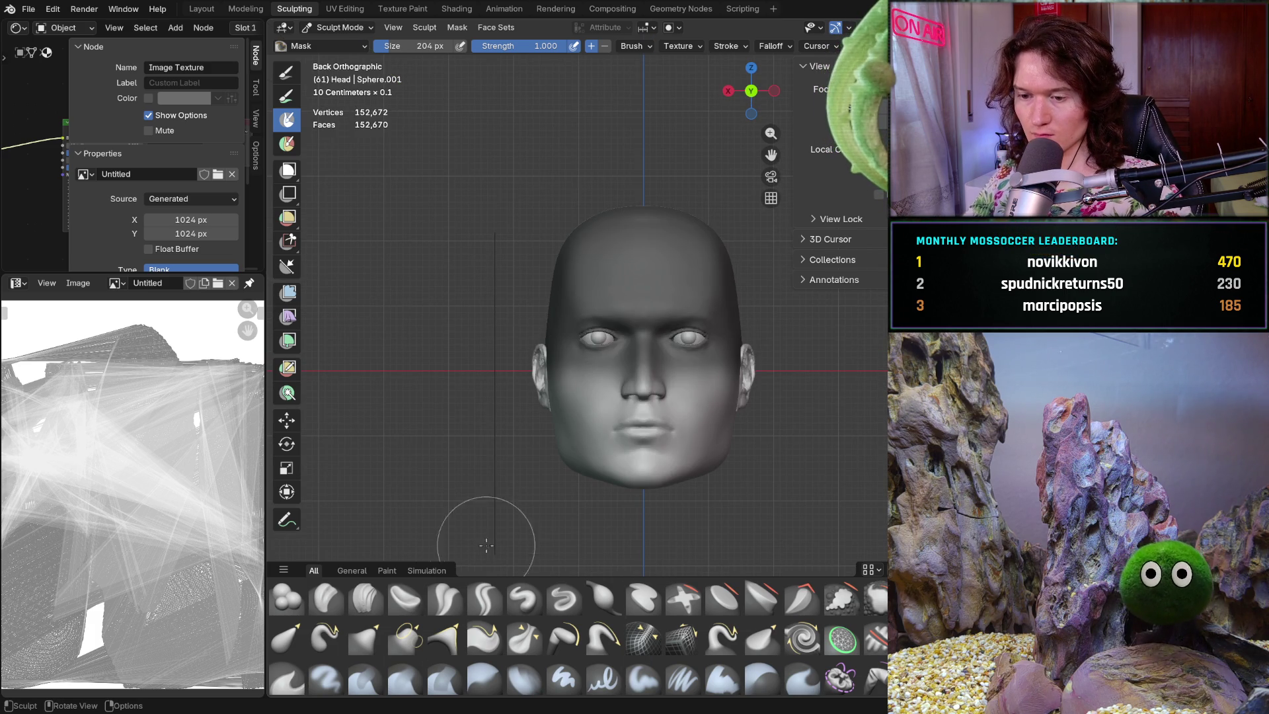
# - Switch to the Grab brush at 1000 px and orbit to a three-quarter face view
pyautogui.press('x')
pyautogui.press('f')
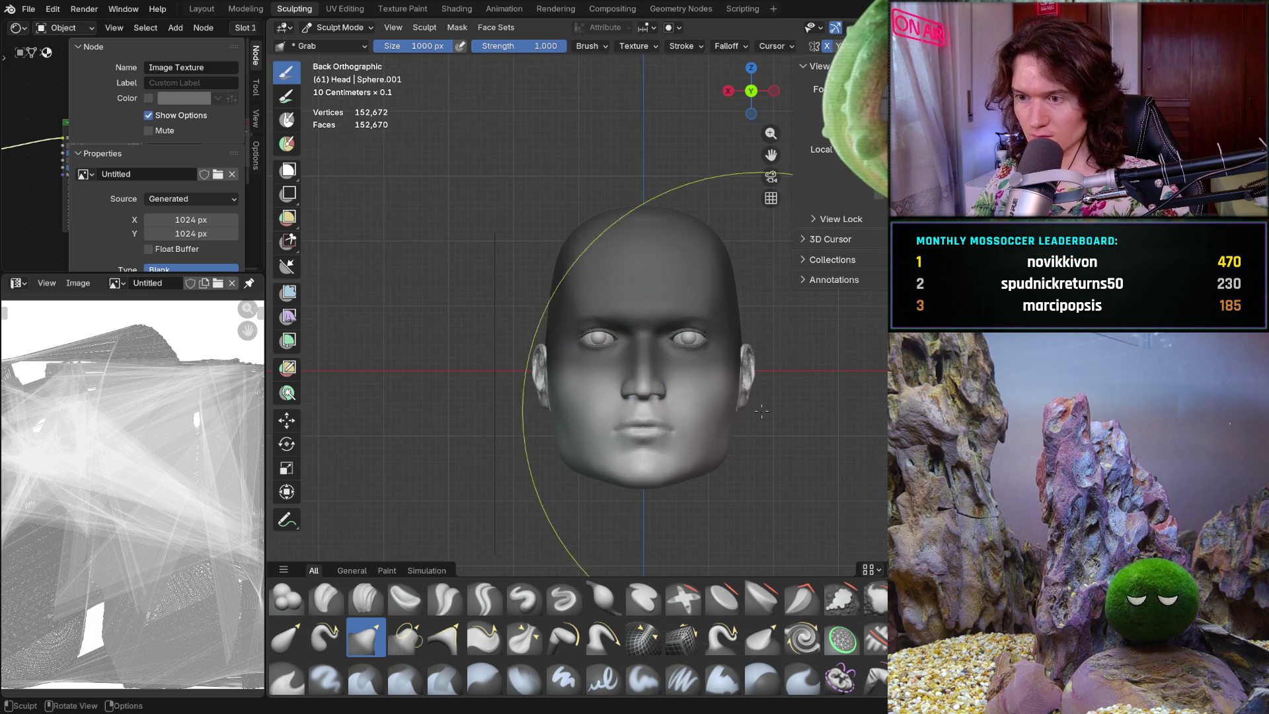
pyautogui.click(676, 382)
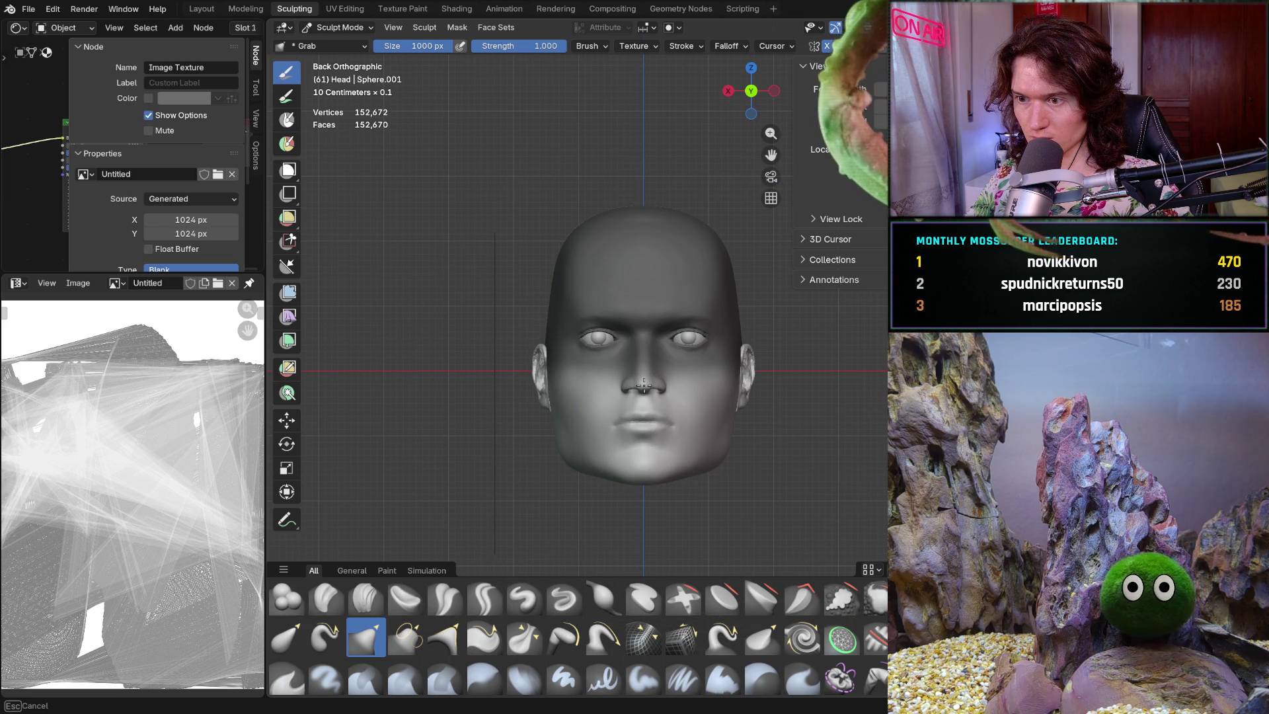
pyautogui.moveTo(587, 373)
pyautogui.mouseDown(button='middle')
pyautogui.moveTo(666, 375)
pyautogui.moveTo(663, 386)
pyautogui.mouseUp(button='middle')
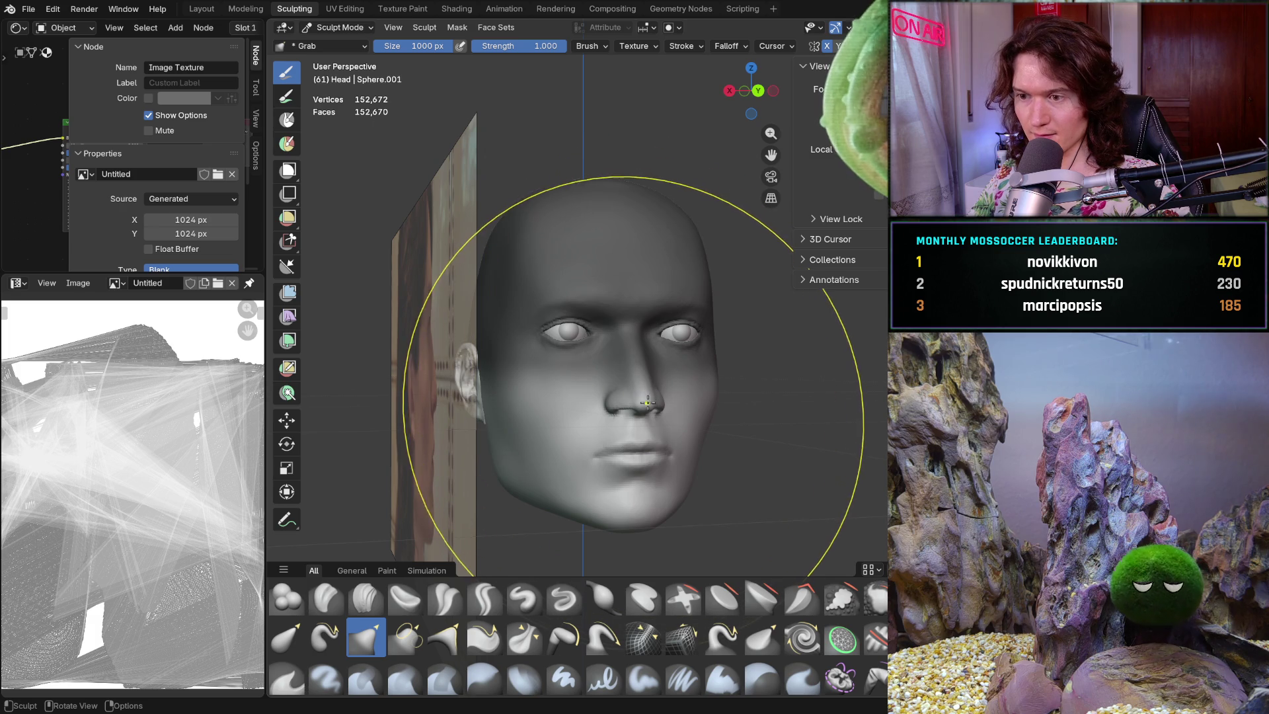
pyautogui.keyDown('ctrl'); pyautogui.moveTo(548, 489); pyautogui.dragTo(561, 440, button='middle'); pyautogui.keyUp('ctrl')
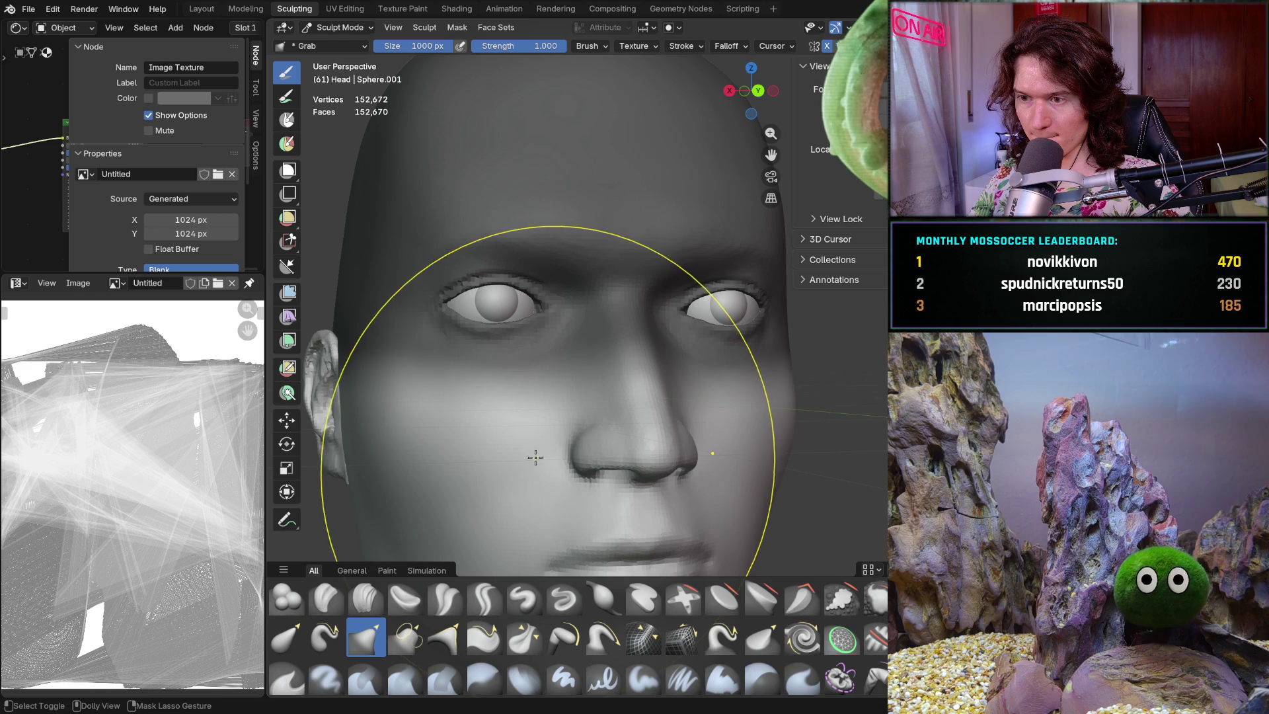
pyautogui.moveTo(598, 380)
pyautogui.mouseDown(button='middle')
pyautogui.moveTo(624, 373)
pyautogui.moveTo(668, 410)
pyautogui.mouseUp(button='middle')
# - Pull the nose, mouth and lower face sideways with large Grab strokes
pyautogui.moveTo(679, 419); pyautogui.dragTo(684, 430)
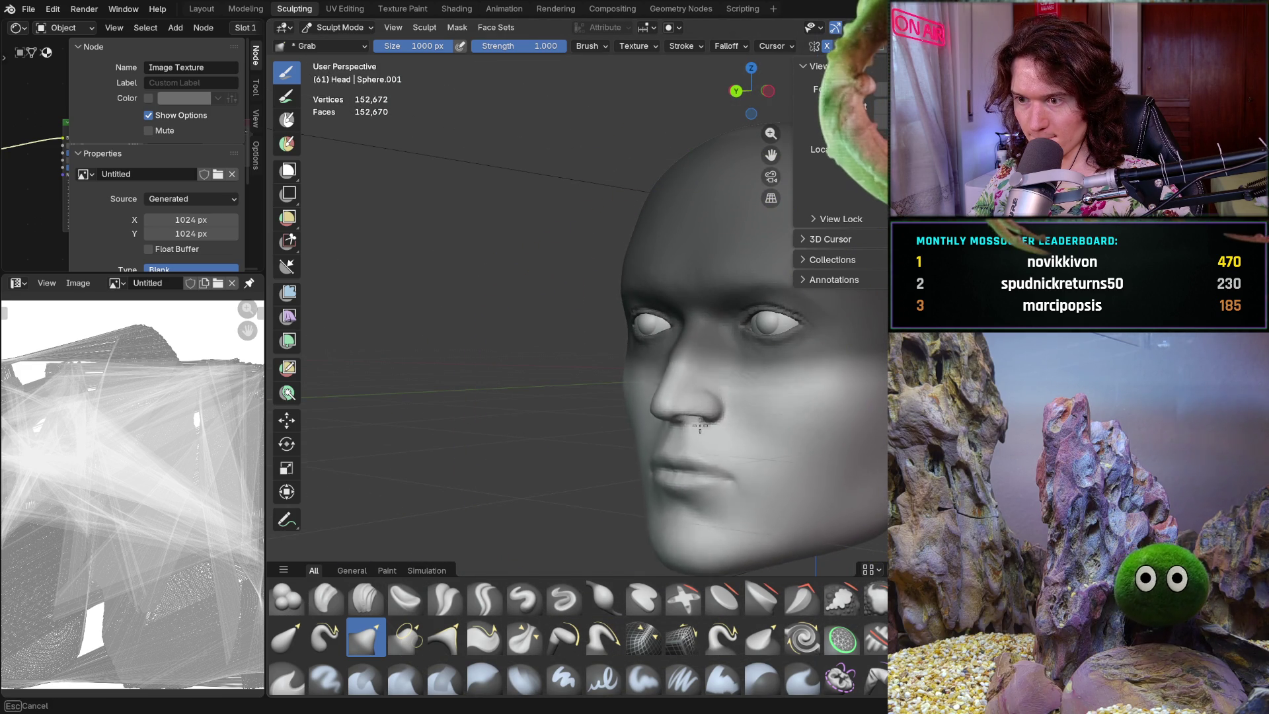
pyautogui.moveTo(758, 439); pyautogui.dragTo(753, 472)
pyautogui.moveTo(735, 371); pyautogui.dragTo(616, 399)
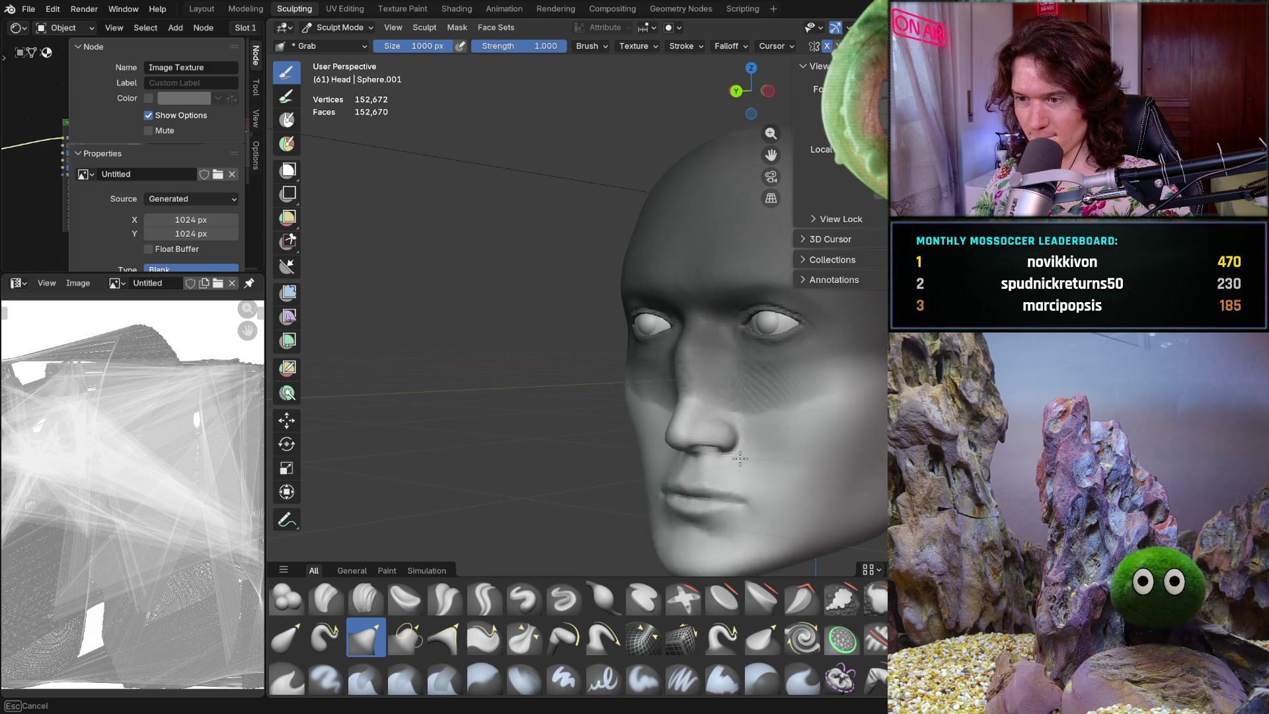
pyautogui.moveTo(762, 475)
pyautogui.mouseDown()
pyautogui.moveTo(754, 434)
pyautogui.moveTo(634, 447)
pyautogui.mouseUp()
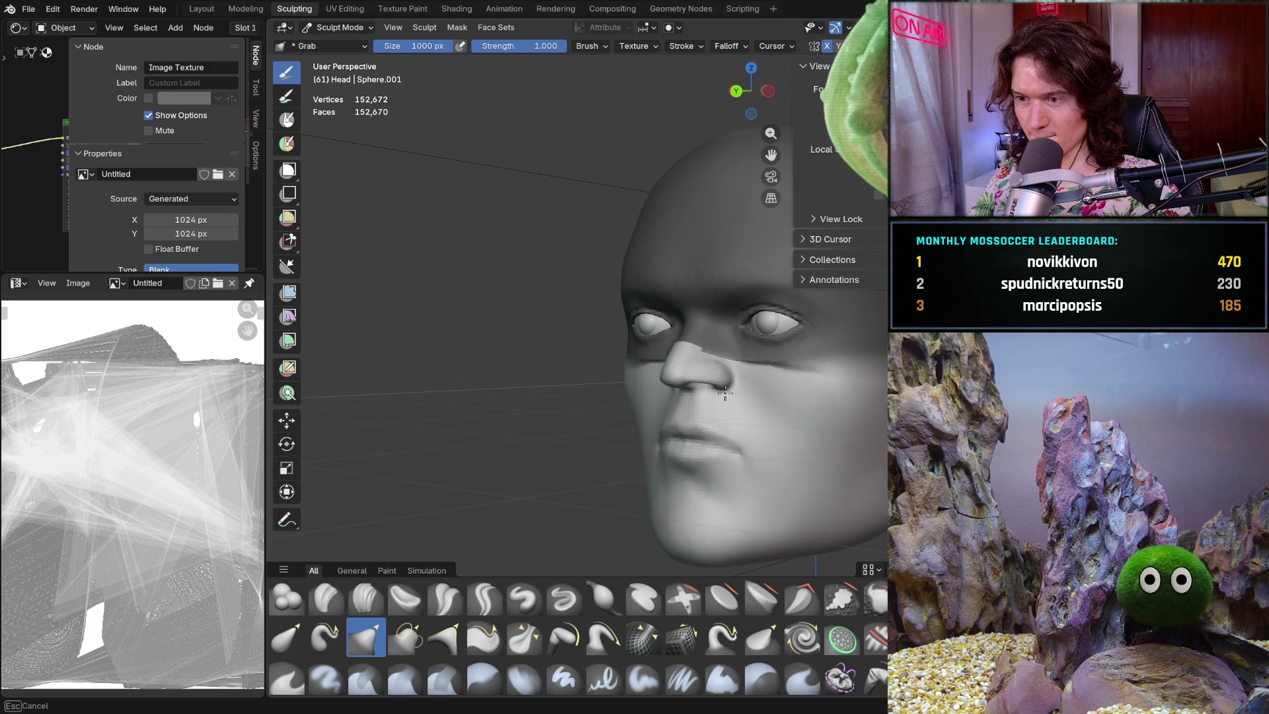
pyautogui.moveTo(754, 441)
pyautogui.mouseDown()
pyautogui.moveTo(532, 439)
pyautogui.moveTo(552, 452)
pyautogui.mouseUp()
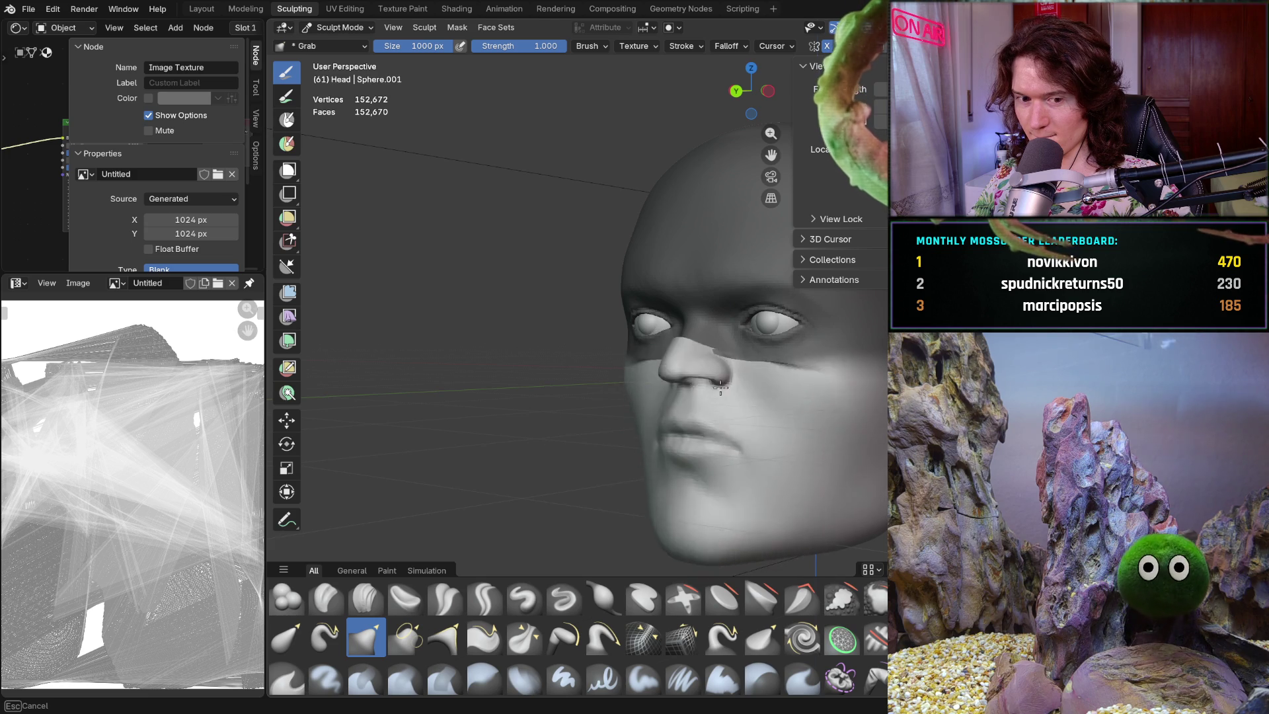
pyautogui.press('Escape')
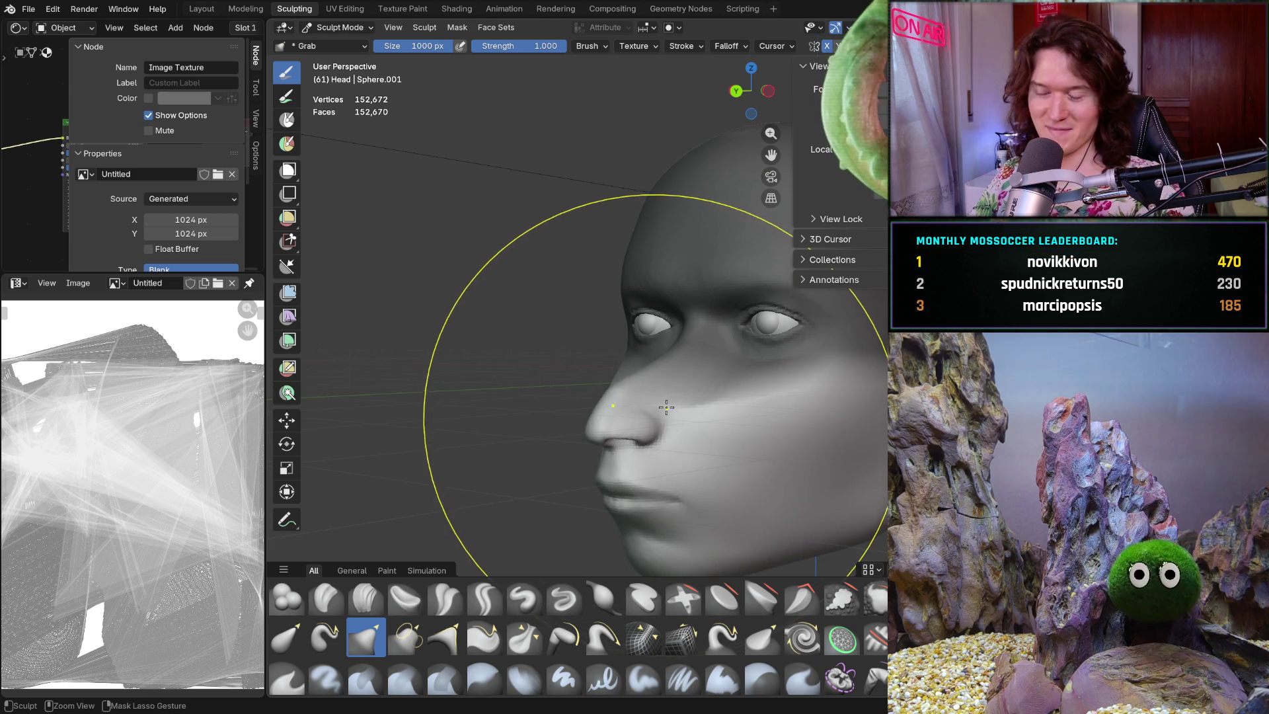
# - Snap to the straight-on orthographic view and zoom out to the whole head
pyautogui.press('ctrl+KP_1')
pyautogui.press('KP_5')
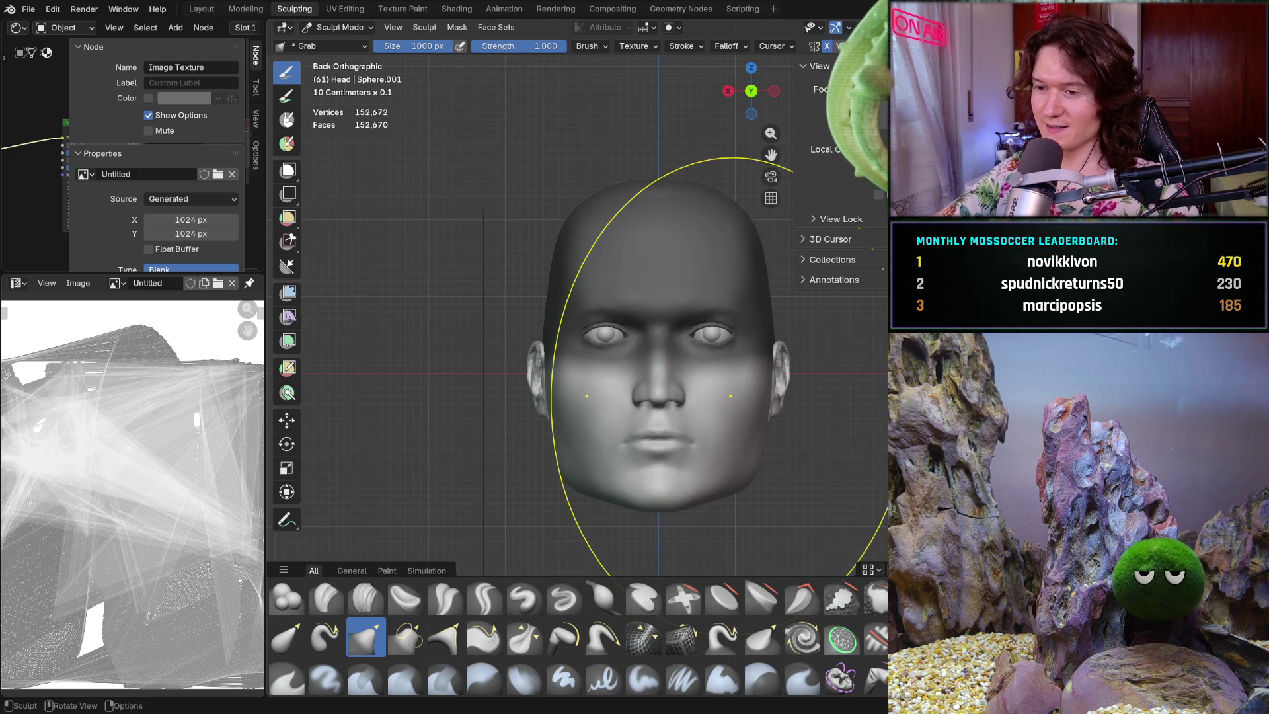
pyautogui.keyDown('ctrl'); pyautogui.moveTo(727, 390); pyautogui.dragTo(624, 439, button='middle'); pyautogui.keyUp('ctrl')
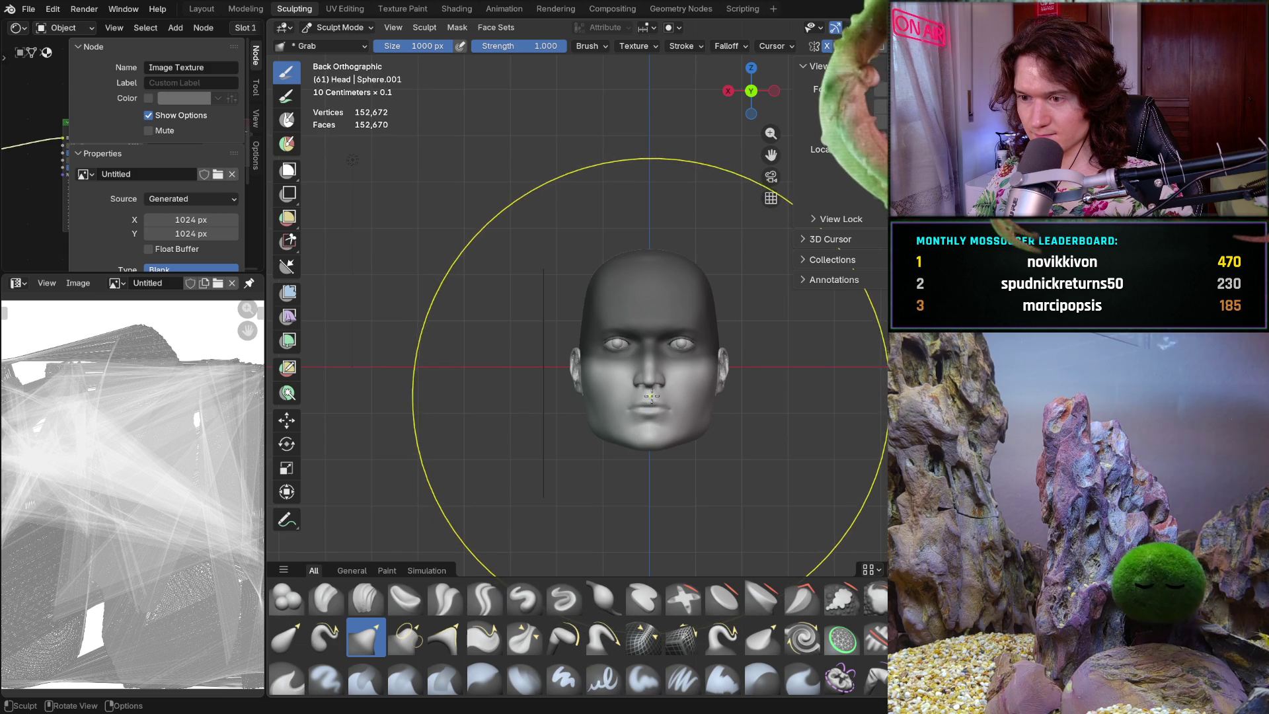
pyautogui.moveTo(648, 395)
pyautogui.keyDown('ctrl'); pyautogui.mouseDown(button='middle')
pyautogui.moveTo(627, 383)
pyautogui.moveTo(795, 437)
pyautogui.moveTo(728, 374)
pyautogui.moveTo(766, 365)
pyautogui.moveTo(705, 427)
pyautogui.mouseUp(button='middle'); pyautogui.keyUp('ctrl')
pyautogui.scroll(5, 728, 374)
# - Isolate the head from the reference images, inspect the eye and nose profile, and start widening the head
pyautogui.press('KP_Divide')
pyautogui.moveTo(624, 360)
pyautogui.mouseDown(button='middle')
pyautogui.moveTo(490, 359)
pyautogui.moveTo(578, 397)
pyautogui.mouseUp(button='middle')
pyautogui.scroll(3, 577, 397)
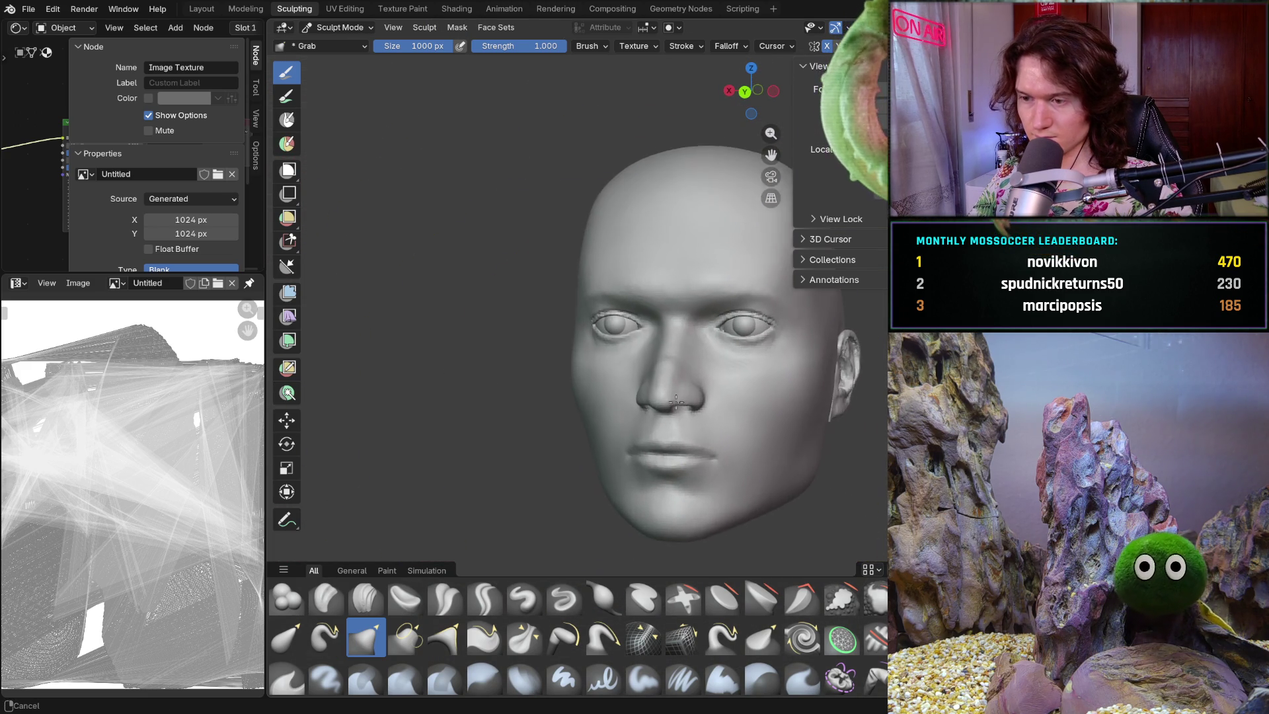
pyautogui.moveTo(712, 402)
pyautogui.mouseDown(button='middle')
pyautogui.moveTo(760, 383)
pyautogui.moveTo(623, 432)
pyautogui.mouseUp(button='middle')
pyautogui.scroll(4, 769, 378)
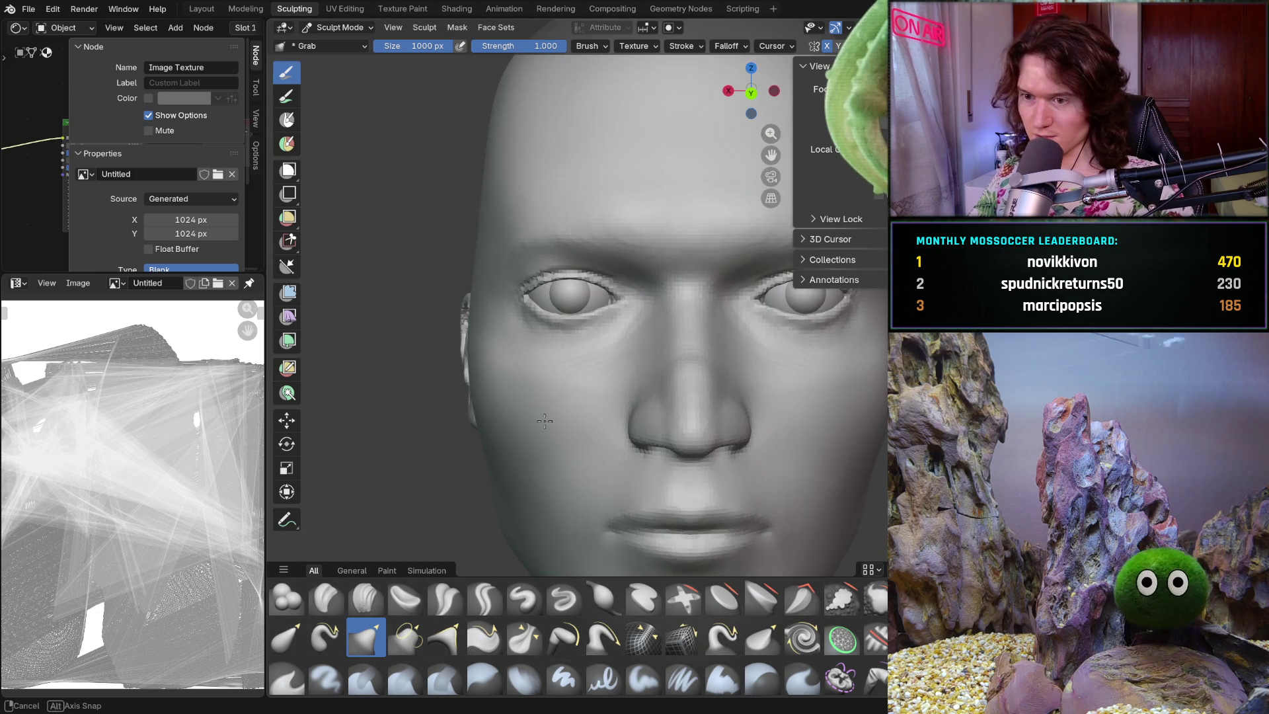
pyautogui.scroll(-3, 622, 433)
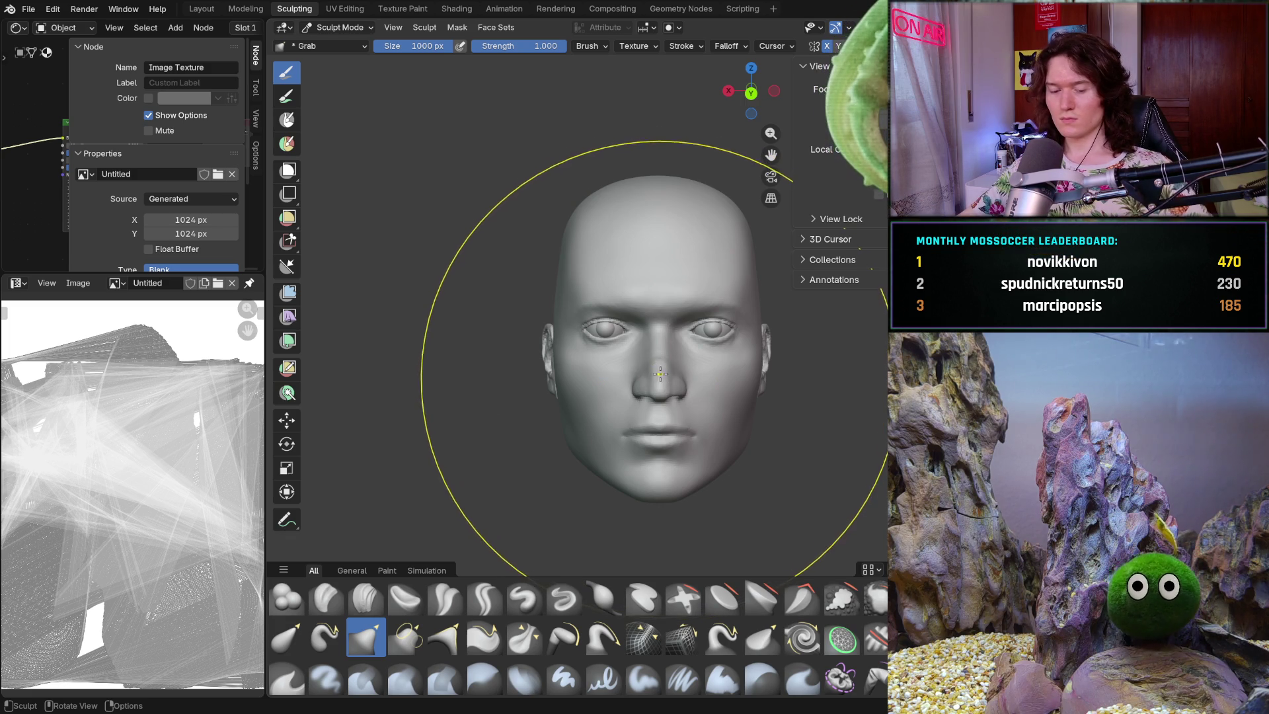
pyautogui.moveTo(618, 367)
pyautogui.mouseDown(button='middle')
pyautogui.moveTo(668, 375)
pyautogui.moveTo(681, 357)
pyautogui.moveTo(672, 376)
pyautogui.moveTo(635, 368)
pyautogui.mouseUp(button='middle')
pyautogui.scroll(3, 691, 345)
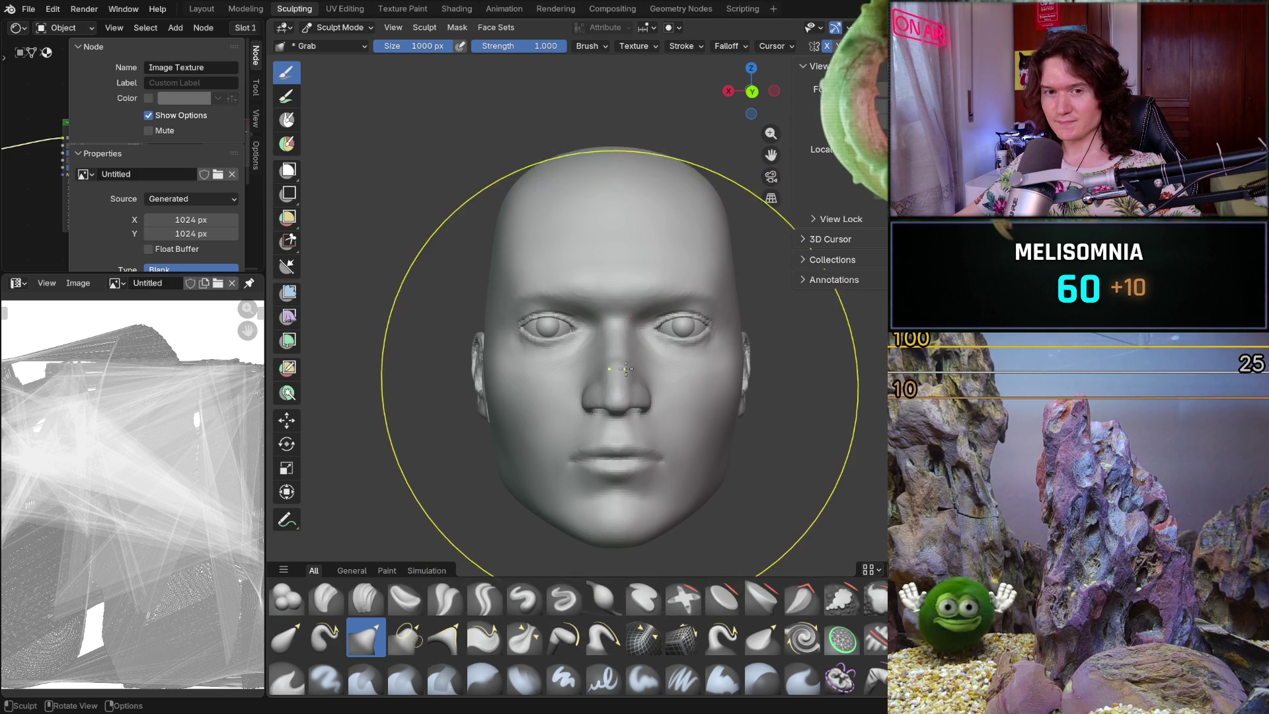
pyautogui.moveTo(605, 378); pyautogui.dragTo(617, 392)
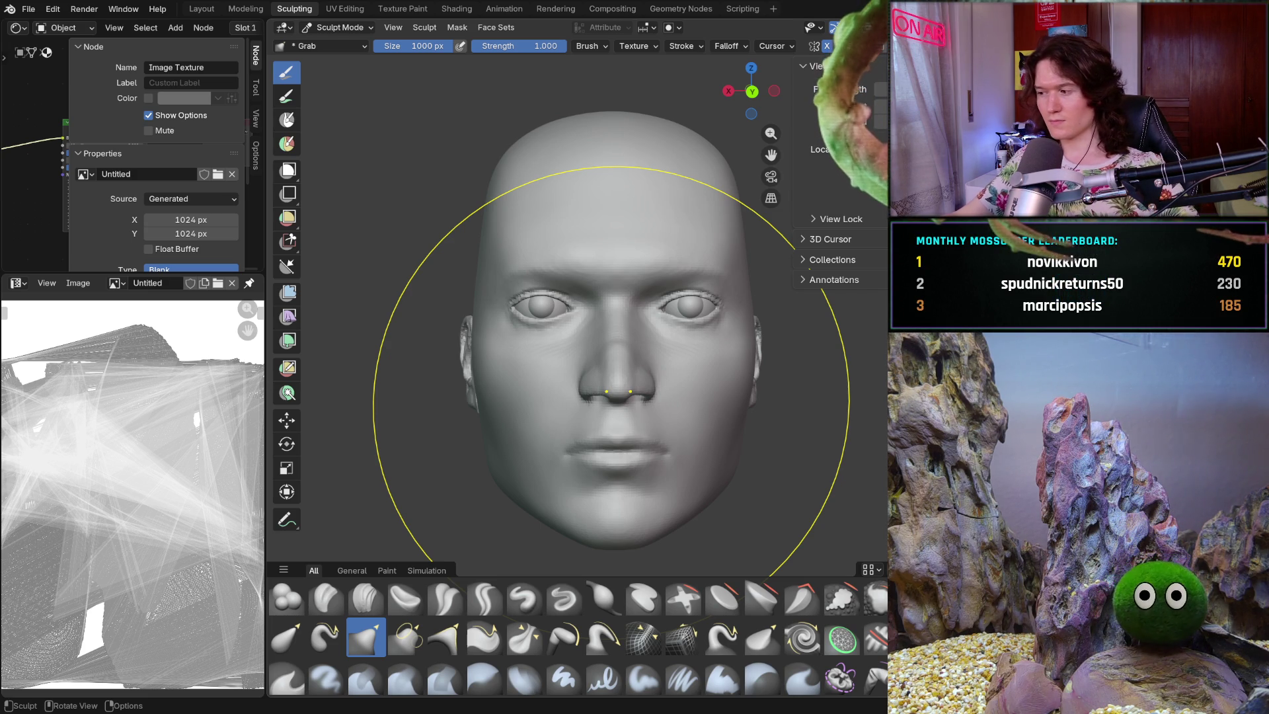
# - Zoom out and check the enlarged head from three-quarter and ear-side views
pyautogui.moveTo(618, 392)
pyautogui.keyDown('ctrl'); pyautogui.mouseDown(button='middle')
pyautogui.moveTo(662, 384)
pyautogui.moveTo(641, 393)
pyautogui.moveTo(649, 380)
pyautogui.mouseUp(button='middle'); pyautogui.keyUp('ctrl')
pyautogui.scroll(-2, 661, 383)
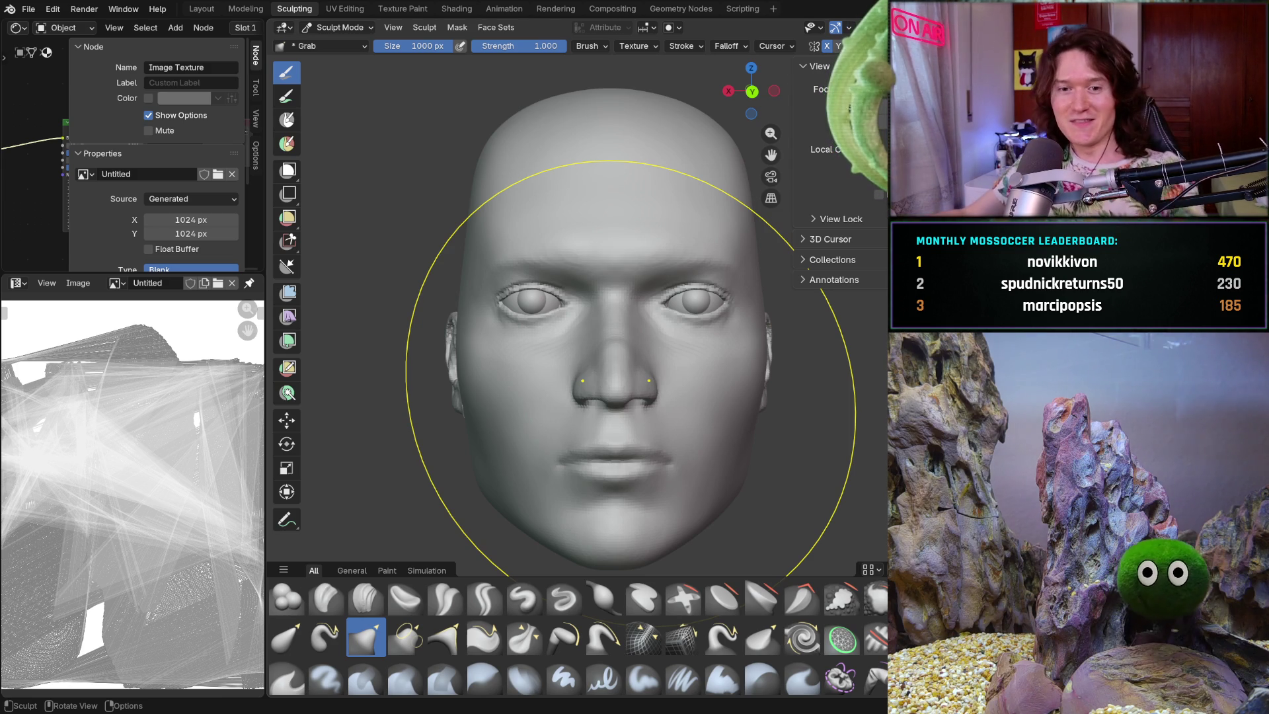
pyautogui.moveTo(631, 386)
pyautogui.mouseDown(button='middle')
pyautogui.moveTo(567, 425)
pyautogui.moveTo(651, 433)
pyautogui.mouseUp(button='middle')
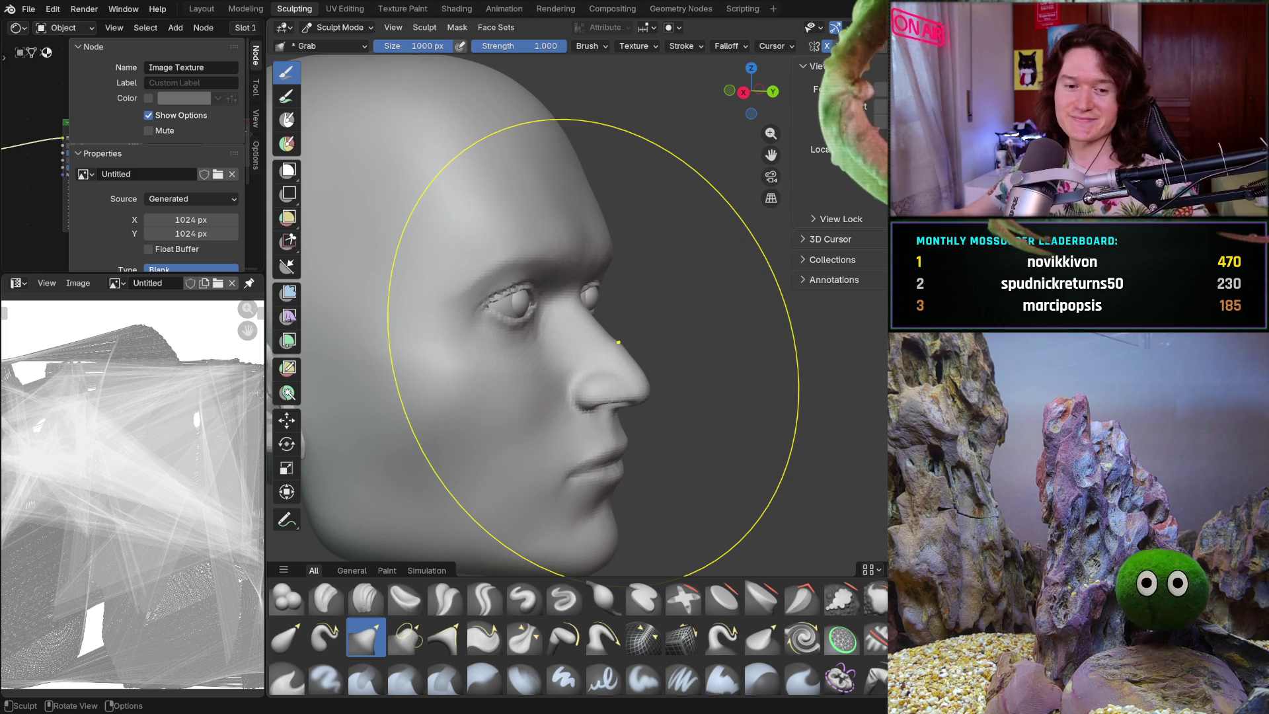
pyautogui.moveTo(618, 342)
pyautogui.mouseDown(button='middle')
pyautogui.moveTo(645, 390)
pyautogui.moveTo(622, 396)
pyautogui.mouseUp(button='middle')
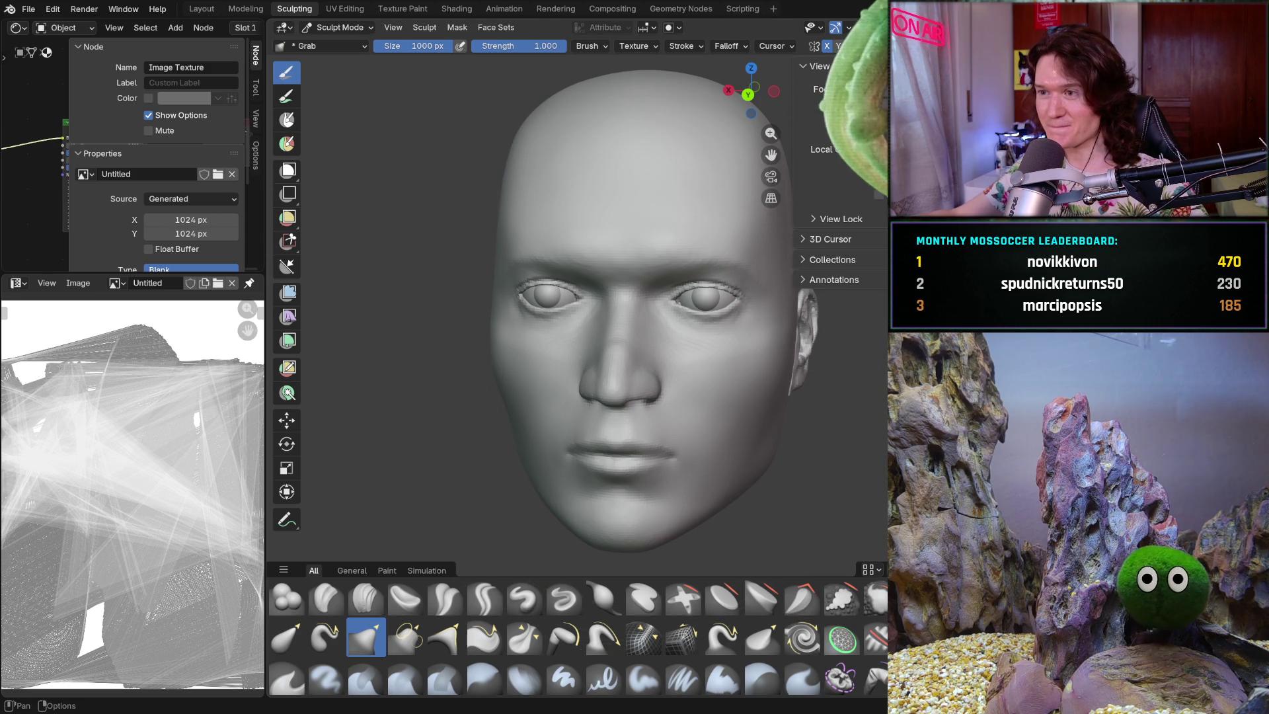
# - Snap to the orthographic face view, broadly pull the mid-face, then orbit back to the front
pyautogui.click(748, 95)
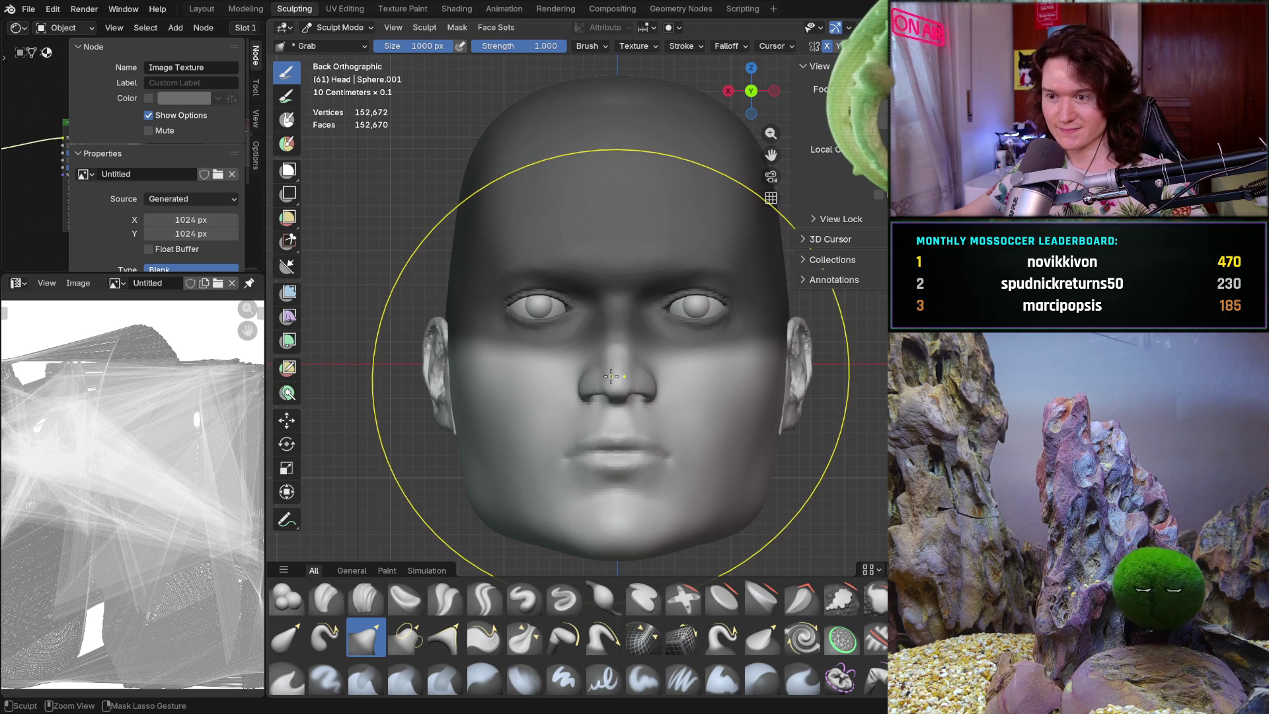
pyautogui.moveTo(611, 377)
pyautogui.keyDown('ctrl'); pyautogui.mouseDown(button='middle')
pyautogui.moveTo(607, 390)
pyautogui.moveTo(626, 383)
pyautogui.mouseUp(button='middle'); pyautogui.keyUp('ctrl')
pyautogui.moveTo(626, 384); pyautogui.dragTo(626, 383)
pyautogui.moveTo(625, 382)
pyautogui.mouseDown(button='middle')
pyautogui.moveTo(759, 391)
pyautogui.moveTo(609, 368)
pyautogui.moveTo(503, 370)
pyautogui.moveTo(556, 368)
pyautogui.mouseUp(button='middle')
pyautogui.moveTo(661, 324); pyautogui.dragTo(730, 352, button='middle')
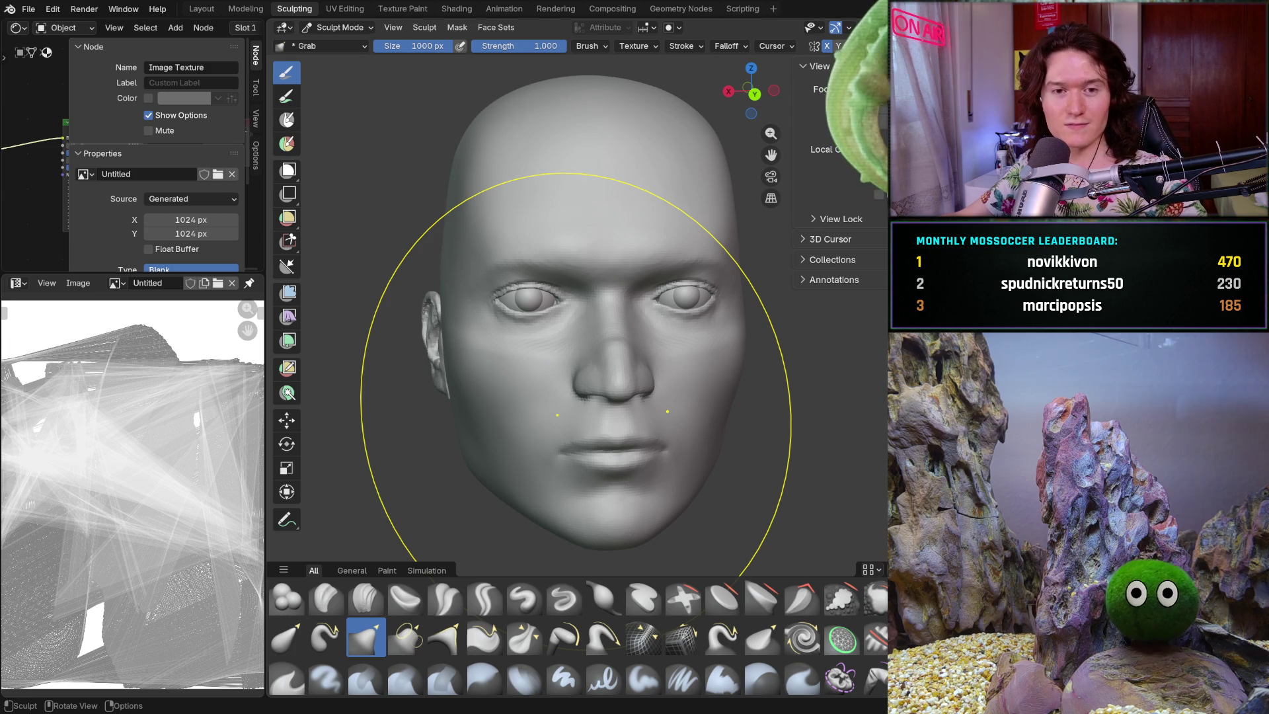
# - In side profile, pull the nose and lips forward with the Grab brush
pyautogui.moveTo(576, 390)
pyautogui.mouseDown(button='middle')
pyautogui.moveTo(530, 392)
pyautogui.moveTo(562, 426)
pyautogui.mouseUp(button='middle')
pyautogui.press('KP_3')
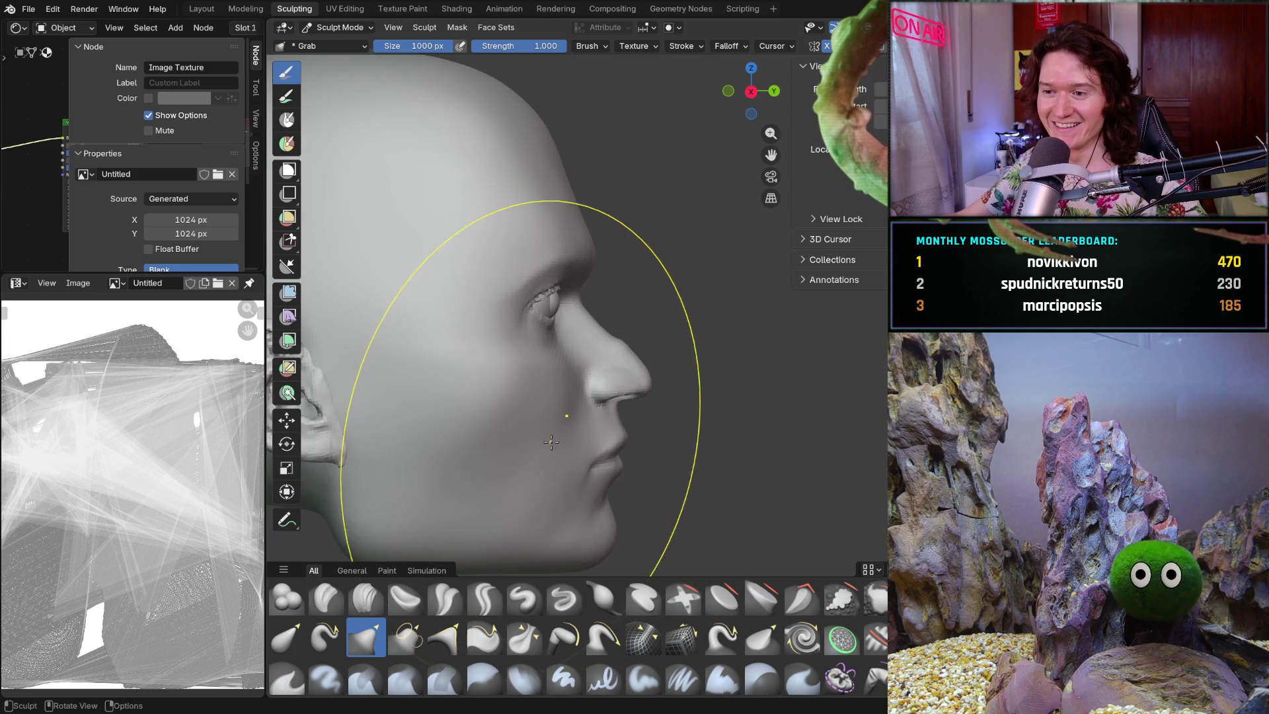
pyautogui.moveTo(552, 436)
pyautogui.mouseDown()
pyautogui.moveTo(573, 399)
pyautogui.moveTo(564, 414)
pyautogui.mouseUp()
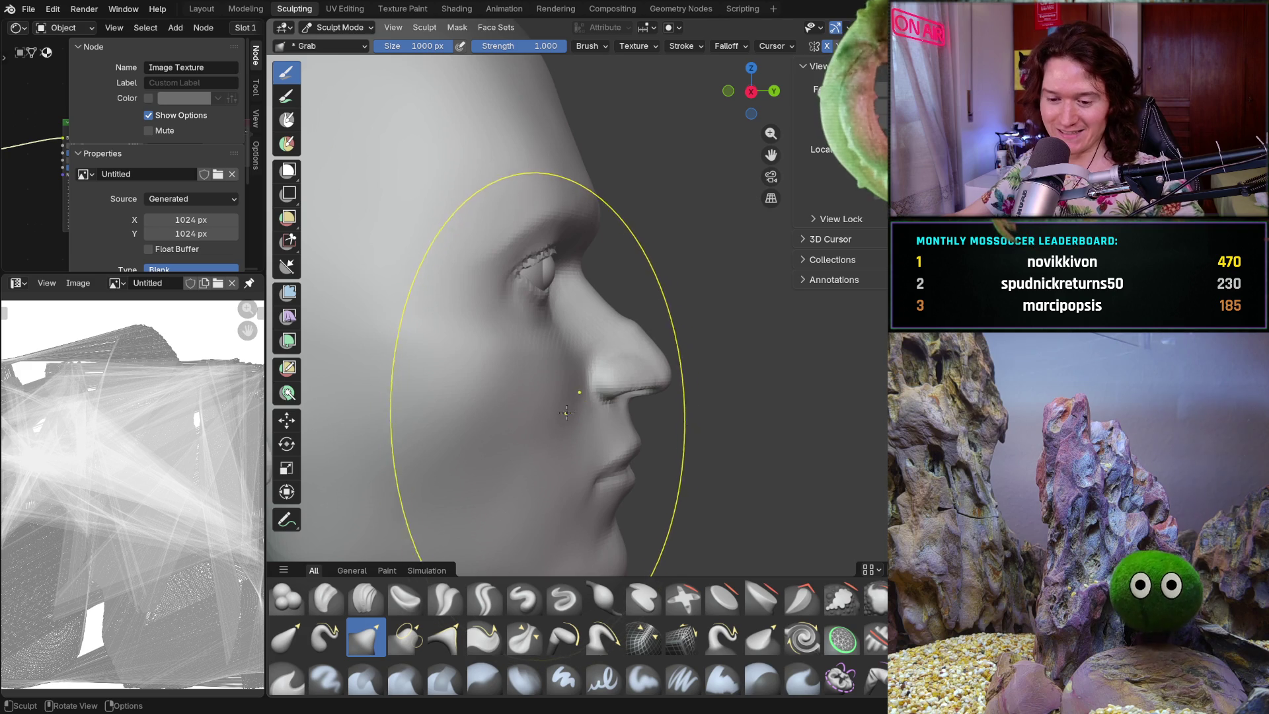
# - Shrink the Grab brush to 290 px, try a nostril pull, then undo it twice
pyautogui.press('f')
pyautogui.click(556, 407)
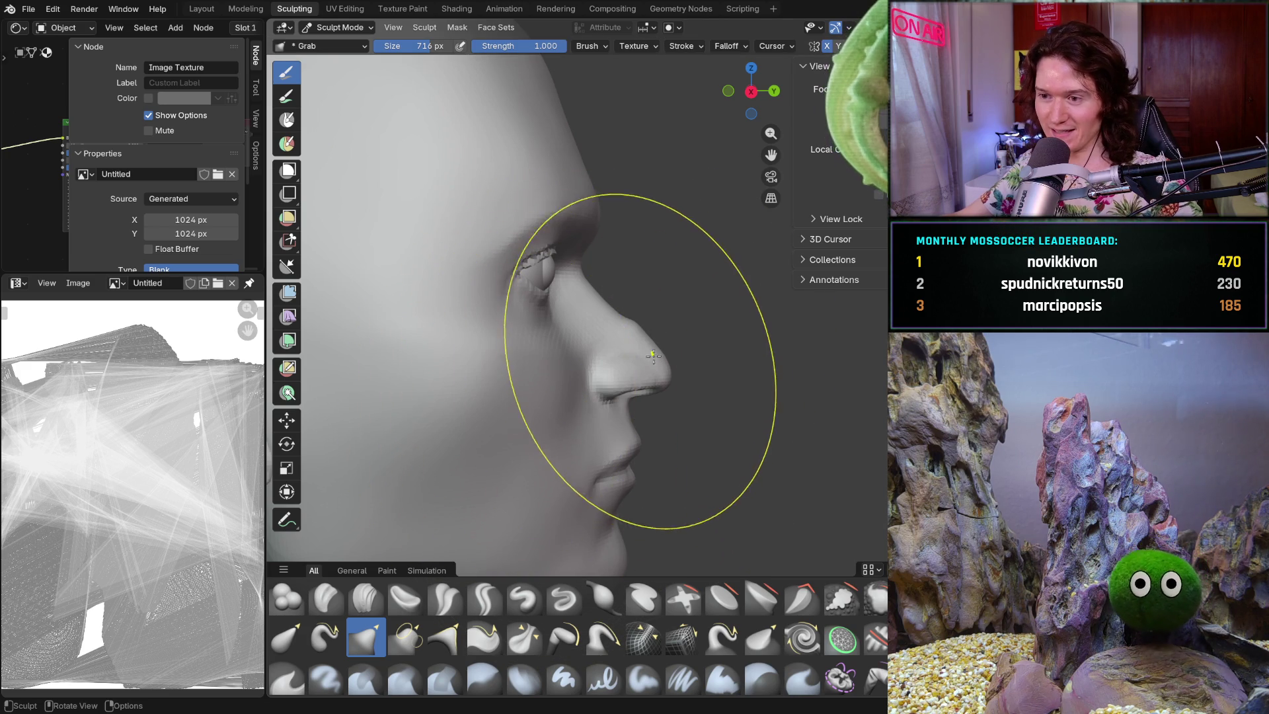
pyautogui.scroll(3, 652, 357)
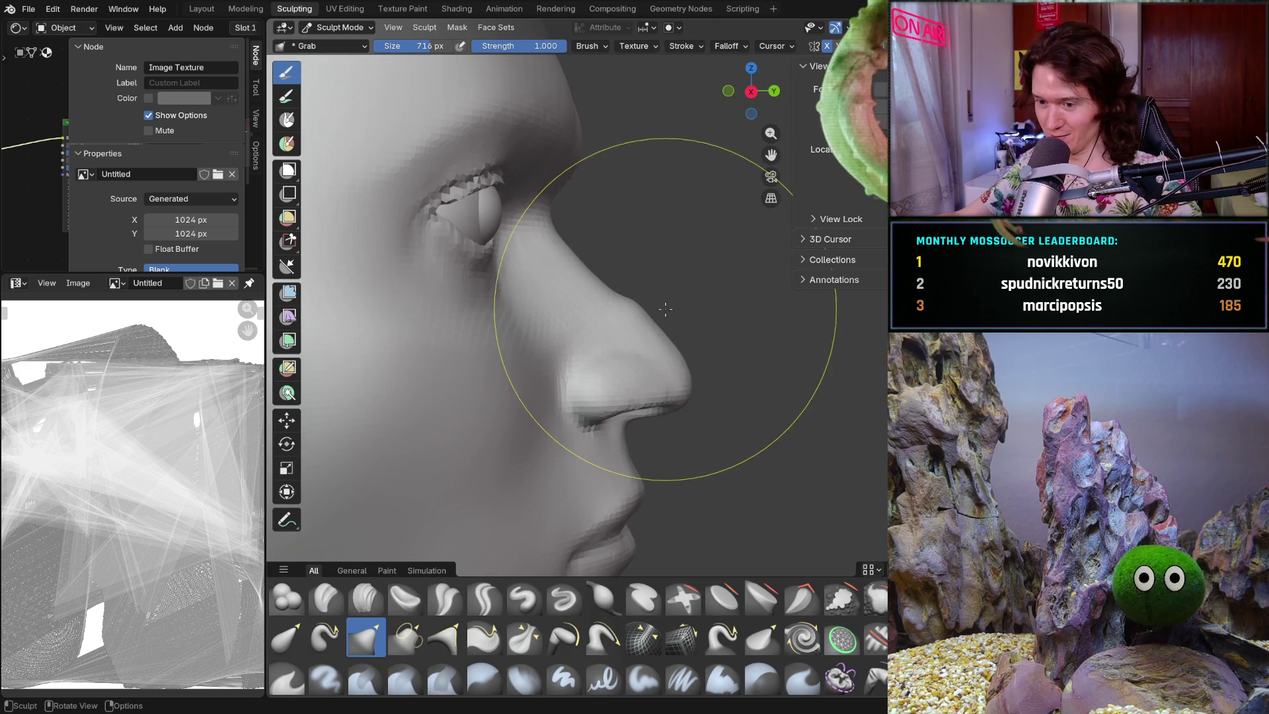
pyautogui.press('f')
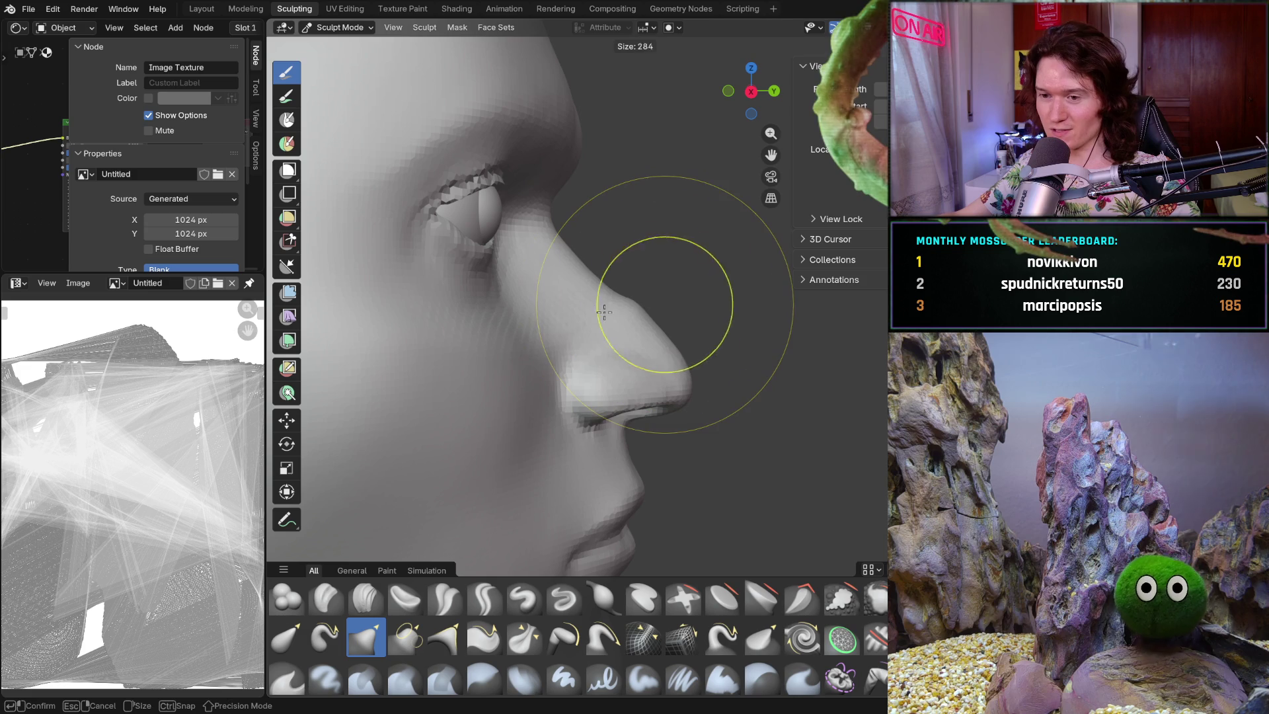
pyautogui.click(619, 306)
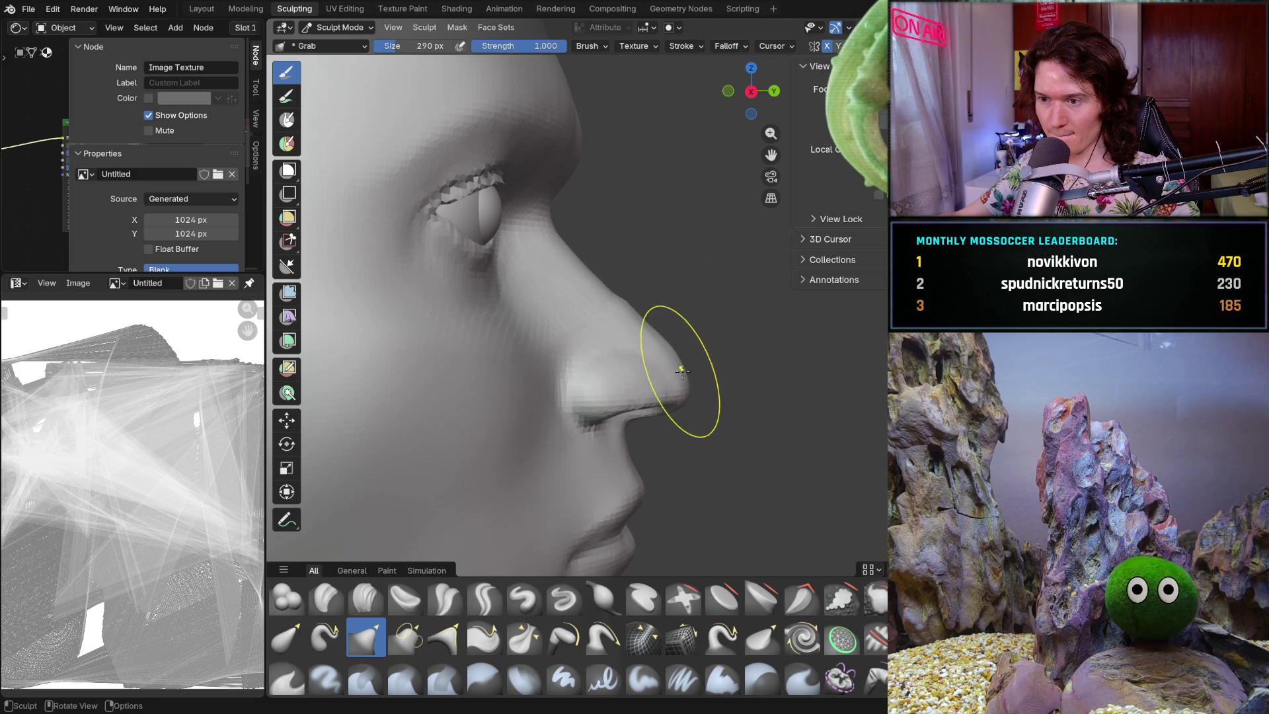
pyautogui.moveTo(617, 368); pyautogui.dragTo(572, 374)
pyautogui.hotkey('ctrl', 'z')
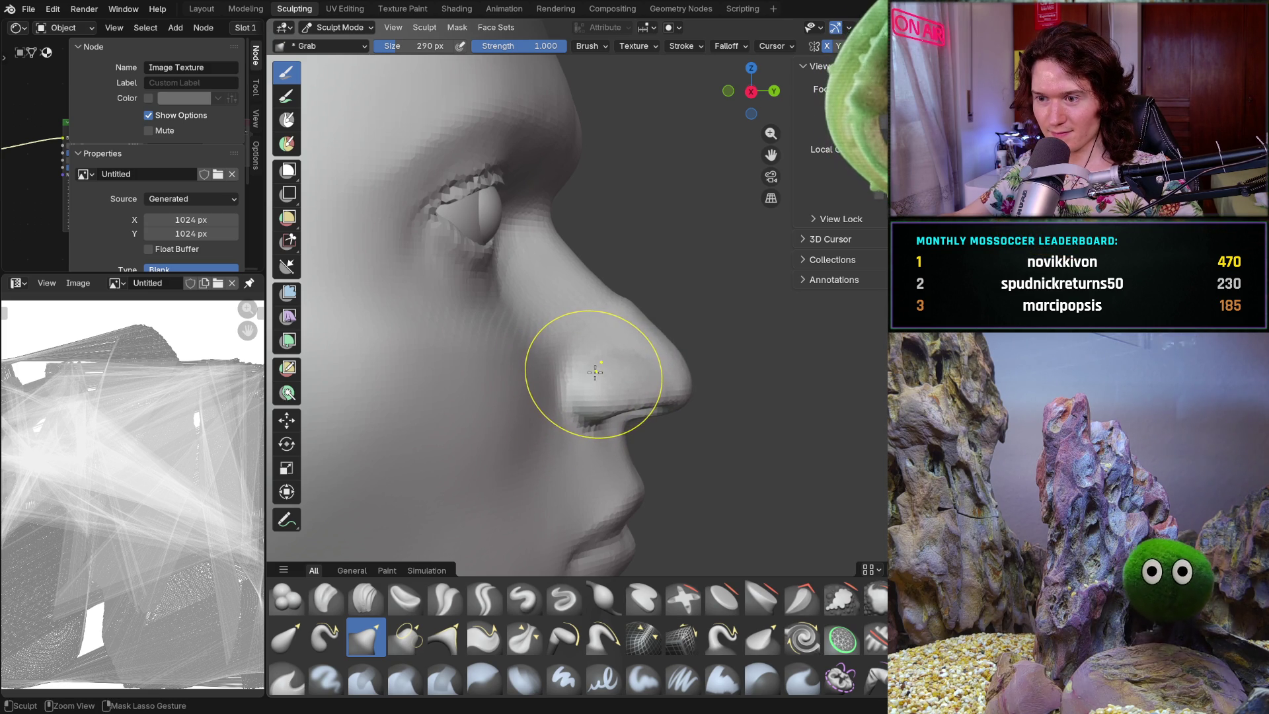
pyautogui.hotkey('ctrl', 'z')
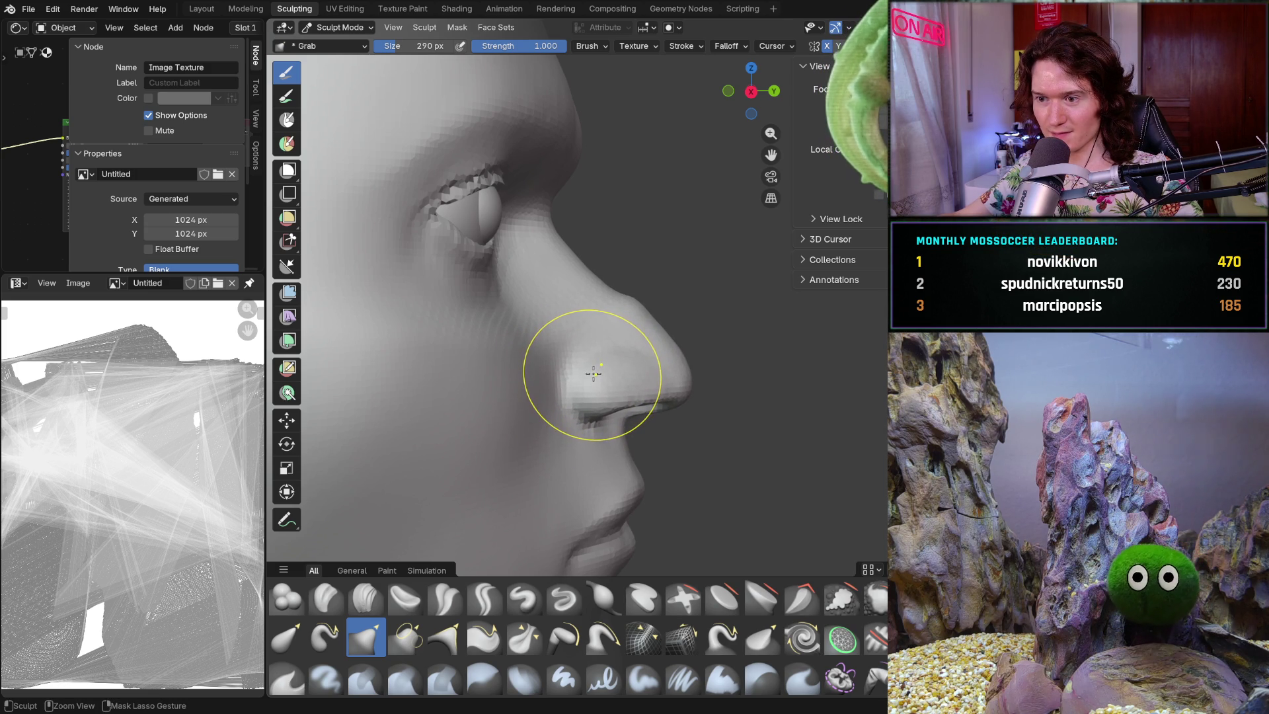
# - Zoom out to the whole head and reset the brush size to 1000 px
pyautogui.moveTo(723, 318)
pyautogui.mouseDown(button='middle')
pyautogui.moveTo(606, 332)
pyautogui.moveTo(615, 419)
pyautogui.moveTo(595, 397)
pyautogui.moveTo(467, 351)
pyautogui.mouseUp(button='middle')
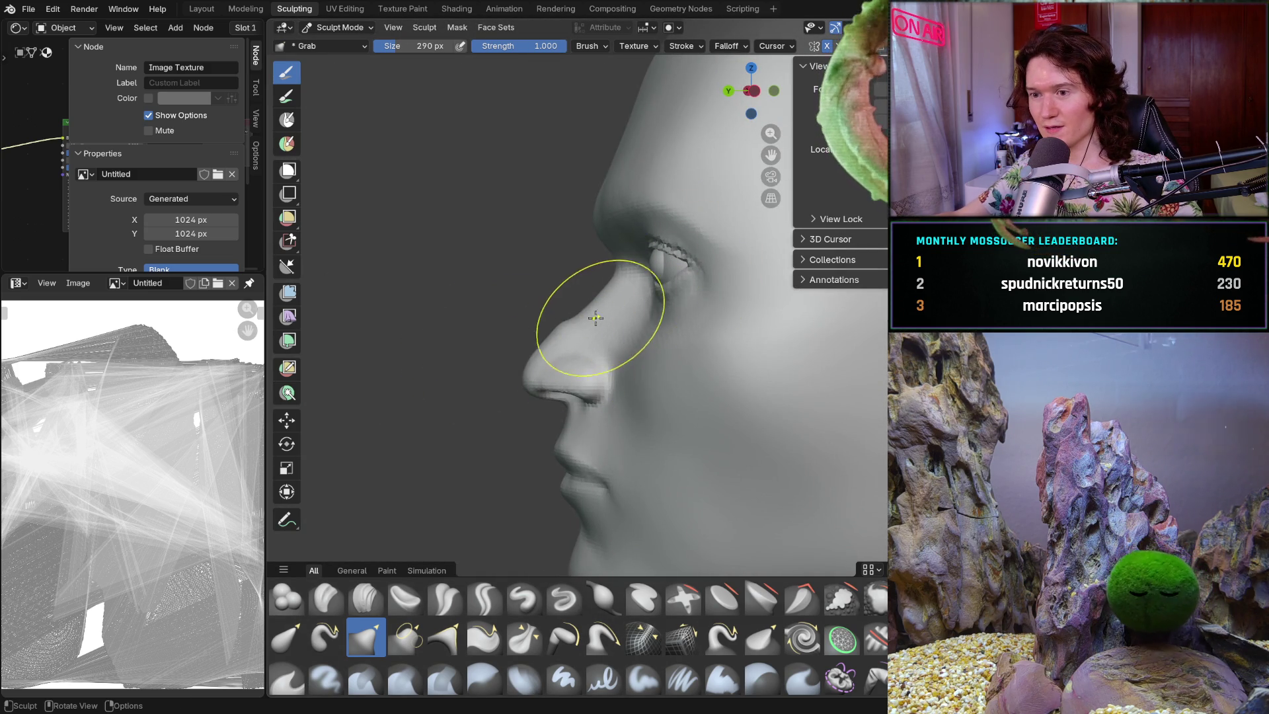
pyautogui.moveTo(544, 374)
pyautogui.keyDown('ctrl'); pyautogui.mouseDown(button='middle')
pyautogui.moveTo(567, 334)
pyautogui.moveTo(525, 400)
pyautogui.mouseUp(button='middle'); pyautogui.keyUp('ctrl')
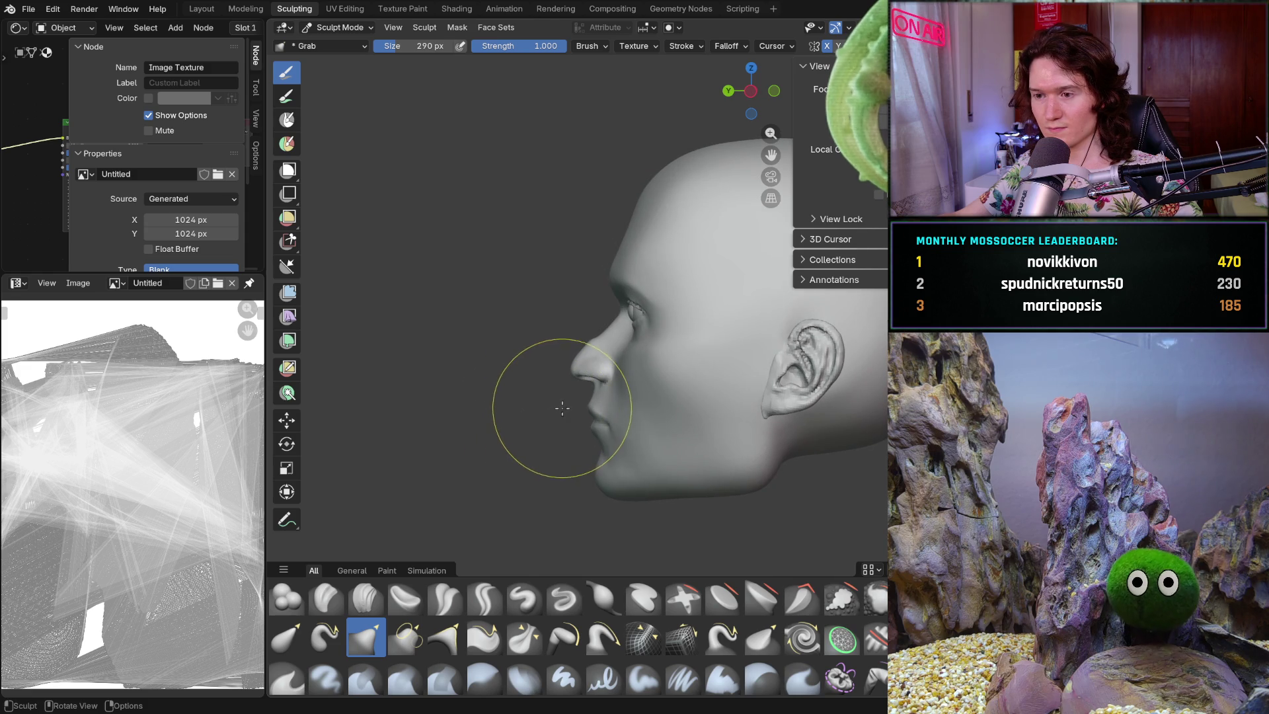
pyautogui.press('f')
pyautogui.click(668, 387)
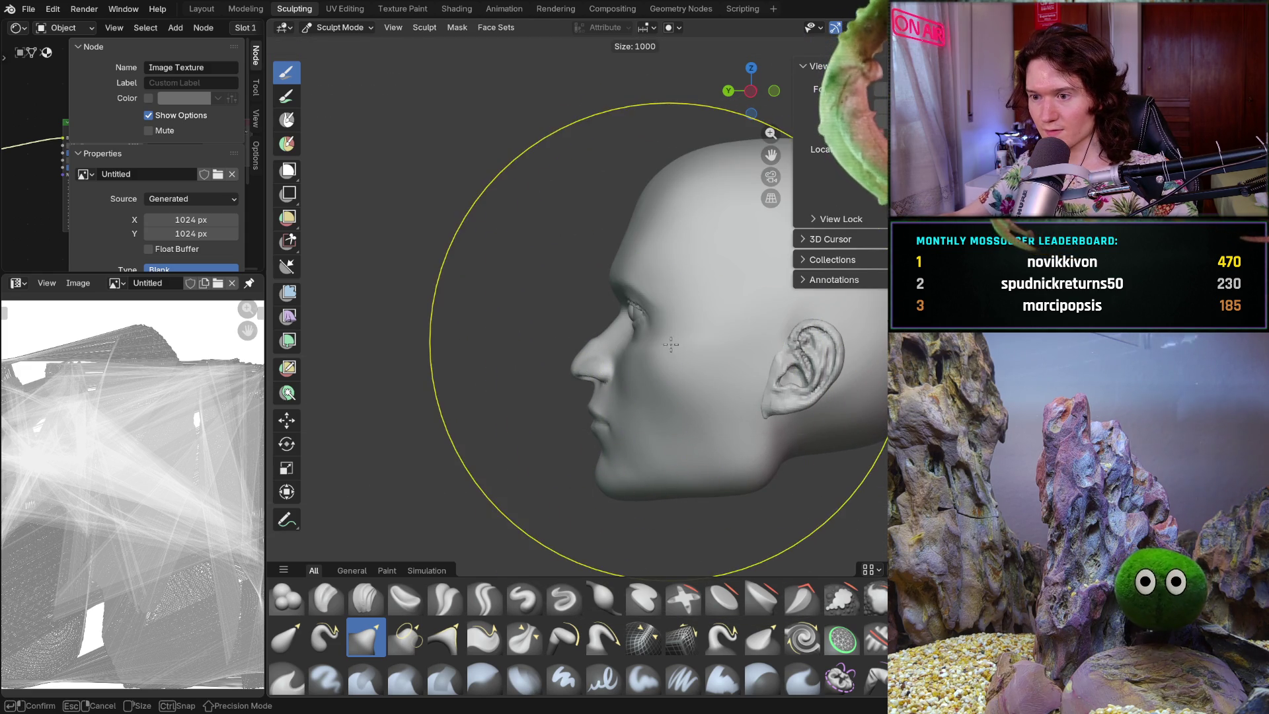
# - Orbit and zoom out to view the whole sculpted head, swinging round to its left side
pyautogui.keyDown('ctrl'); pyautogui.moveTo(811, 340); pyautogui.dragTo(679, 361, button='middle'); pyautogui.keyUp('ctrl')
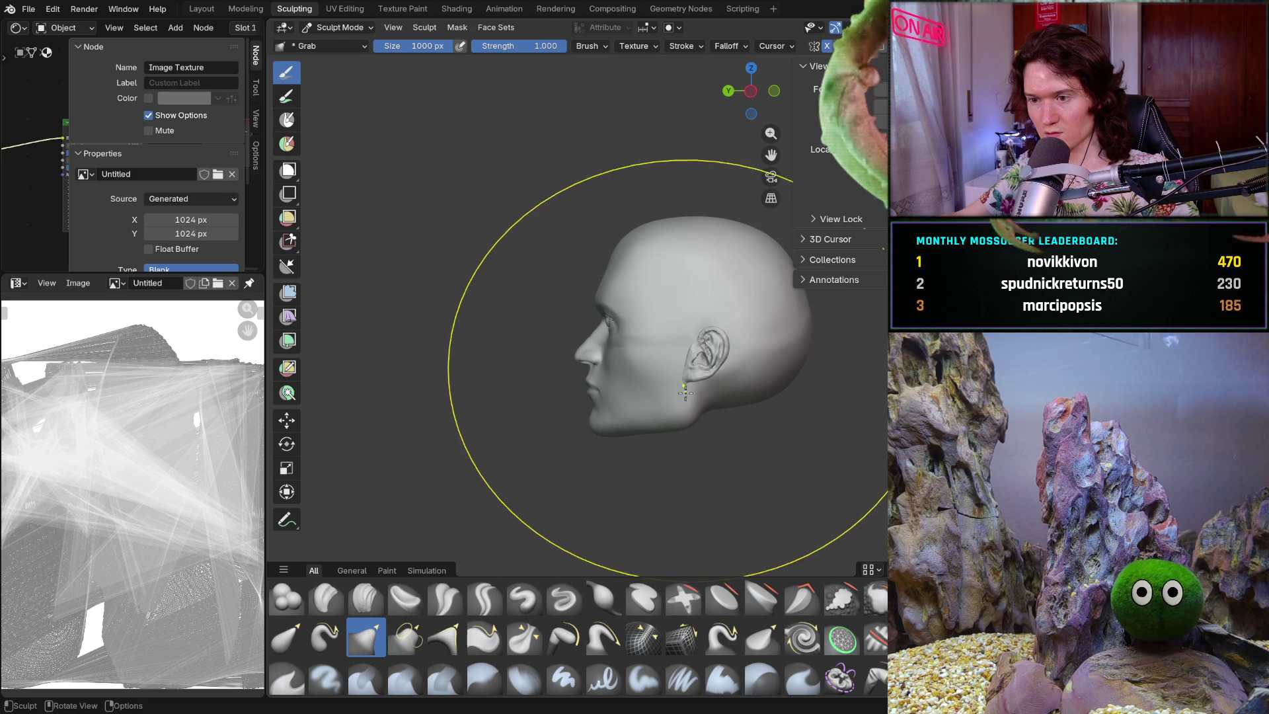
pyautogui.moveTo(696, 345)
pyautogui.keyDown('ctrl'); pyautogui.mouseDown(button='middle')
pyautogui.moveTo(675, 370)
pyautogui.moveTo(691, 347)
pyautogui.moveTo(919, 344)
pyautogui.mouseUp(button='middle'); pyautogui.keyUp('ctrl')
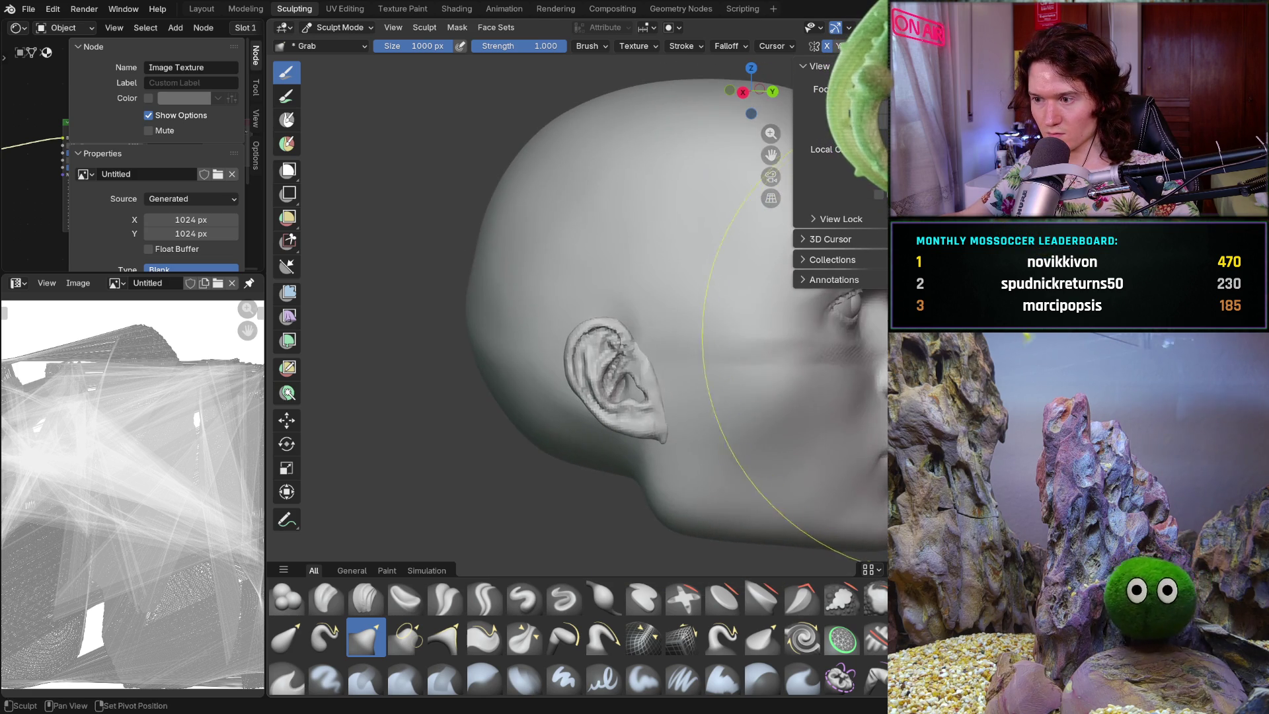
pyautogui.moveTo(826, 347)
pyautogui.mouseDown(button='middle')
pyautogui.moveTo(667, 363)
pyautogui.moveTo(662, 390)
pyautogui.moveTo(656, 376)
pyautogui.moveTo(599, 419)
pyautogui.moveTo(558, 334)
pyautogui.moveTo(634, 341)
pyautogui.moveTo(684, 298)
pyautogui.moveTo(688, 343)
pyautogui.moveTo(714, 377)
pyautogui.moveTo(655, 298)
pyautogui.moveTo(660, 361)
pyautogui.moveTo(657, 318)
pyautogui.moveTo(565, 361)
pyautogui.moveTo(643, 349)
pyautogui.moveTo(664, 362)
pyautogui.mouseUp(button='middle')
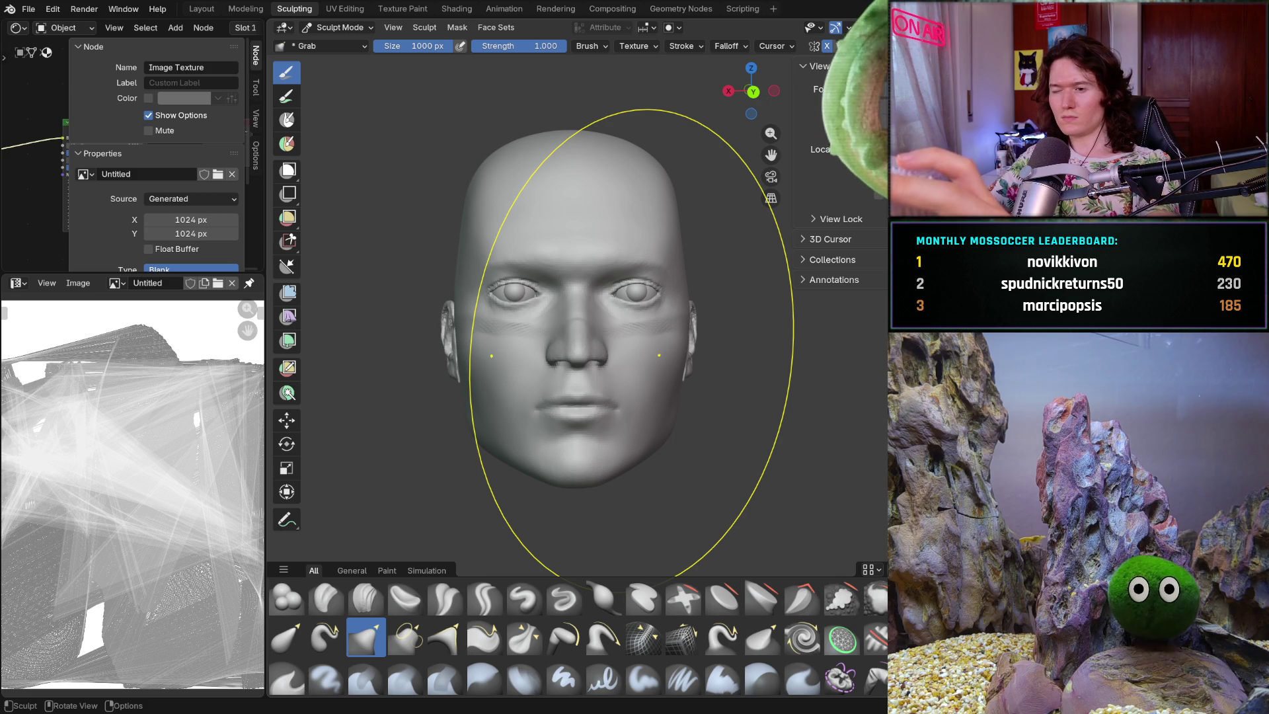
# - In profile, shift the lower face and jaw slightly back and down, then check the straight front view
pyautogui.keyDown('ctrl'); pyautogui.moveTo(633, 379); pyautogui.dragTo(635, 344, button='middle'); pyautogui.keyUp('ctrl')
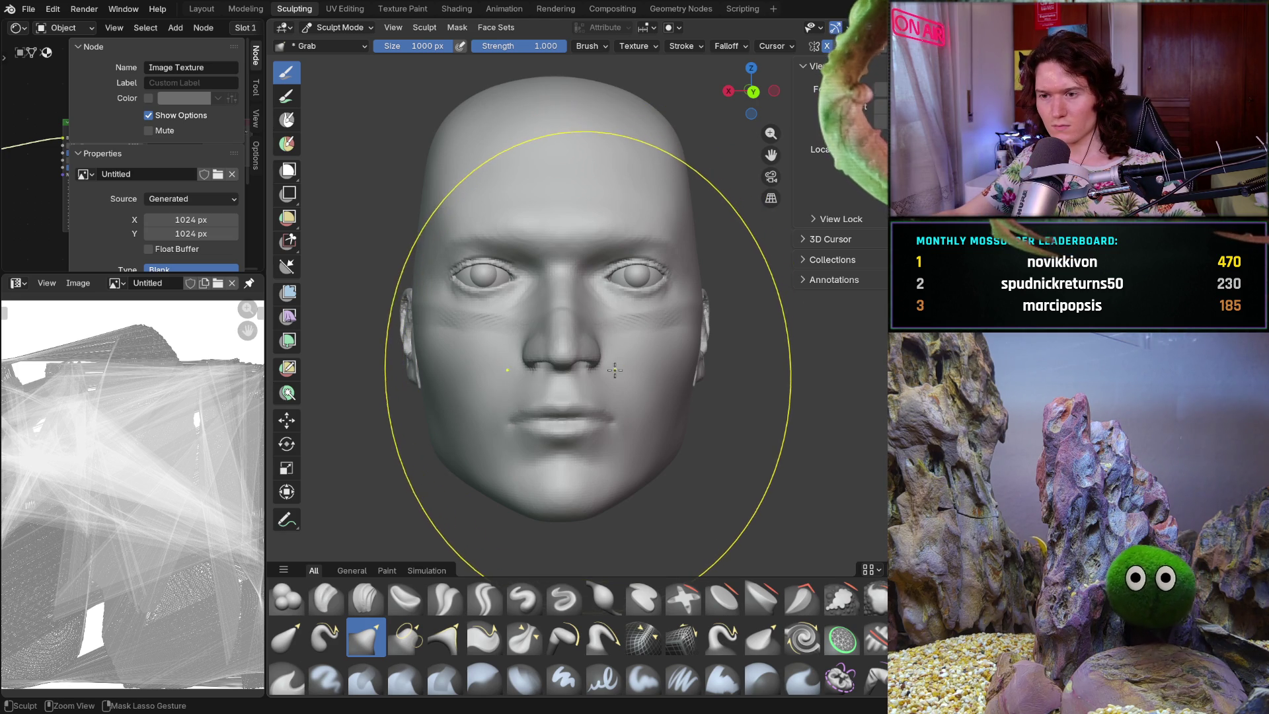
pyautogui.keyDown('ctrl'); pyautogui.moveTo(626, 354); pyautogui.dragTo(634, 328, button='middle'); pyautogui.keyUp('ctrl')
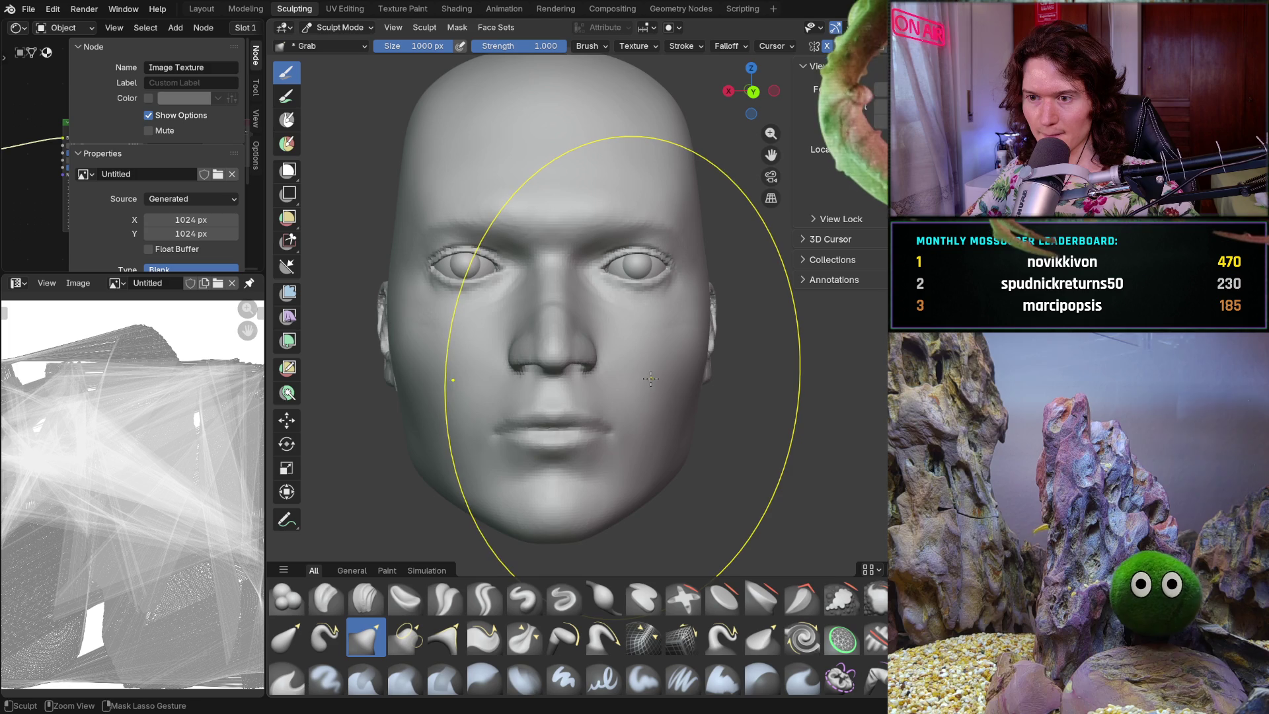
pyautogui.moveTo(665, 383); pyautogui.dragTo(511, 403, button='middle')
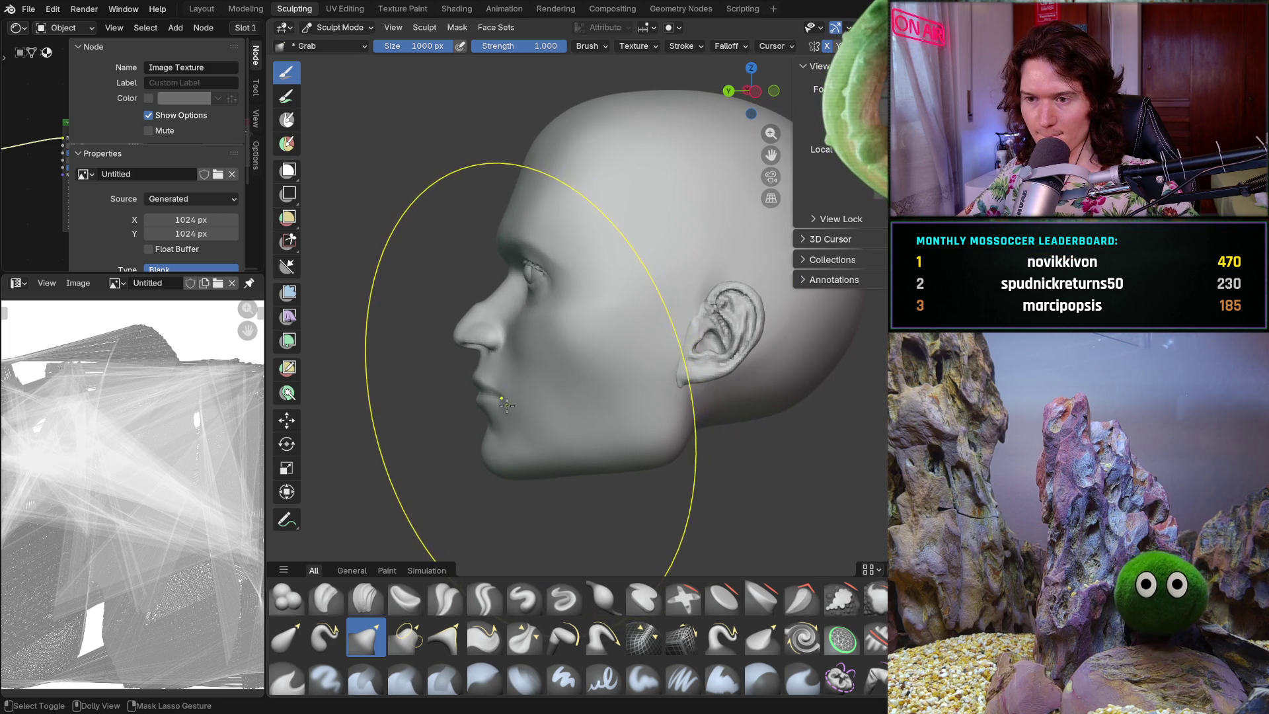
pyautogui.moveTo(560, 358); pyautogui.dragTo(546, 361)
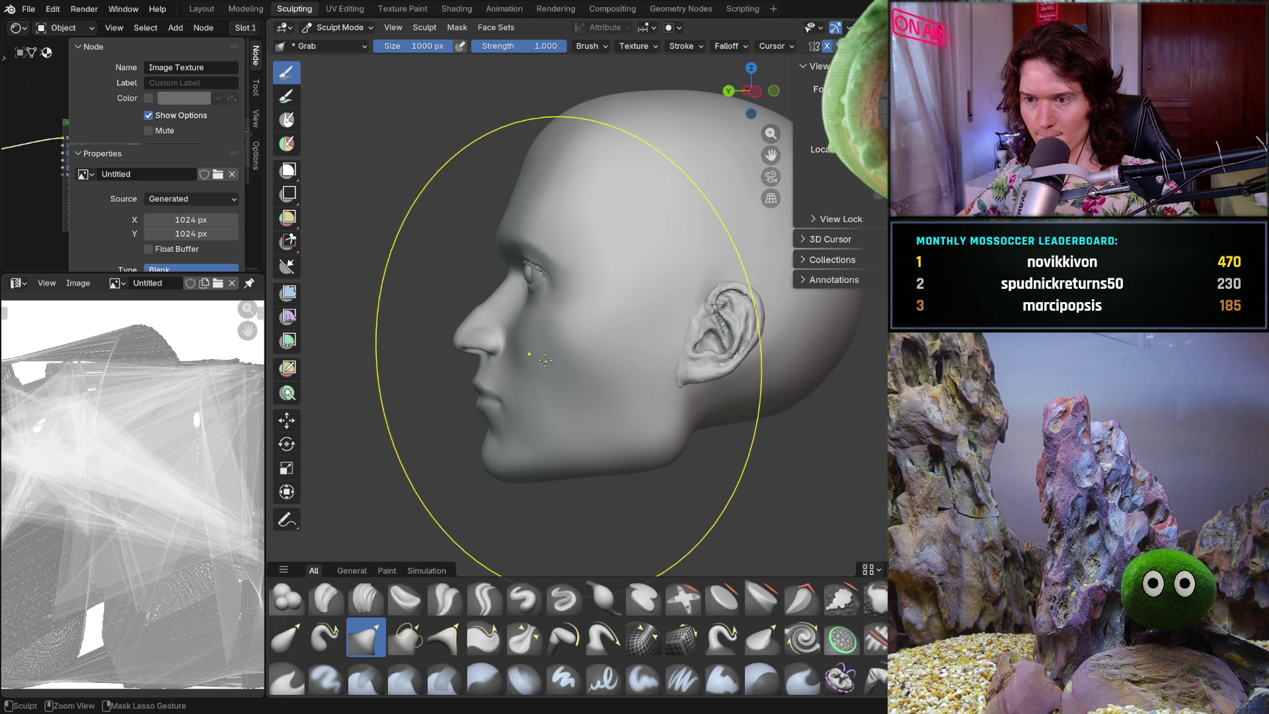
pyautogui.moveTo(548, 361)
pyautogui.mouseDown(button='middle')
pyautogui.moveTo(640, 374)
pyautogui.moveTo(666, 343)
pyautogui.moveTo(654, 367)
pyautogui.moveTo(680, 368)
pyautogui.moveTo(654, 368)
pyautogui.moveTo(645, 338)
pyautogui.mouseUp(button='middle')
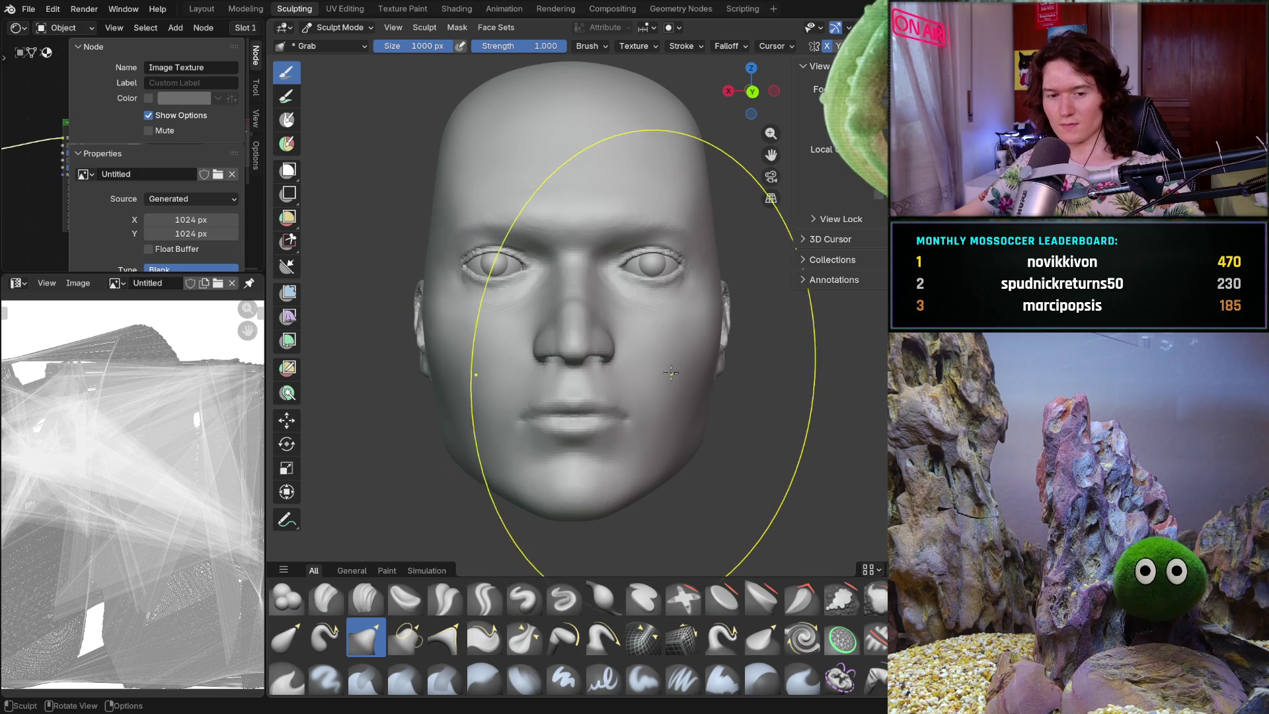
pyautogui.keyDown('ctrl'); pyautogui.moveTo(665, 387); pyautogui.dragTo(658, 371, button='middle'); pyautogui.keyUp('ctrl')
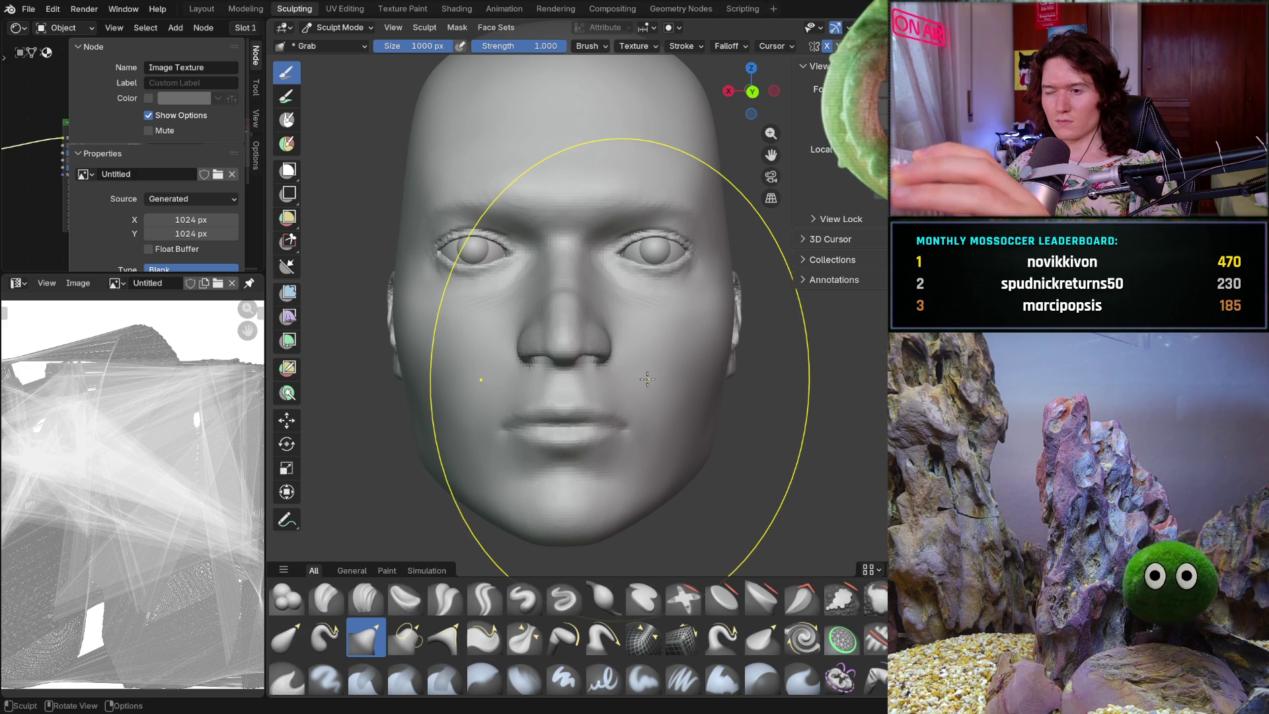
pyautogui.moveTo(721, 380)
pyautogui.mouseDown(button='middle')
pyautogui.moveTo(636, 402)
pyautogui.moveTo(639, 377)
pyautogui.moveTo(609, 411)
pyautogui.mouseUp(button='middle')
pyautogui.press('KP_1')
# - Turn on overlays with mesh statistics and set a slightly zoomed Left Orthographic view of the head
pyautogui.moveTo(694, 338)
pyautogui.keyDown('alt'); pyautogui.mouseDown(button='middle')
pyautogui.moveTo(609, 360)
pyautogui.moveTo(581, 340)
pyautogui.mouseUp(button='middle'); pyautogui.keyUp('alt')
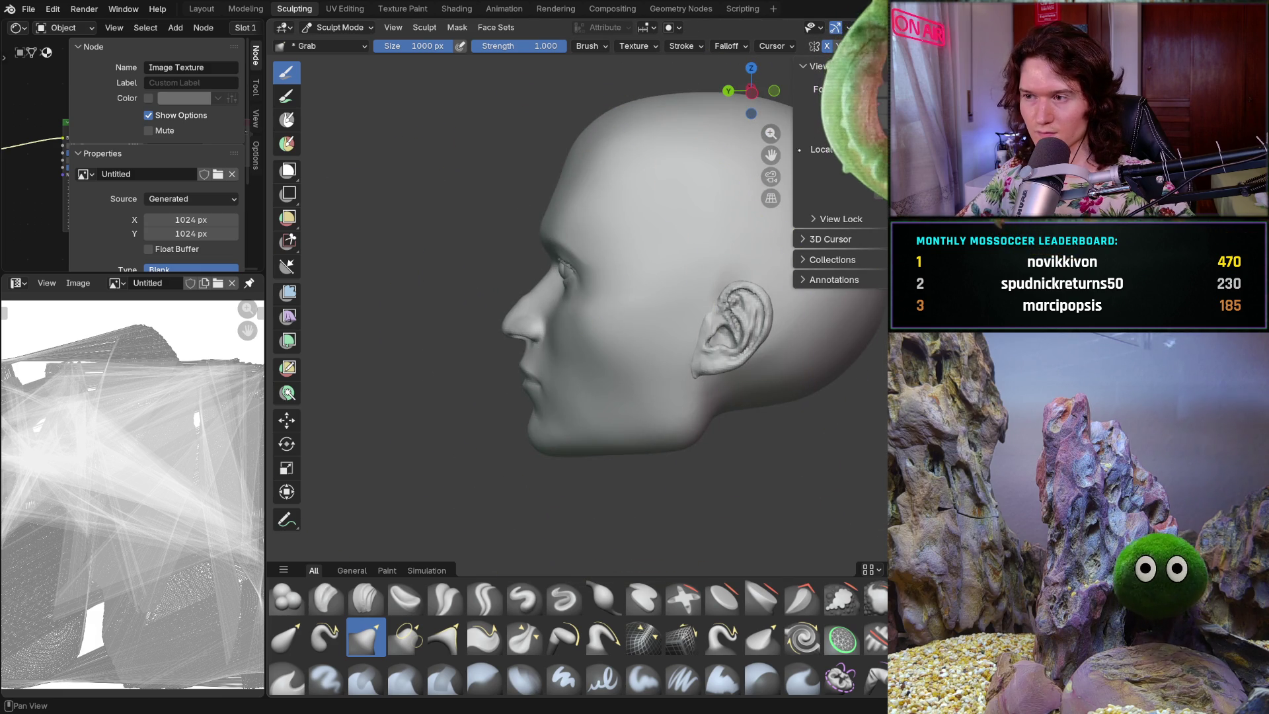
pyautogui.hotkey('shift', 'alt', 'z')
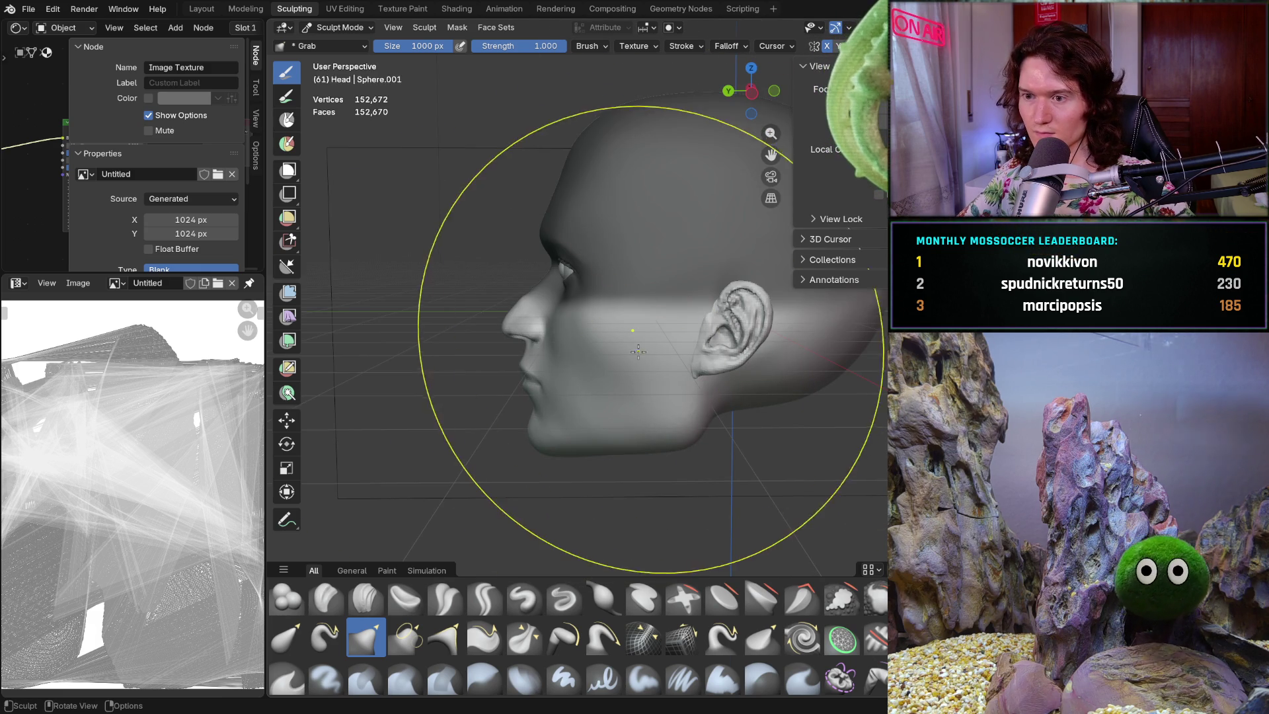
pyautogui.moveTo(659, 329)
pyautogui.keyDown('alt'); pyautogui.mouseDown(button='middle')
pyautogui.moveTo(595, 314)
pyautogui.moveTo(581, 335)
pyautogui.moveTo(592, 338)
pyautogui.mouseUp(button='middle'); pyautogui.keyUp('alt')
pyautogui.press('ctrl+KP_3')
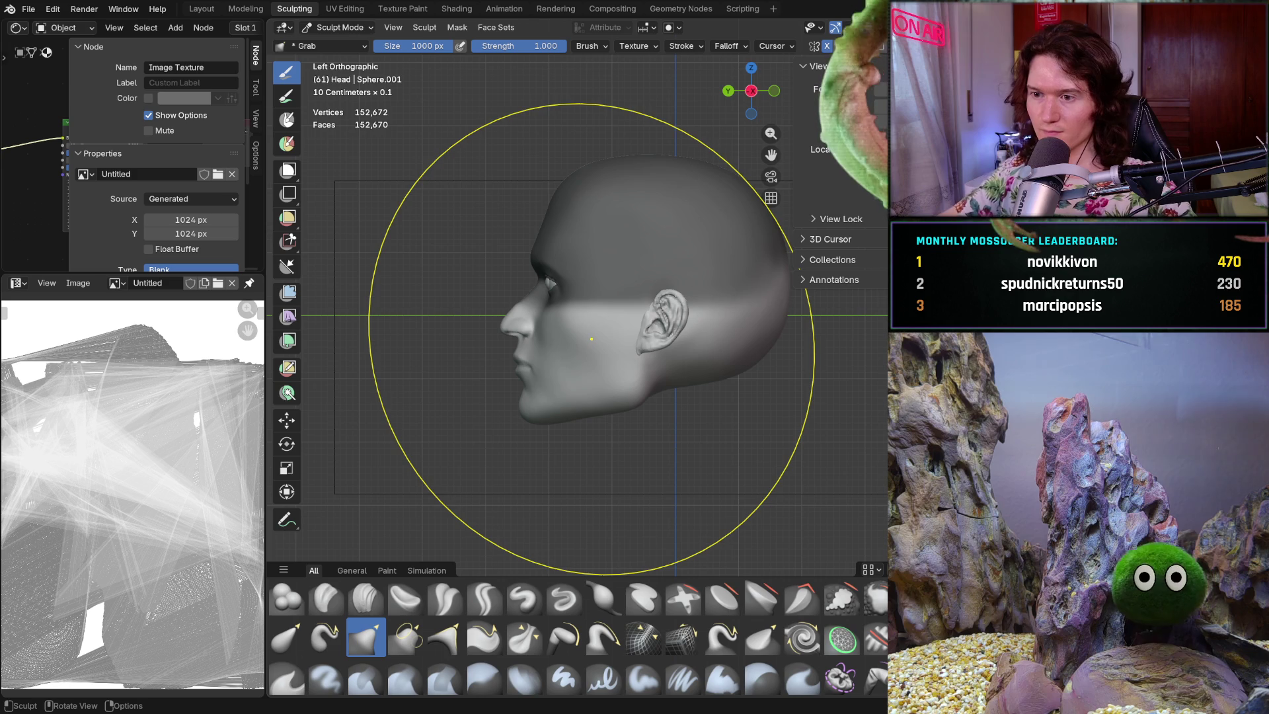
pyautogui.moveTo(588, 339)
pyautogui.keyDown('ctrl'); pyautogui.mouseDown(button='middle')
pyautogui.moveTo(581, 357)
pyautogui.moveTo(635, 322)
pyautogui.mouseUp(button='middle'); pyautogui.keyUp('ctrl')
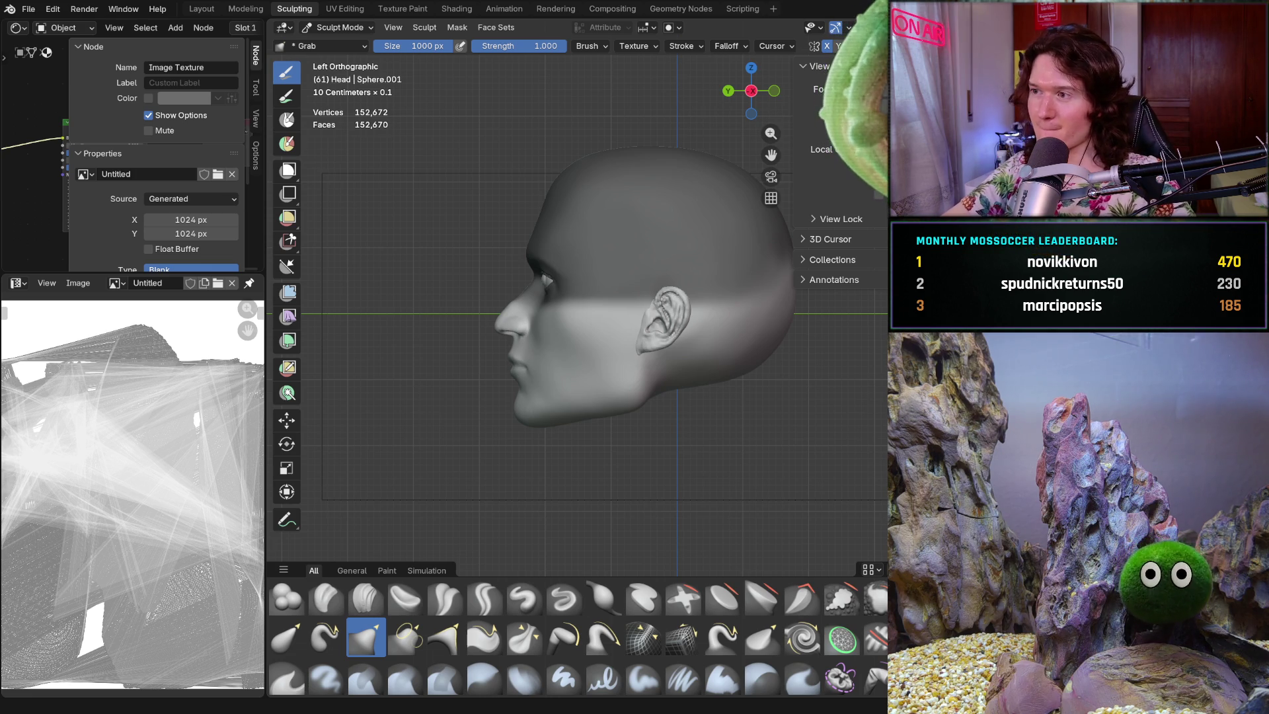
# - With the Move tool, shift the whole head slightly right in the side view
pyautogui.moveTo(729, 327)
pyautogui.keyDown('ctrl'); pyautogui.mouseDown(button='middle')
pyautogui.moveTo(630, 402)
pyautogui.moveTo(658, 388)
pyautogui.moveTo(636, 331)
pyautogui.mouseUp(button='middle'); pyautogui.keyUp('ctrl')
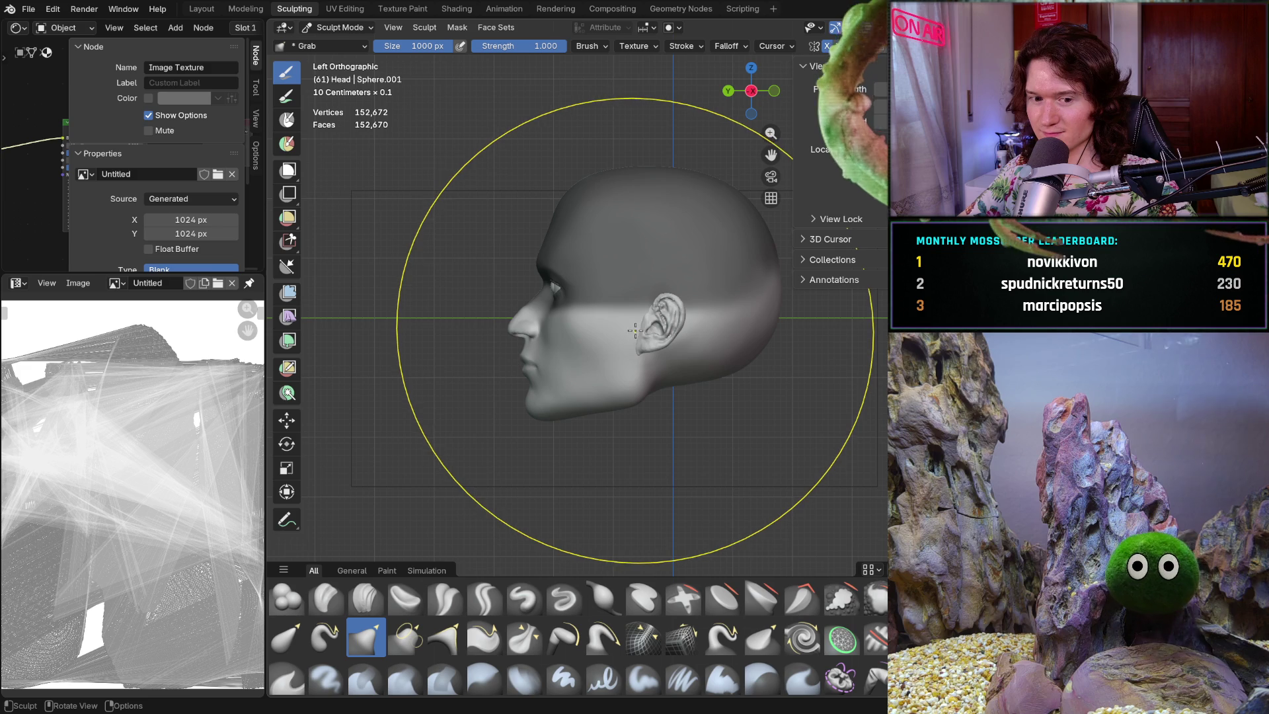
pyautogui.moveTo(635, 330); pyautogui.dragTo(638, 330)
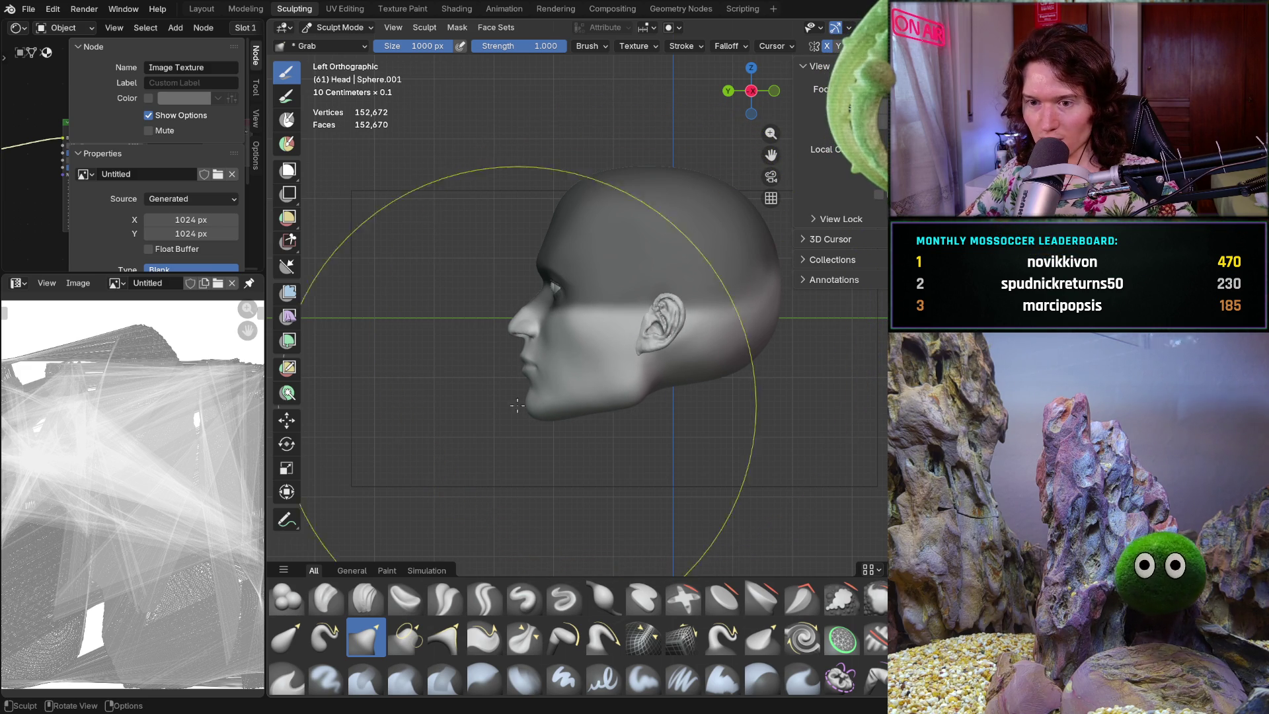
pyautogui.click(286, 420)
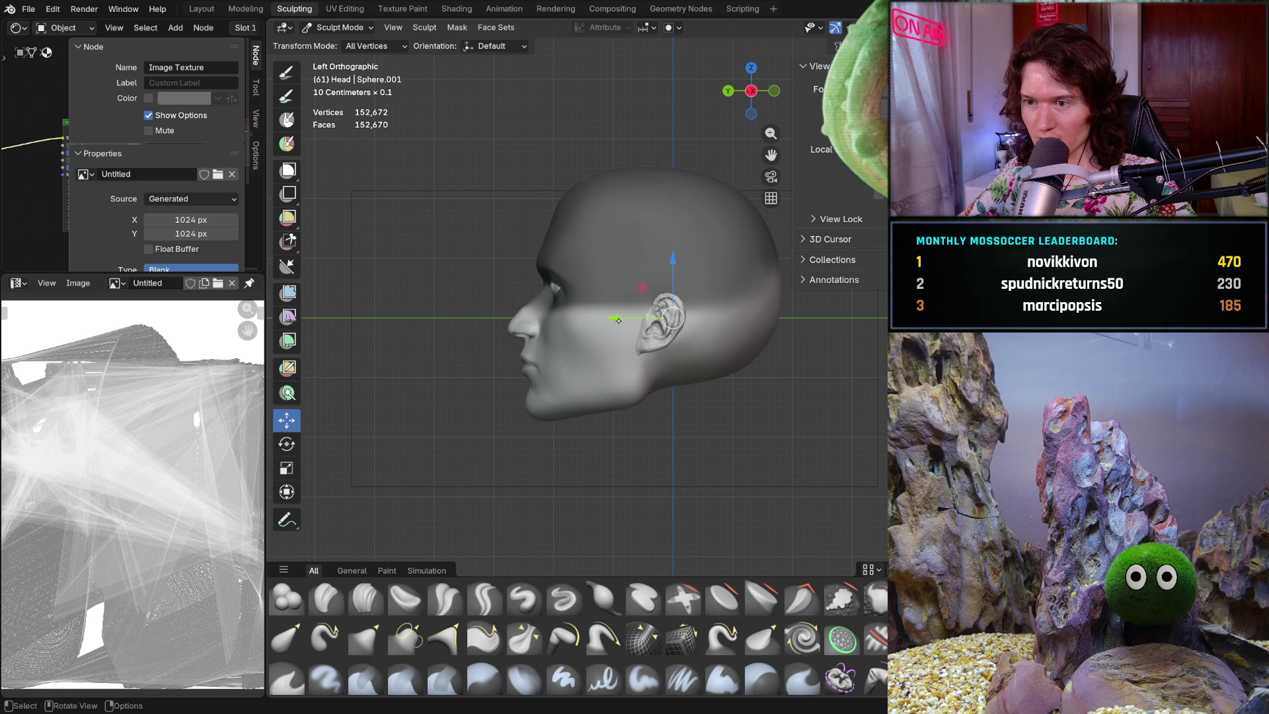
pyautogui.moveTo(620, 320); pyautogui.dragTo(628, 321)
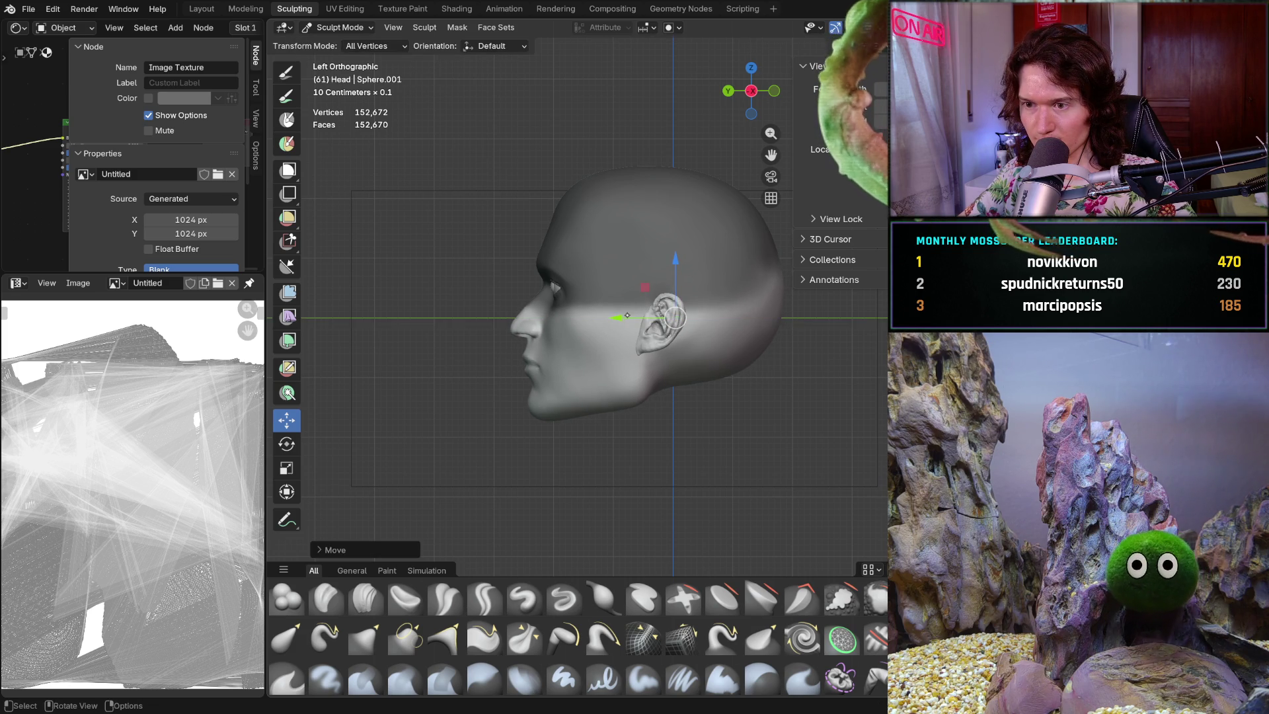
pyautogui.scroll(3, 601, 297)
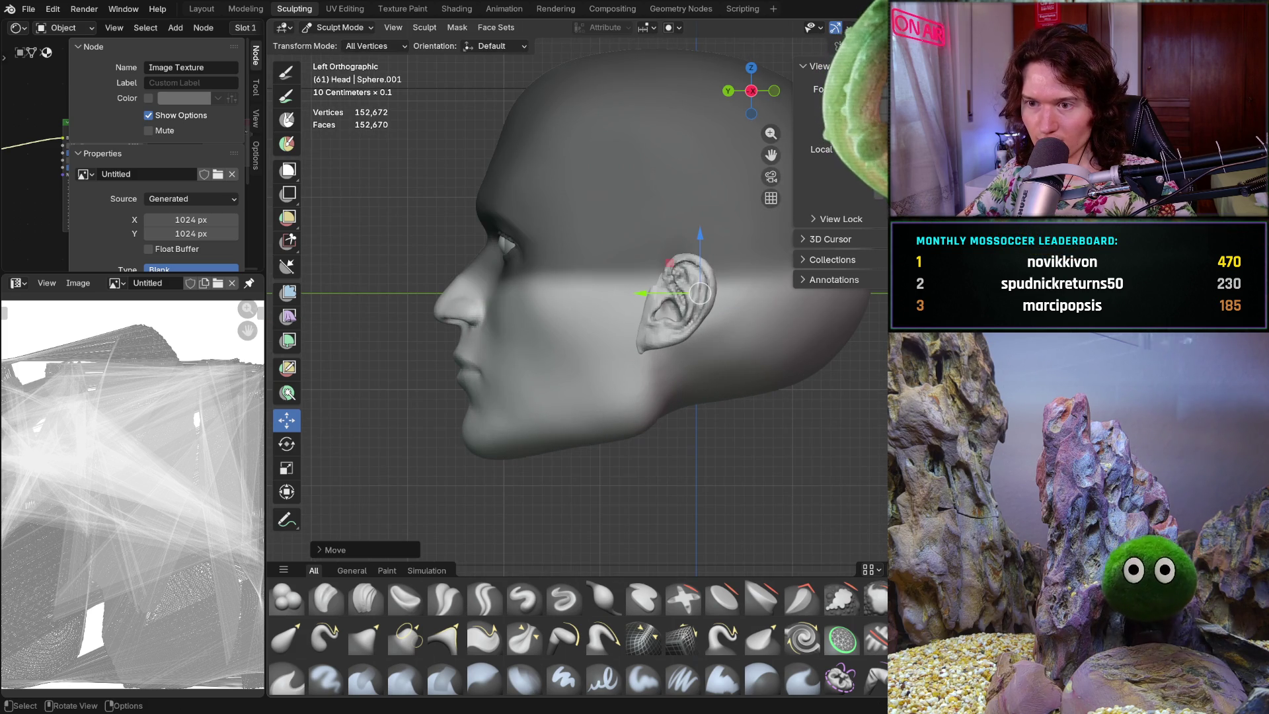
pyautogui.moveTo(616, 318); pyautogui.dragTo(619, 318)
# - Orbit around to compare the head with the reference photo, ending zoomed on the side profile
pyautogui.moveTo(571, 349); pyautogui.dragTo(741, 336, button='middle')
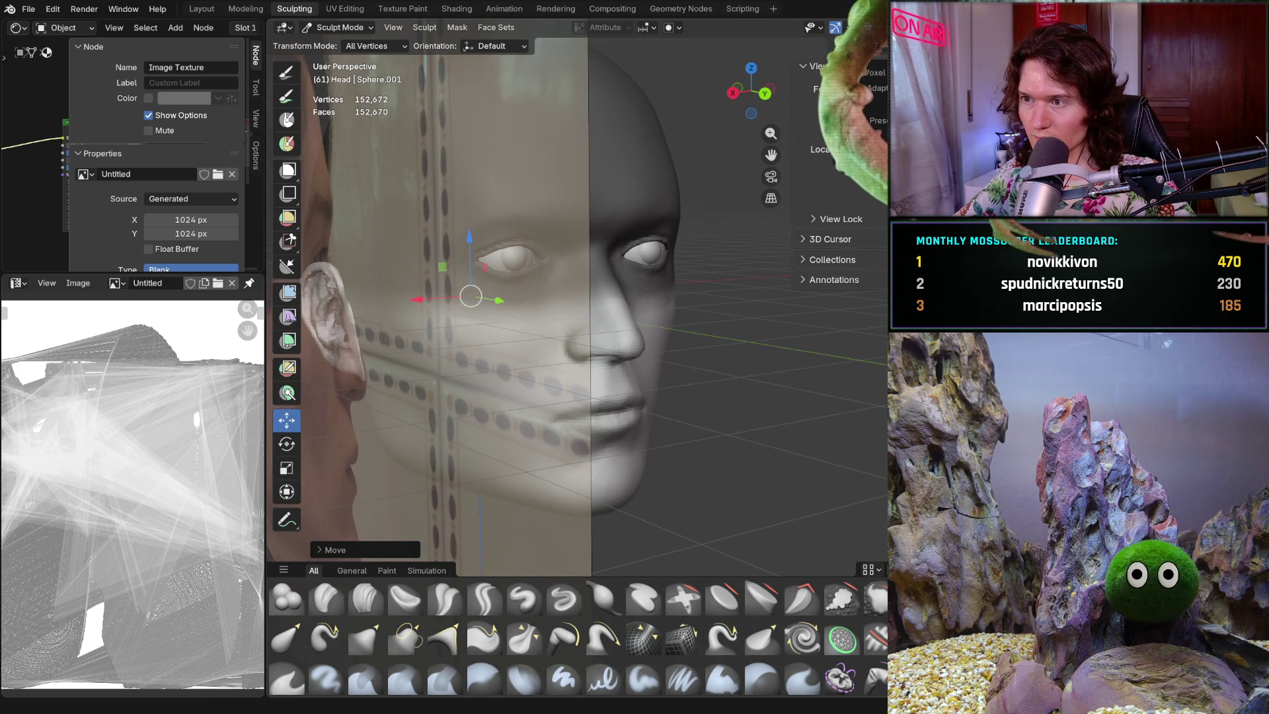
pyautogui.moveTo(463, 344)
pyautogui.mouseDown(button='middle')
pyautogui.moveTo(531, 342)
pyautogui.moveTo(527, 363)
pyautogui.moveTo(617, 427)
pyautogui.mouseUp(button='middle')
pyautogui.scroll(2, 528, 360)
pyautogui.scroll(-2, 549, 377)
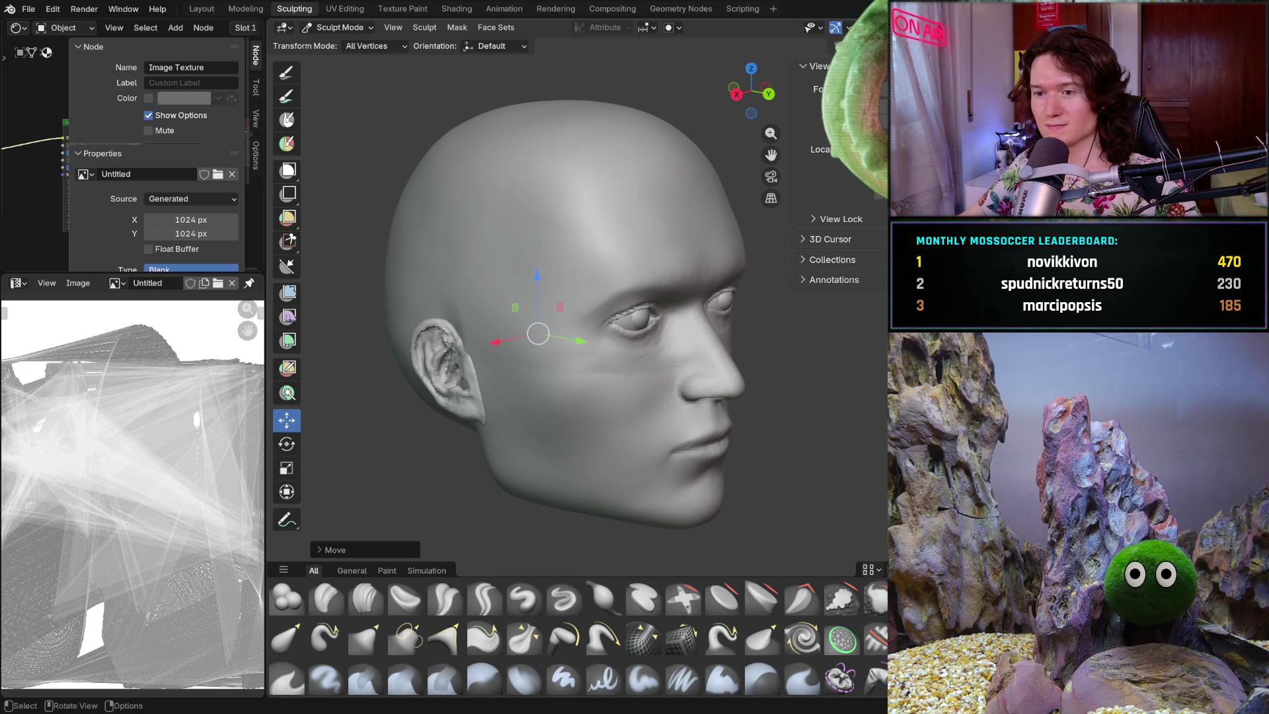
pyautogui.press('KP_6')
pyautogui.press('KP_6')
pyautogui.press('KP_6')
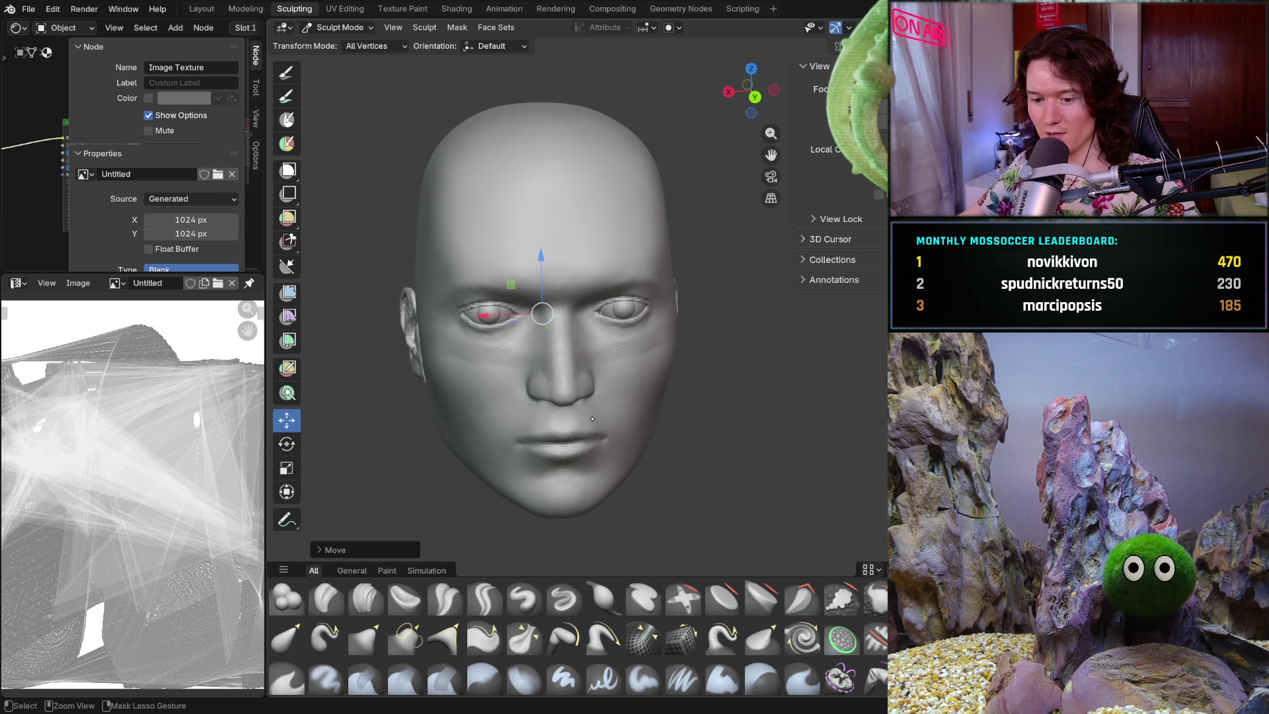
pyautogui.hotkey('ctrl', 'z')
pyautogui.scroll(3, 585, 388)
pyautogui.moveTo(585, 387)
pyautogui.mouseDown(button='middle')
pyautogui.moveTo(381, 393)
pyautogui.moveTo(348, 539)
pyautogui.mouseUp(button='middle')
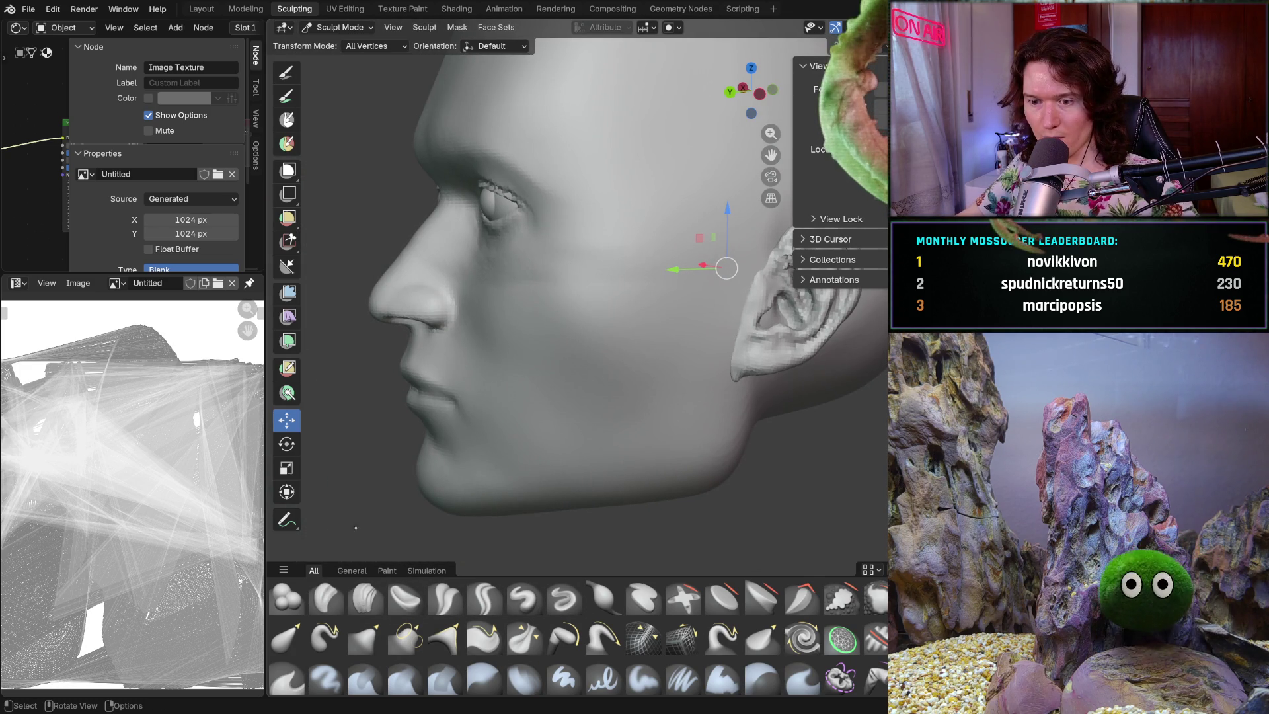
pyautogui.hotkey('shift', 's')
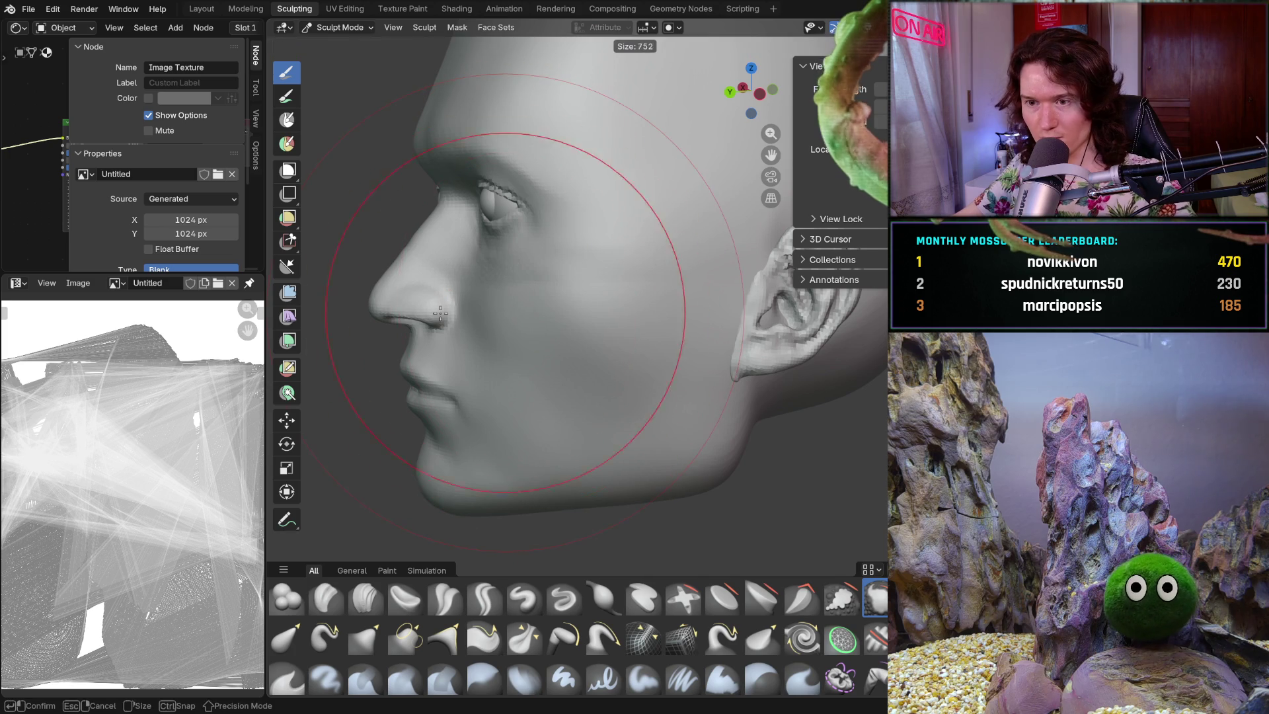
# - Resize the brush to 428 px while framing the face from the front
pyautogui.moveTo(423, 303)
pyautogui.mouseDown(button='middle')
pyautogui.moveTo(529, 286)
pyautogui.moveTo(511, 340)
pyautogui.mouseUp(button='middle')
pyautogui.press('f')
pyautogui.click(489, 333)
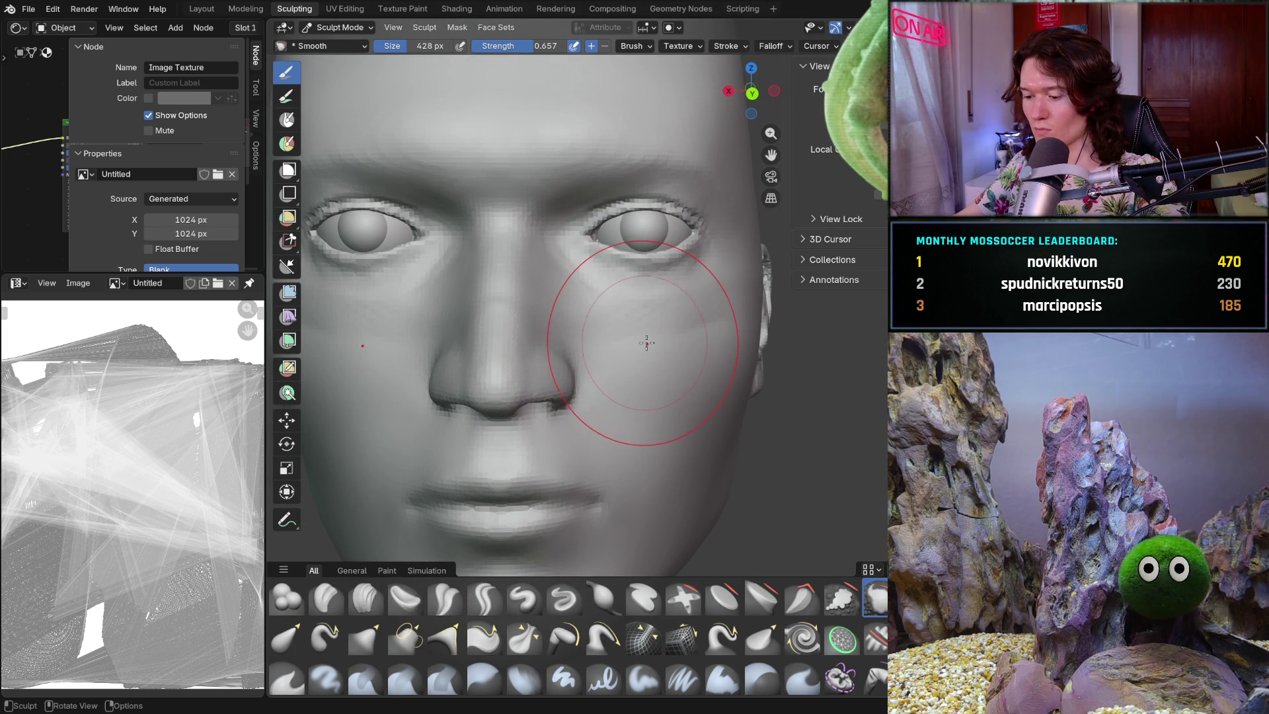
pyautogui.moveTo(627, 335)
pyautogui.keyDown('ctrl'); pyautogui.mouseDown(button='middle')
pyautogui.moveTo(595, 397)
pyautogui.moveTo(580, 369)
pyautogui.mouseUp(button='middle'); pyautogui.keyUp('ctrl')
# - Switch to the Grab brush and enlarge it to 514 px
pyautogui.press('g')
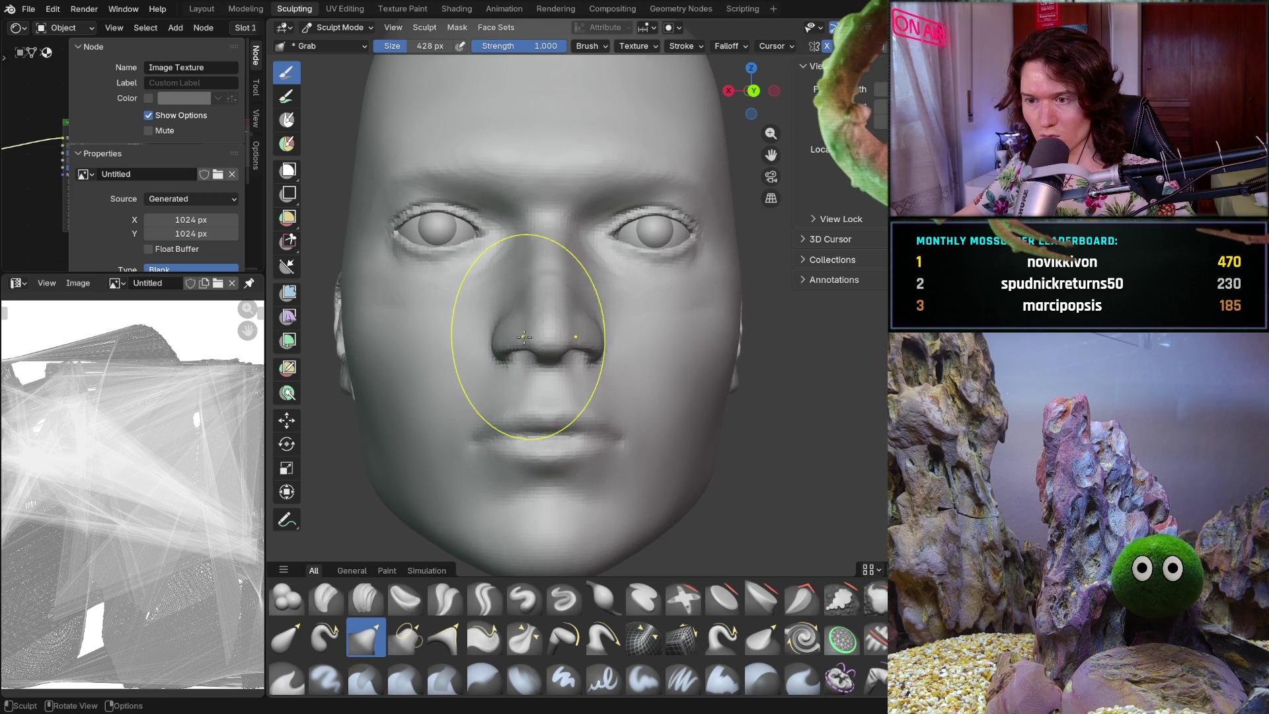
pyautogui.press('f')
pyautogui.click(505, 358)
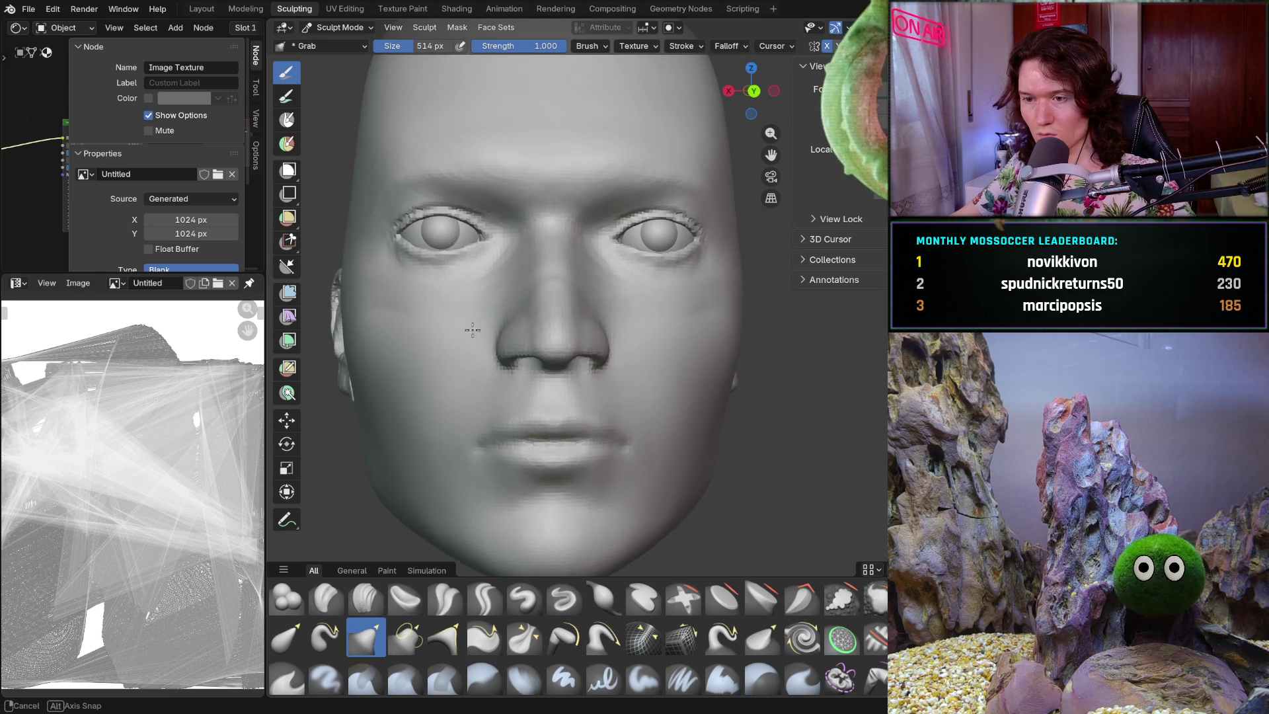
pyautogui.scroll(2, 471, 334)
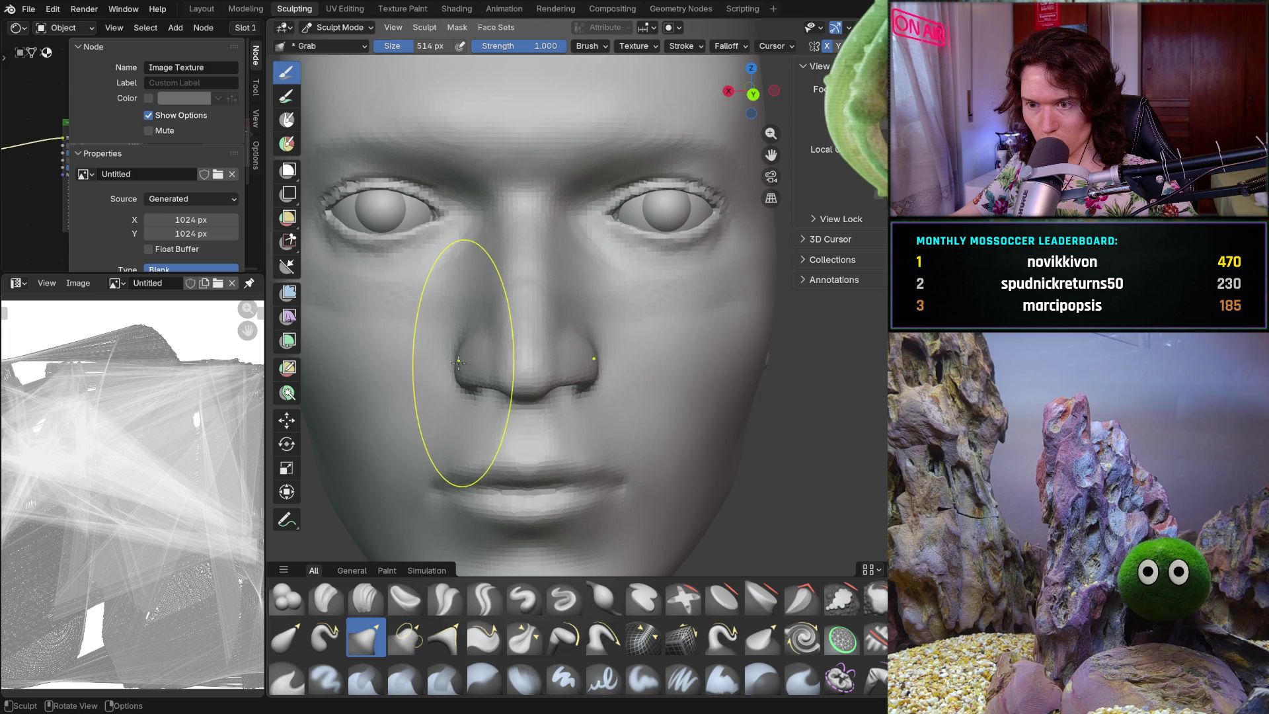
pyautogui.scroll(-4, 465, 409)
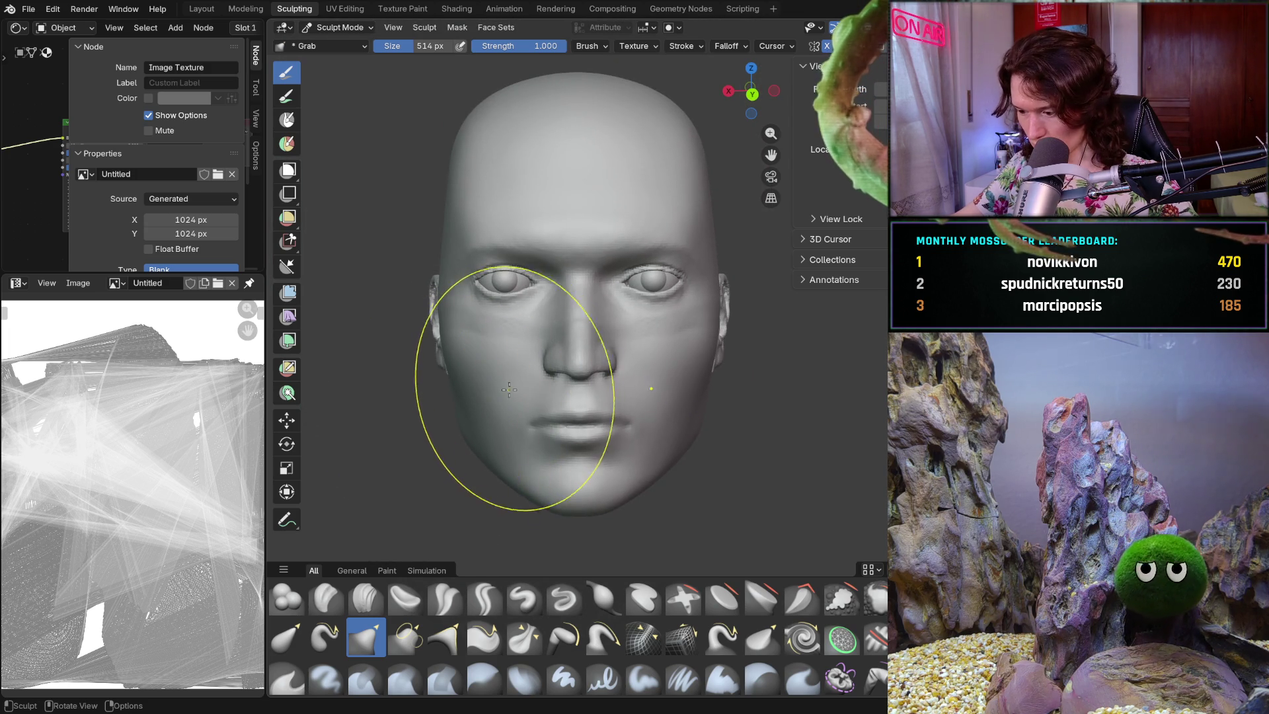
pyautogui.scroll(5, 511, 387)
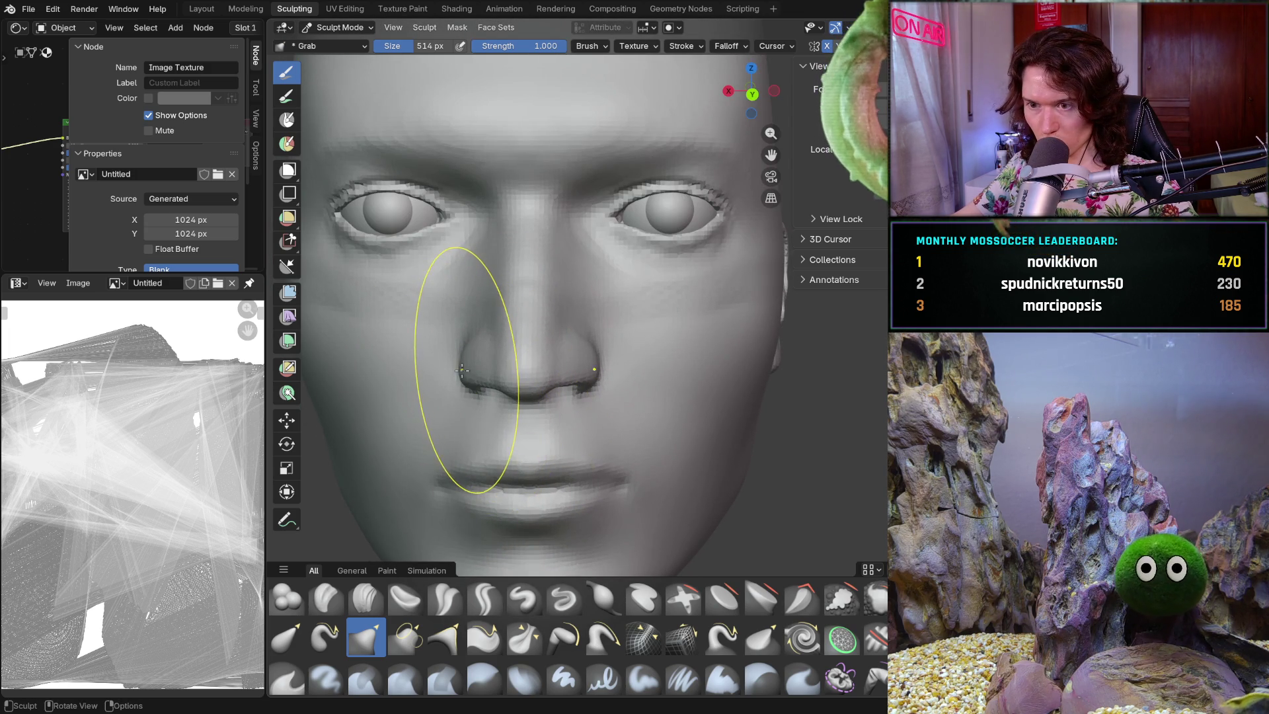
# - Orbit around the face and nose, setting the Grab brush to 328 px
pyautogui.moveTo(541, 337); pyautogui.dragTo(408, 351, button='middle')
pyautogui.scroll(-3, 527, 328)
pyautogui.moveTo(527, 328); pyautogui.dragTo(589, 382, button='middle')
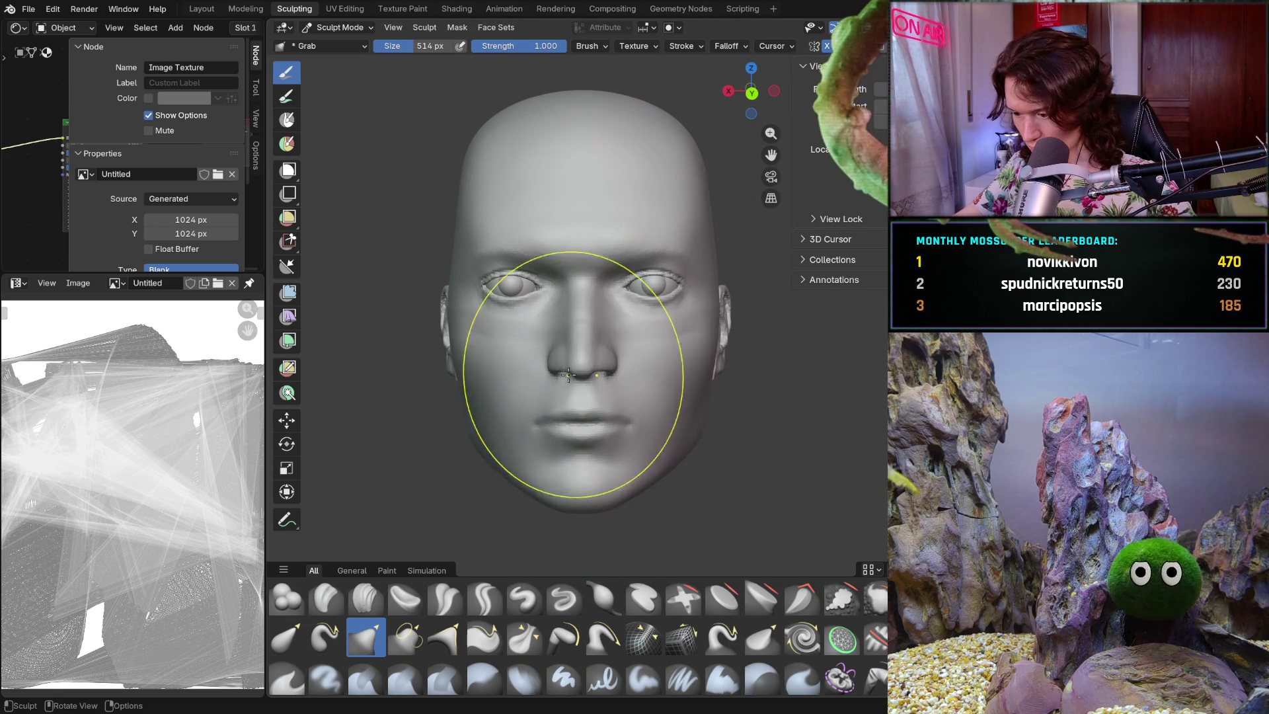
pyautogui.scroll(8, 581, 410)
pyautogui.moveTo(513, 372)
pyautogui.mouseDown(button='middle')
pyautogui.moveTo(528, 344)
pyautogui.moveTo(550, 345)
pyautogui.mouseUp(button='middle')
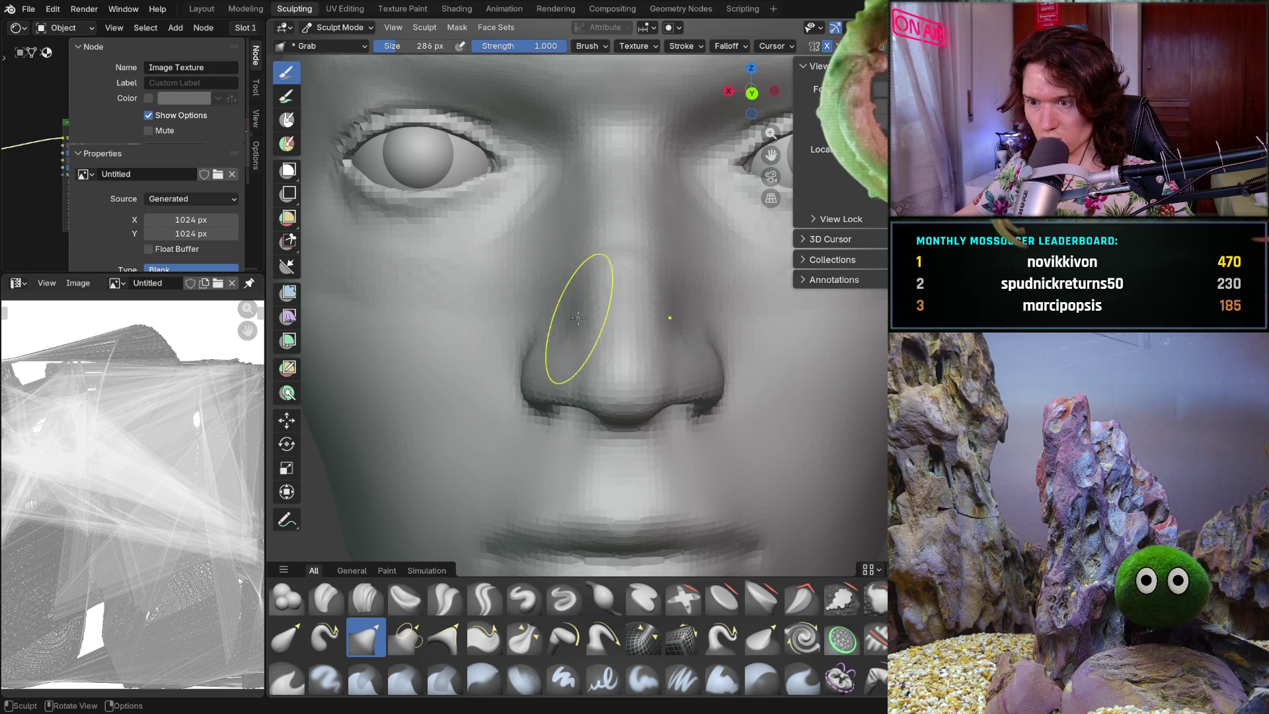
pyautogui.moveTo(561, 311)
pyautogui.mouseDown(button='middle')
pyautogui.moveTo(661, 371)
pyautogui.moveTo(664, 399)
pyautogui.moveTo(518, 371)
pyautogui.moveTo(526, 351)
pyautogui.moveTo(578, 350)
pyautogui.mouseUp(button='middle')
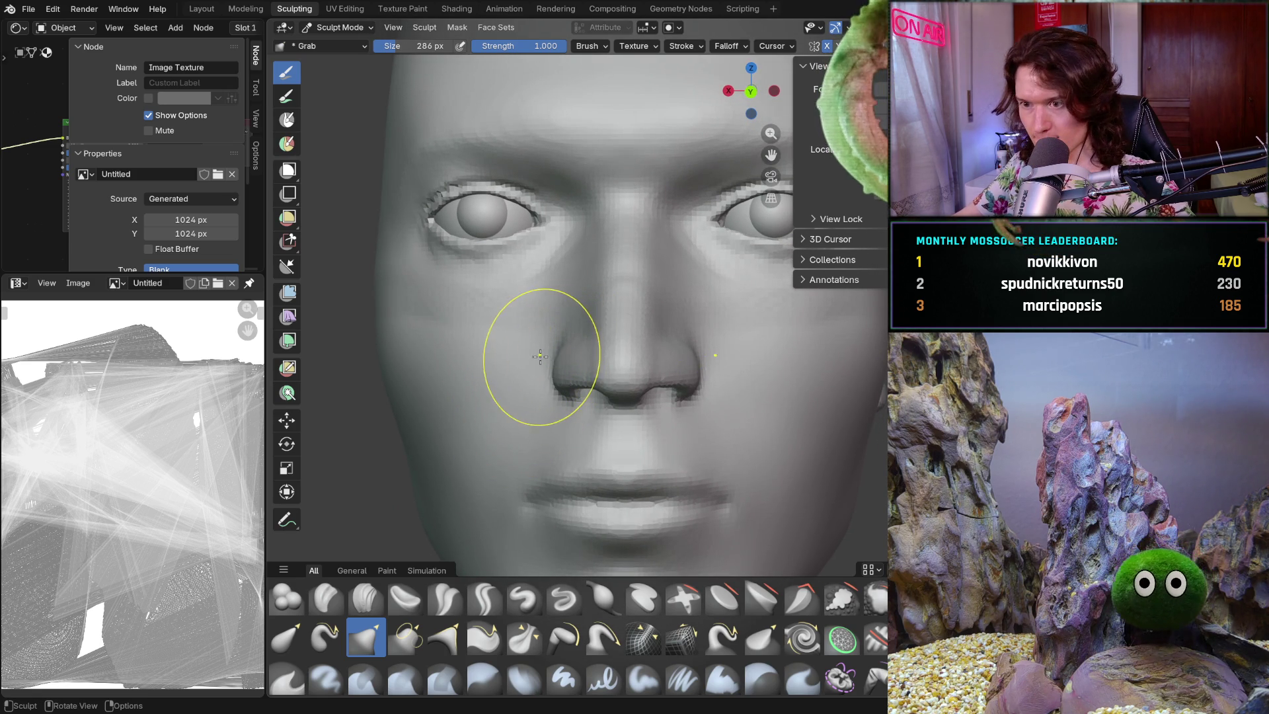
pyautogui.moveTo(541, 357); pyautogui.dragTo(555, 340, button='middle')
pyautogui.press('f')
pyautogui.click(560, 347)
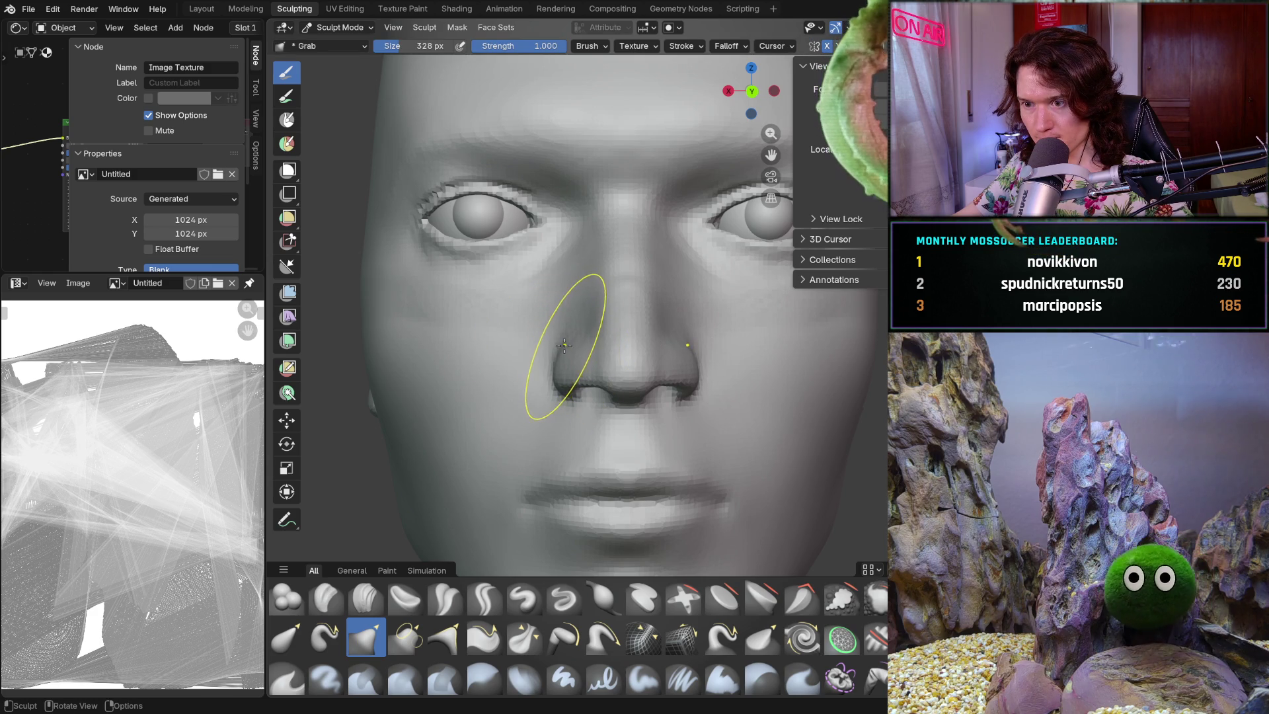
pyautogui.moveTo(667, 295)
pyautogui.mouseDown(button='middle')
pyautogui.moveTo(595, 337)
pyautogui.moveTo(737, 346)
pyautogui.moveTo(514, 331)
pyautogui.moveTo(734, 343)
pyautogui.mouseUp(button='middle')
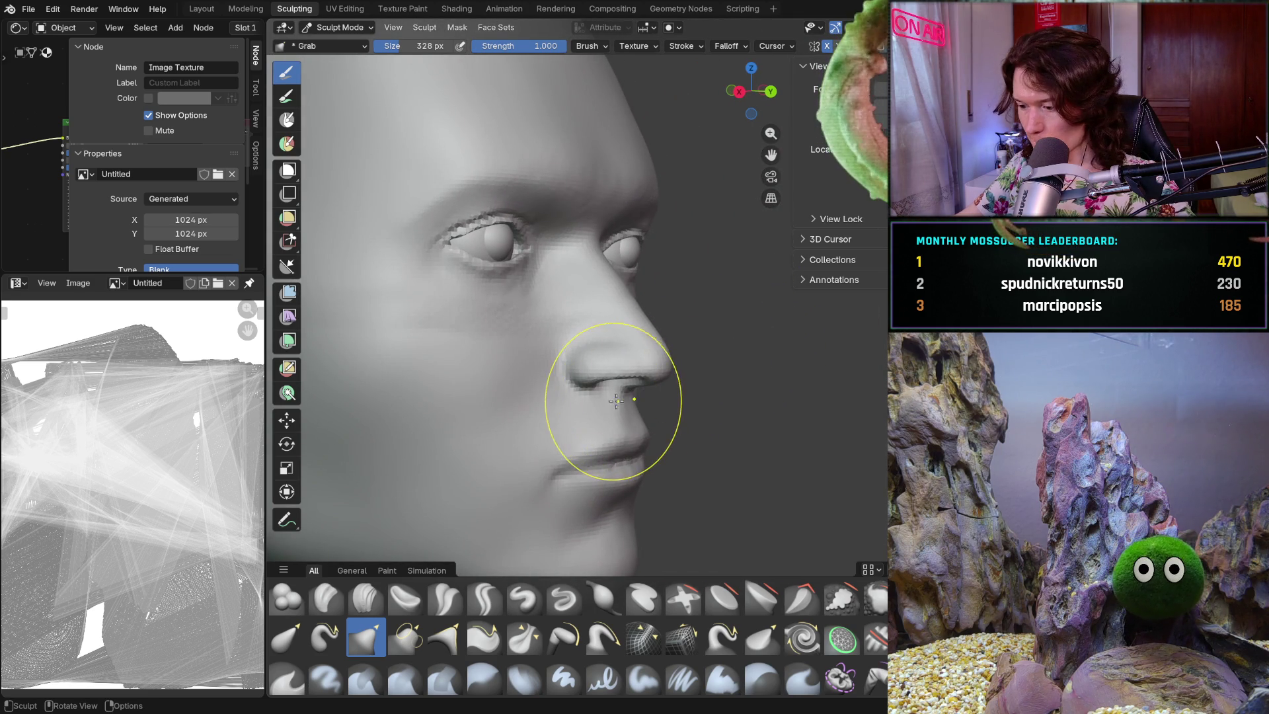
# - Shrink the Grab brush to 204 px and pull the nostril wing into shape
pyautogui.scroll(3, 609, 397)
pyautogui.moveTo(609, 397); pyautogui.dragTo(543, 414, button='middle')
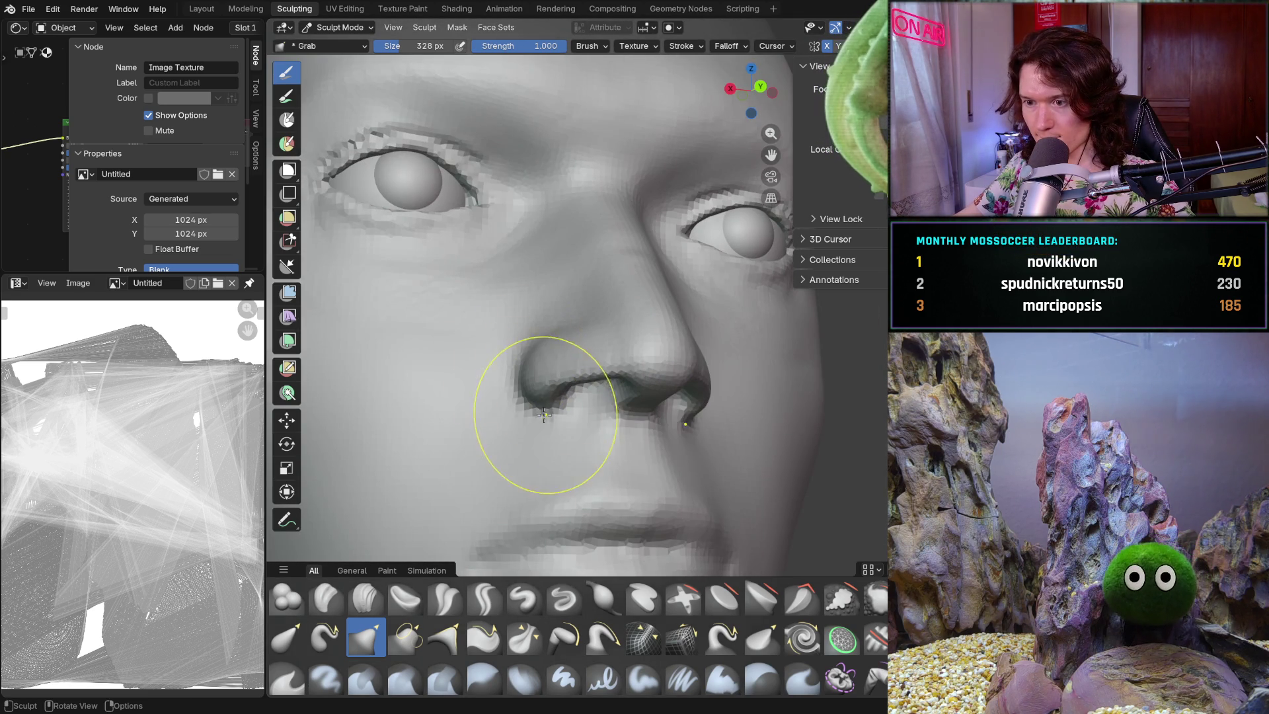
pyautogui.press('f')
pyautogui.click(516, 403)
pyautogui.moveTo(544, 404); pyautogui.dragTo(548, 402)
# - Review the nose from side and front, adjusting the Grab brush to 306 then 212 px
pyautogui.moveTo(552, 410)
pyautogui.mouseDown(button='middle')
pyautogui.moveTo(510, 410)
pyautogui.moveTo(553, 376)
pyautogui.moveTo(513, 385)
pyautogui.mouseUp(button='middle')
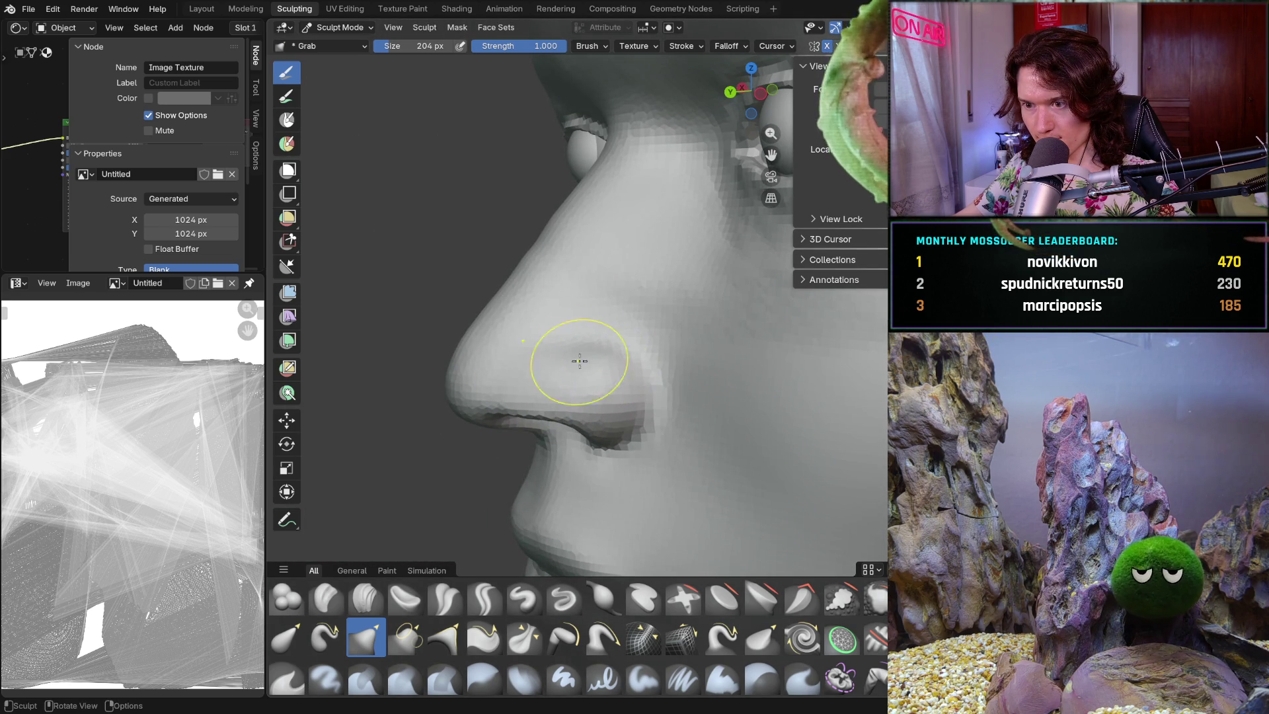
pyautogui.moveTo(538, 368)
pyautogui.mouseDown(button='middle')
pyautogui.moveTo(581, 368)
pyautogui.moveTo(626, 340)
pyautogui.mouseUp(button='middle')
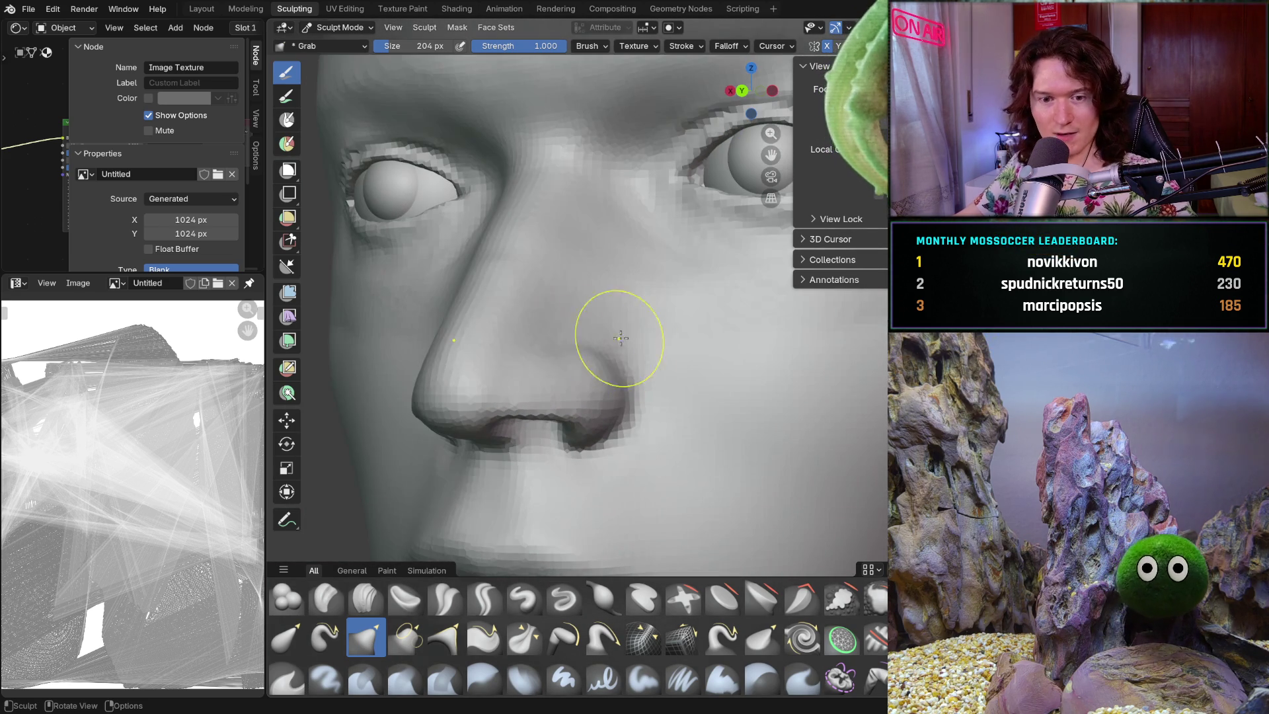
pyautogui.moveTo(482, 325)
pyautogui.mouseDown(button='middle')
pyautogui.moveTo(493, 338)
pyautogui.moveTo(482, 355)
pyautogui.moveTo(505, 356)
pyautogui.mouseUp(button='middle')
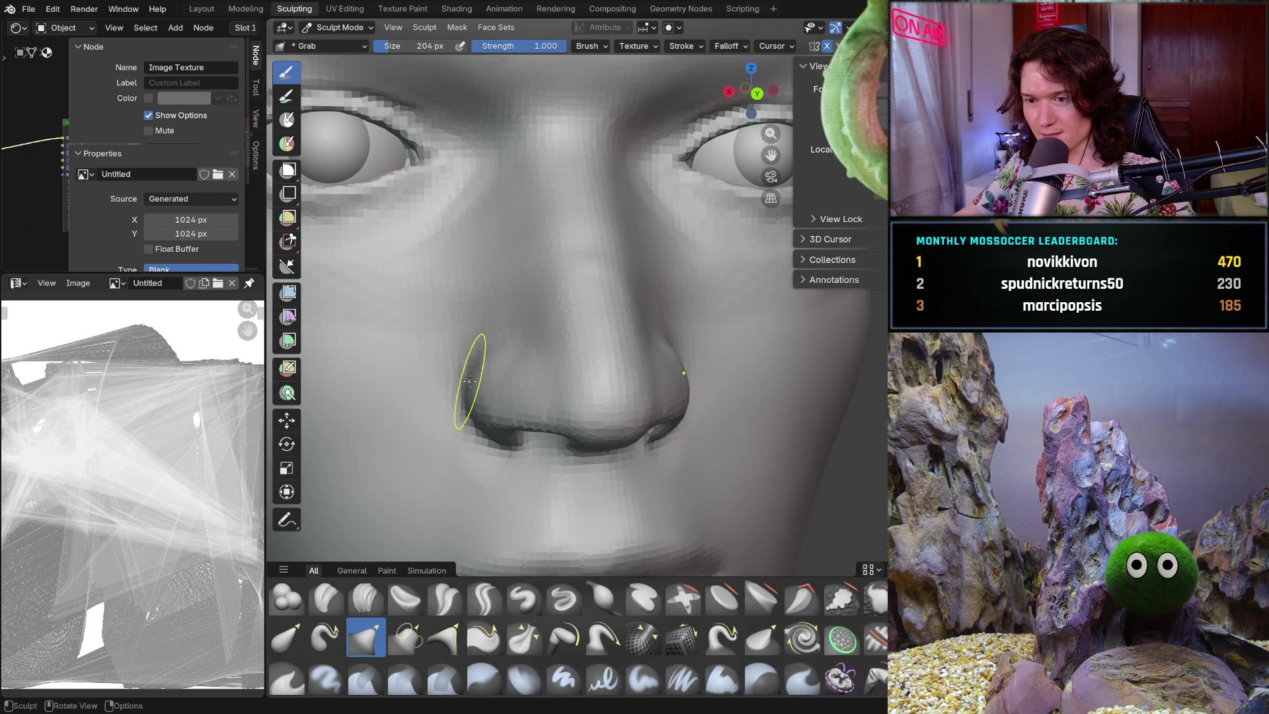
pyautogui.press('f')
pyautogui.click(509, 385)
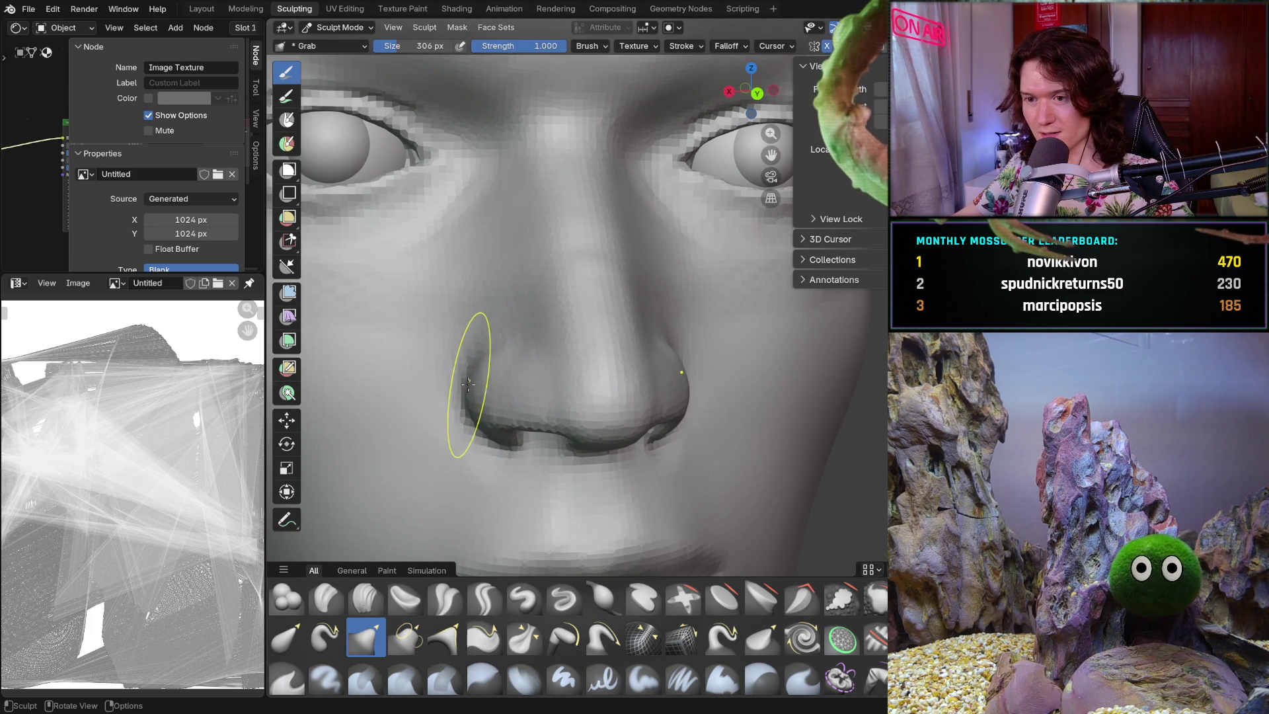
pyautogui.moveTo(474, 391); pyautogui.dragTo(598, 382, button='middle')
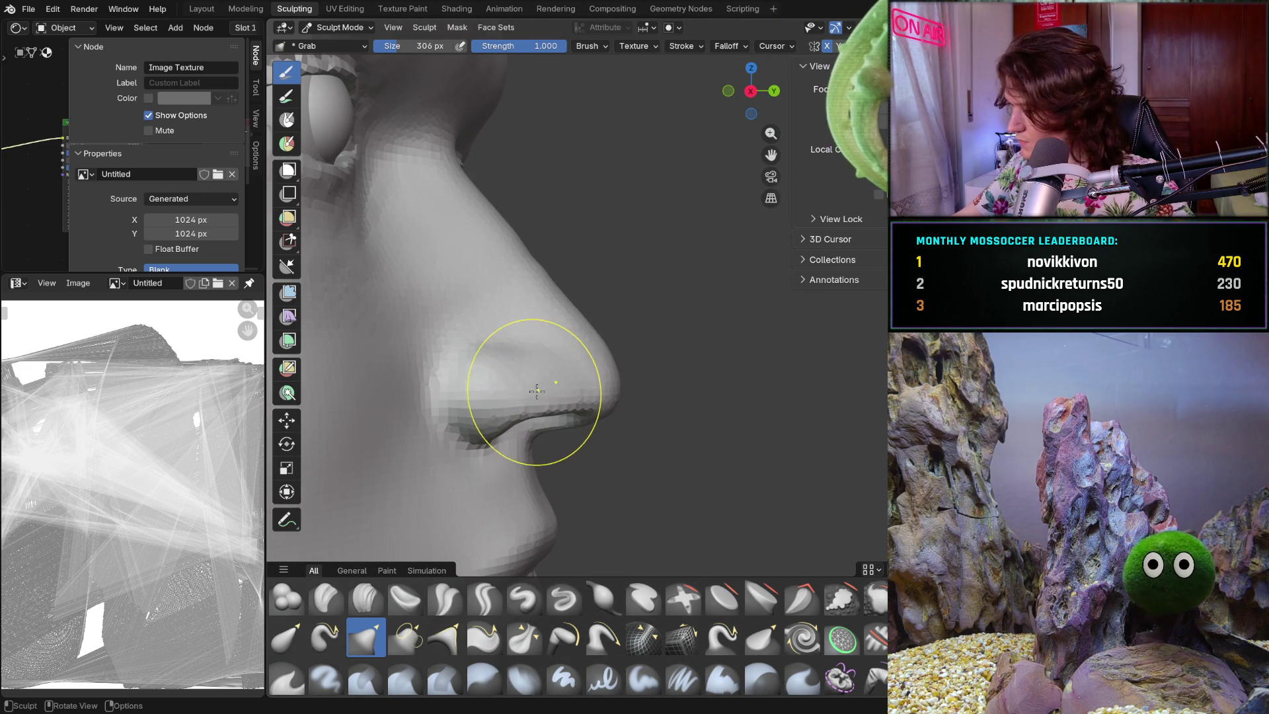
pyautogui.moveTo(462, 360)
pyautogui.mouseDown(button='middle')
pyautogui.moveTo(461, 341)
pyautogui.moveTo(457, 350)
pyautogui.mouseUp(button='middle')
pyautogui.press('f')
pyautogui.click(433, 376)
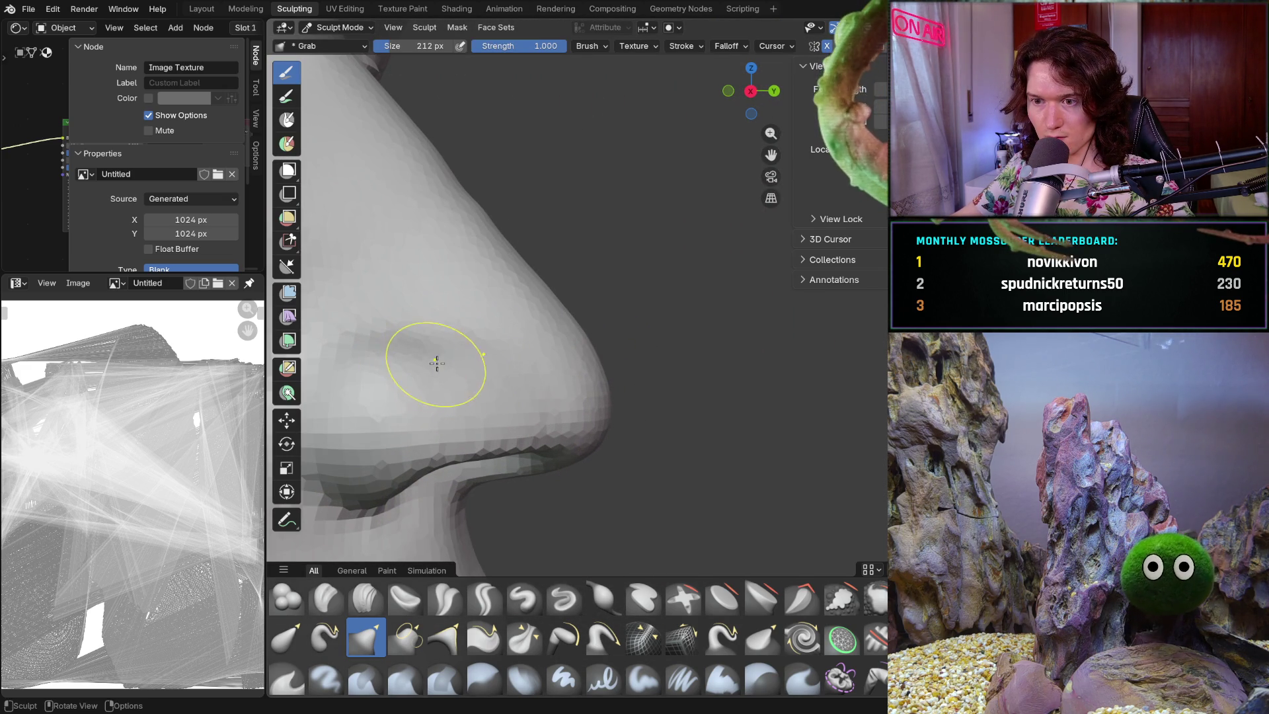
pyautogui.moveTo(404, 390)
pyautogui.mouseDown(button='middle')
pyautogui.moveTo(476, 371)
pyautogui.moveTo(502, 344)
pyautogui.mouseUp(button='middle')
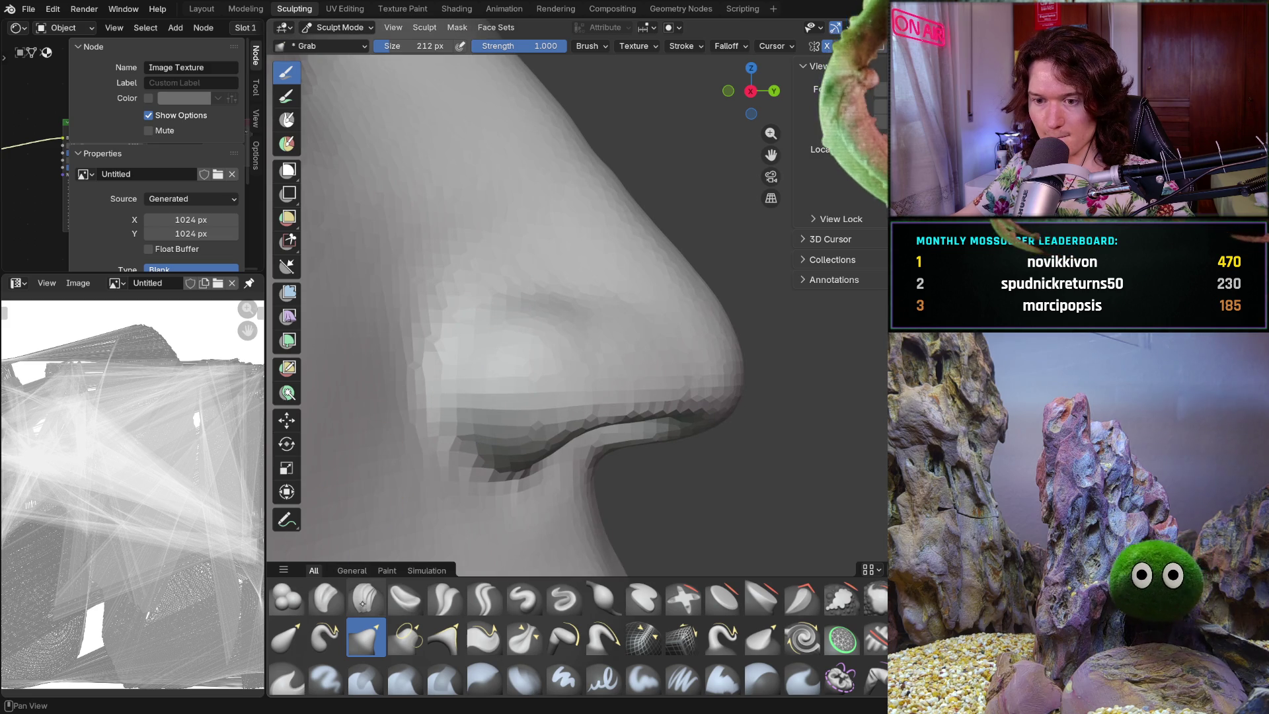
# - Switch to Clay Strips at 106 px and add short strokes along the nostril wing and nose
pyautogui.press('c')
pyautogui.press('f')
pyautogui.click(502, 341)
pyautogui.moveTo(482, 349)
pyautogui.mouseDown()
pyautogui.moveTo(459, 374)
pyautogui.moveTo(483, 334)
pyautogui.mouseUp()
pyautogui.moveTo(574, 333)
pyautogui.mouseDown()
pyautogui.moveTo(555, 345)
pyautogui.moveTo(565, 360)
pyautogui.moveTo(577, 323)
pyautogui.moveTo(578, 360)
pyautogui.mouseUp()
pyautogui.moveTo(578, 359)
pyautogui.mouseDown(button='middle')
pyautogui.moveTo(570, 320)
pyautogui.moveTo(625, 353)
pyautogui.mouseUp(button='middle')
pyautogui.scroll(-6, 571, 320)
pyautogui.scroll(3, 626, 354)
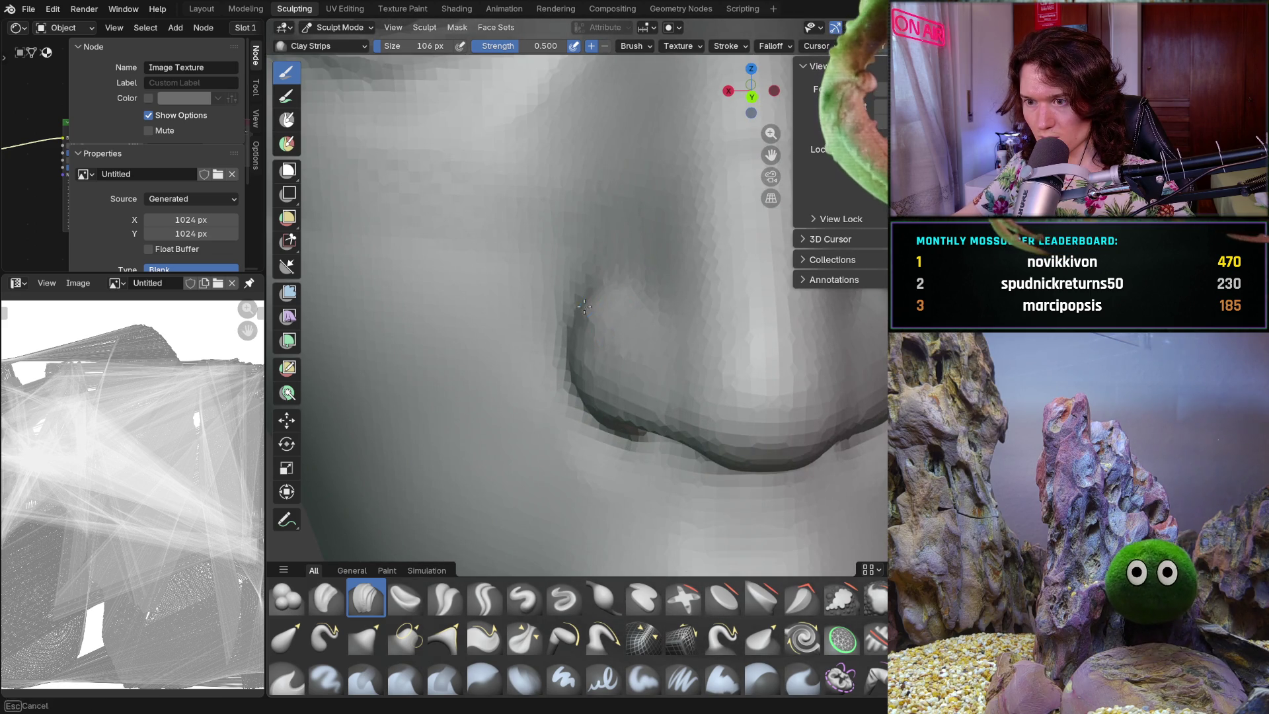
pyautogui.scroll(-4, 599, 339)
pyautogui.moveTo(626, 332); pyautogui.dragTo(550, 319, button='middle')
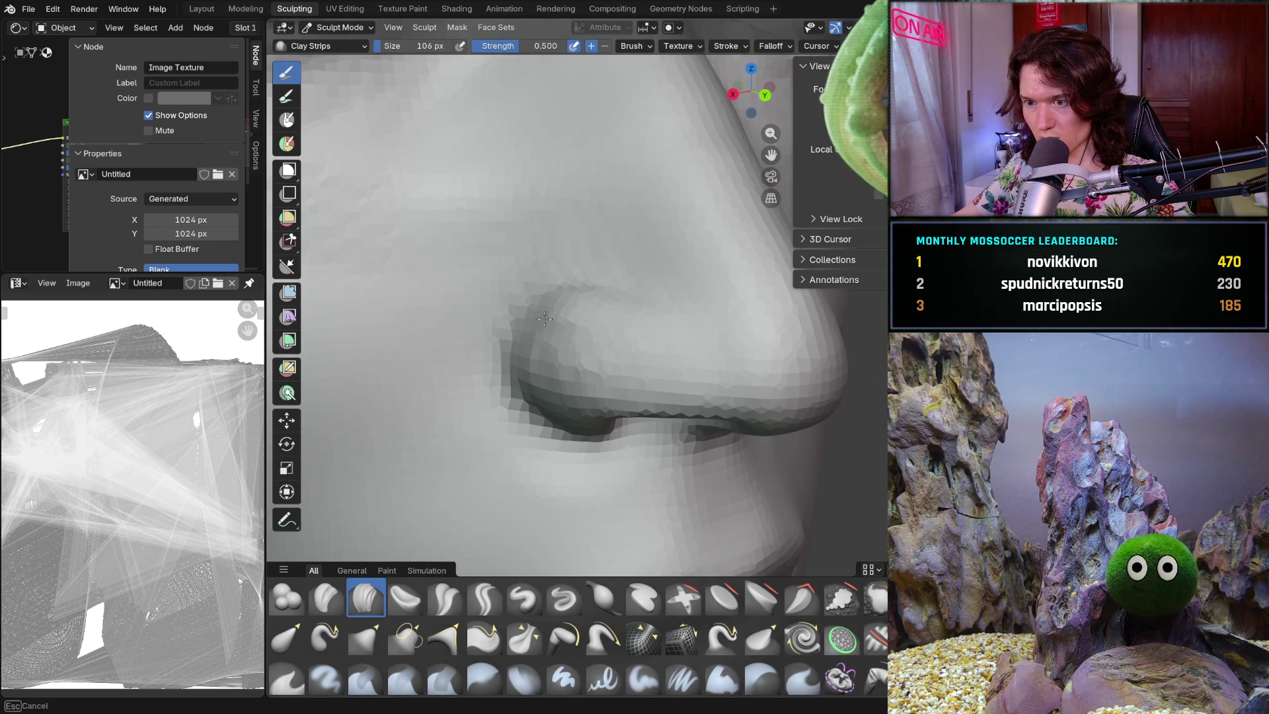
pyautogui.scroll(-3, 599, 384)
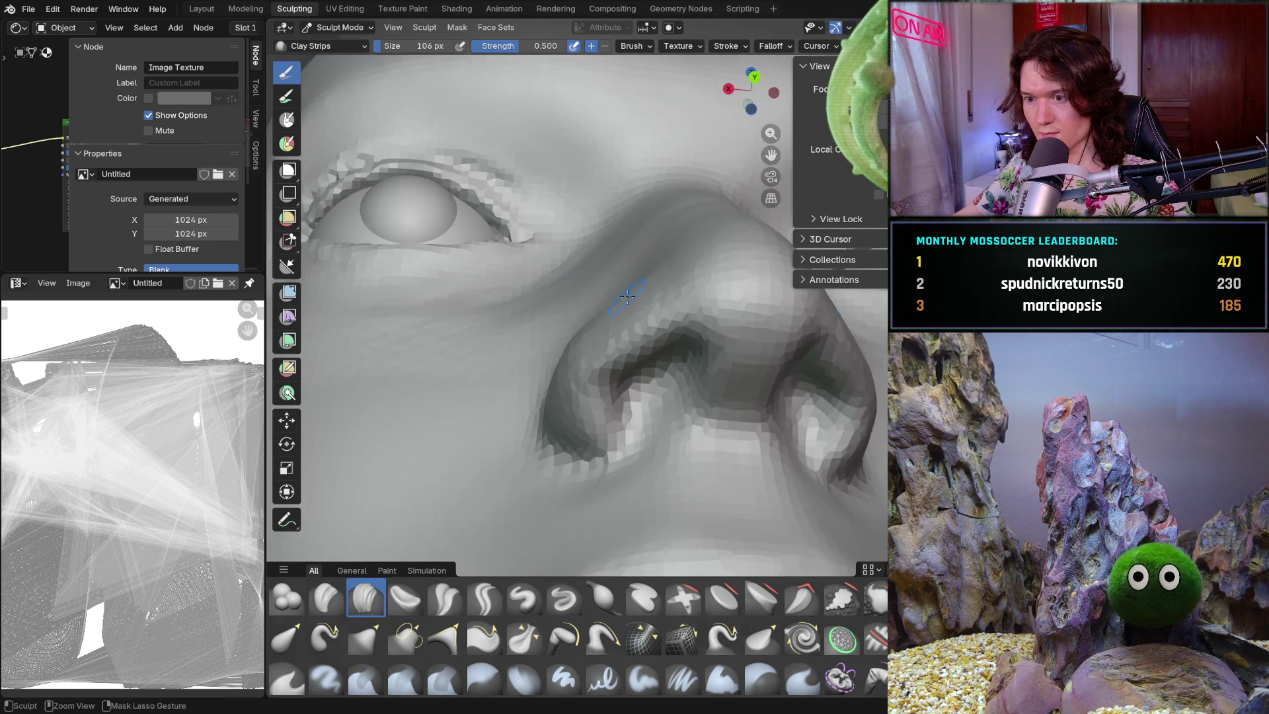
pyautogui.scroll(-3, 567, 363)
pyautogui.scroll(5, 611, 318)
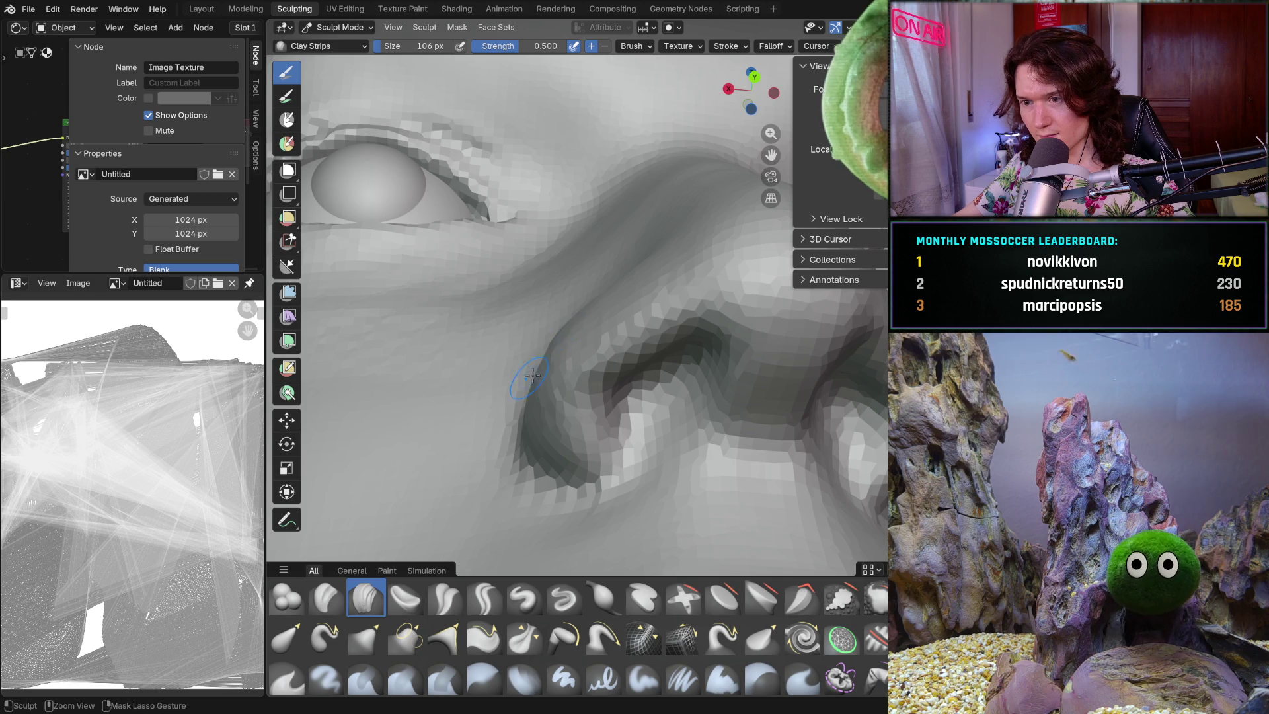
pyautogui.moveTo(543, 357); pyautogui.dragTo(564, 340, button='middle')
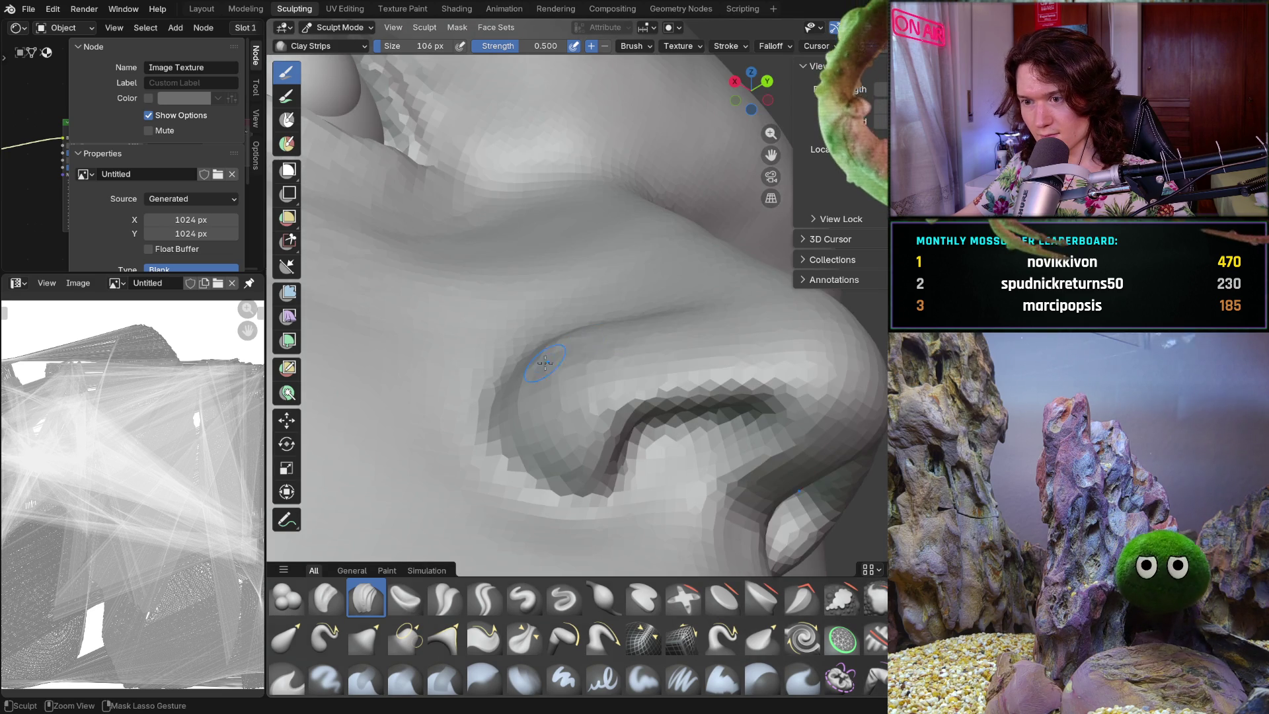
pyautogui.moveTo(599, 325); pyautogui.dragTo(631, 325)
pyautogui.scroll(-2, 694, 294)
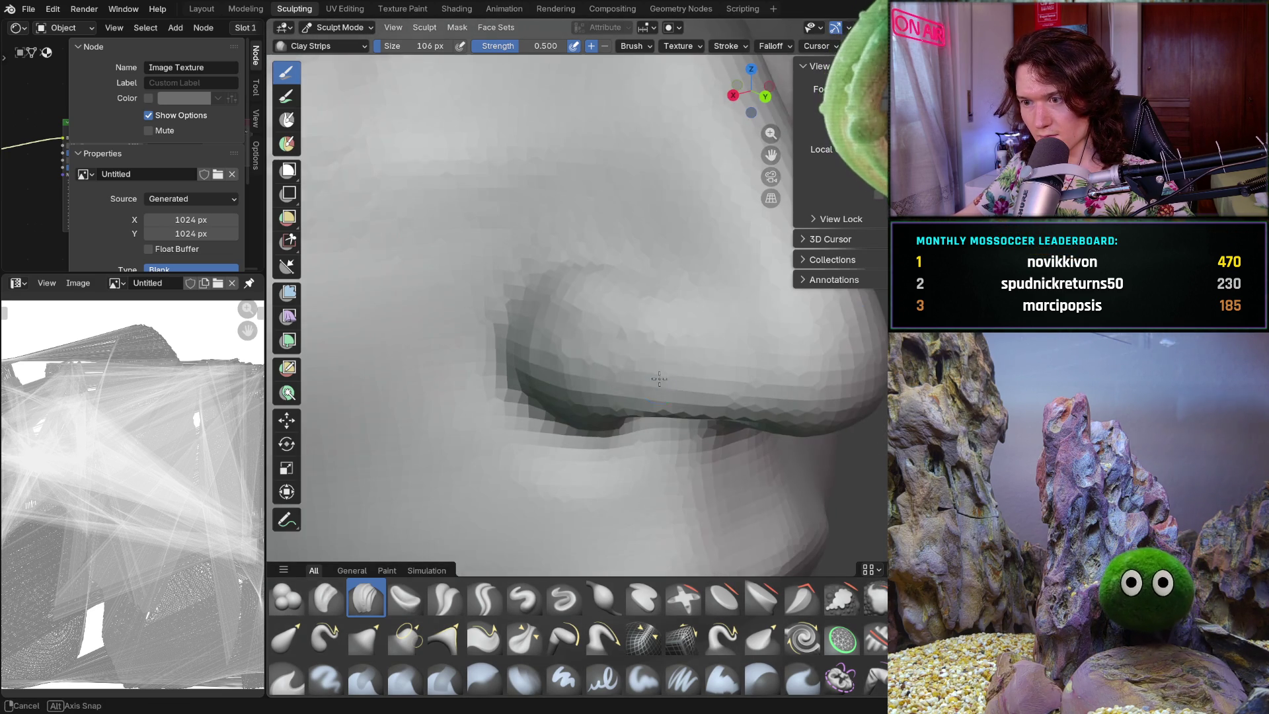
pyautogui.moveTo(686, 310)
pyautogui.mouseDown(button='middle')
pyautogui.moveTo(613, 372)
pyautogui.moveTo(747, 377)
pyautogui.moveTo(803, 402)
pyautogui.mouseUp(button='middle')
pyautogui.scroll(6, 708, 335)
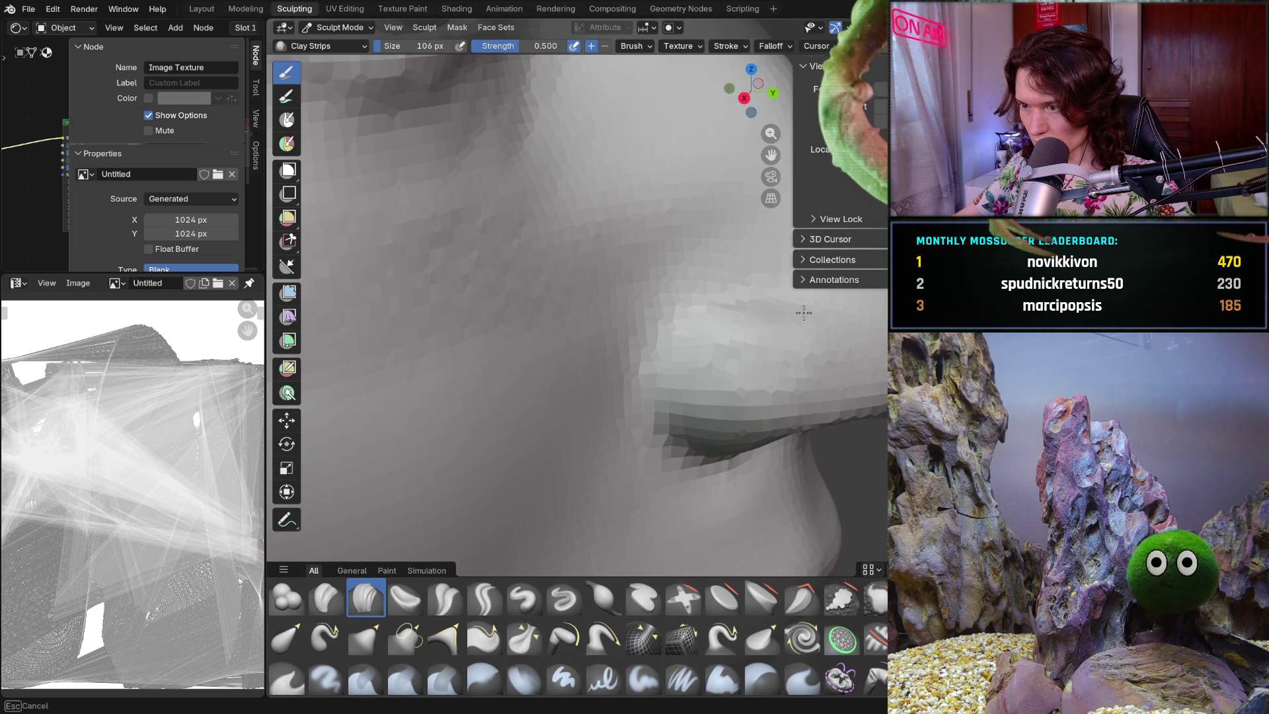
pyautogui.moveTo(718, 322)
pyautogui.mouseDown(button='middle')
pyautogui.moveTo(734, 368)
pyautogui.moveTo(813, 369)
pyautogui.moveTo(830, 312)
pyautogui.mouseUp(button='middle')
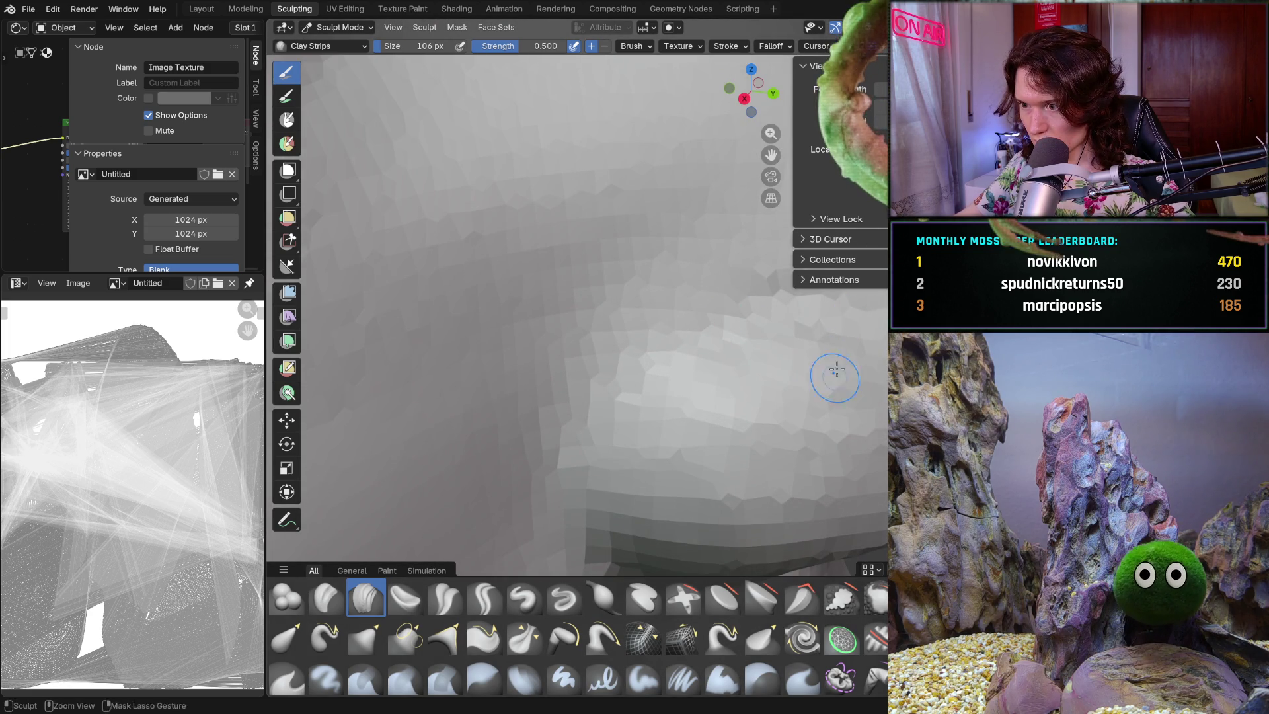
pyautogui.moveTo(869, 342)
pyautogui.mouseDown(button='middle')
pyautogui.moveTo(706, 334)
pyautogui.moveTo(766, 306)
pyautogui.mouseUp(button='middle')
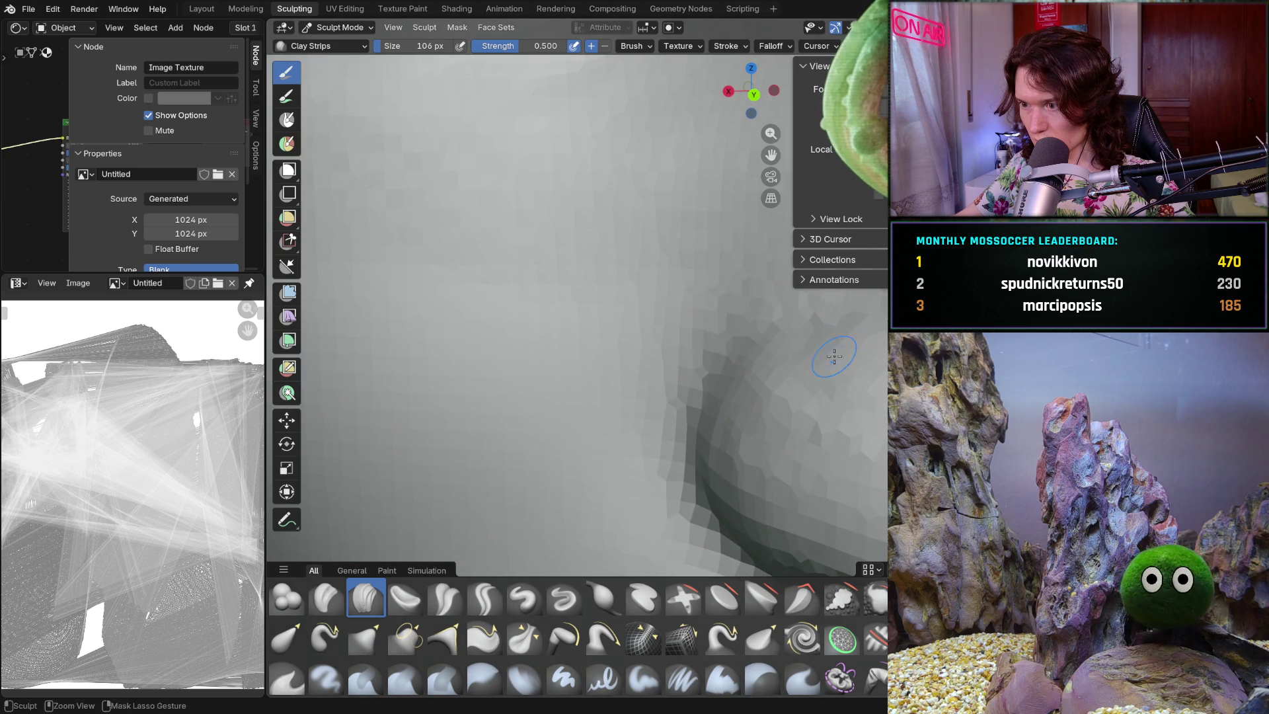
pyautogui.moveTo(836, 358); pyautogui.dragTo(880, 326, button='middle')
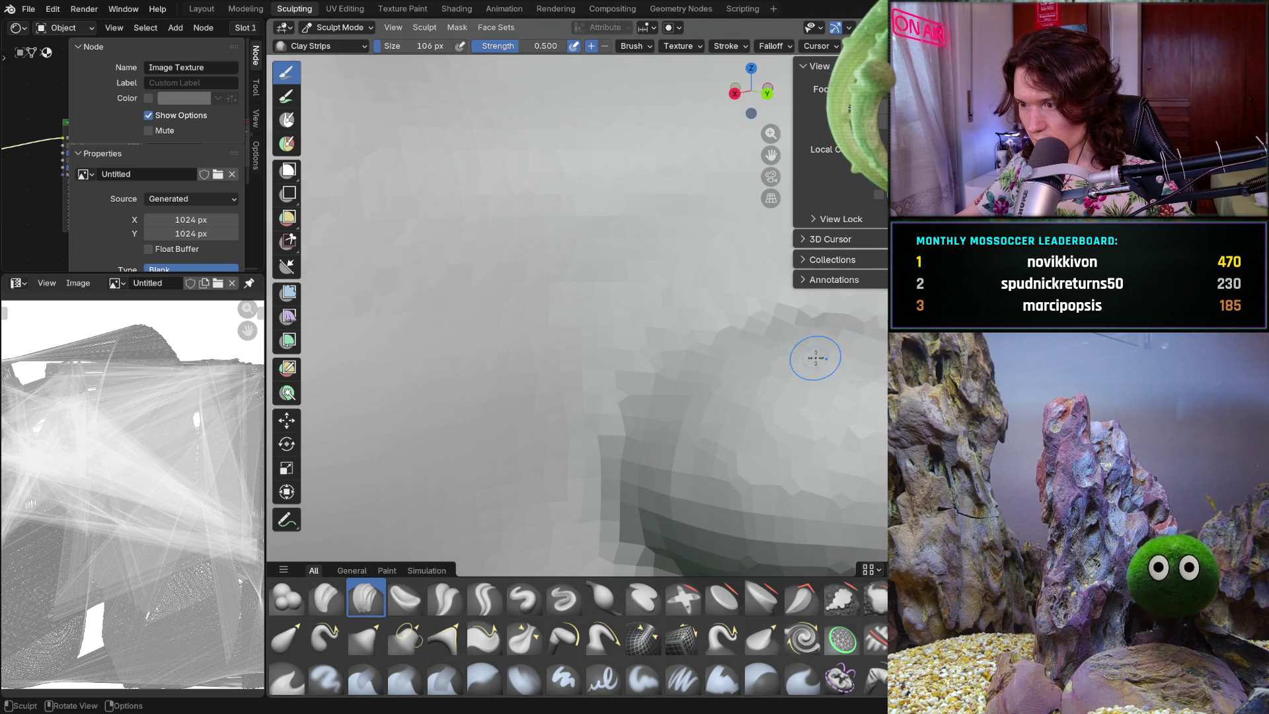
pyautogui.scroll(-5, 822, 369)
pyautogui.moveTo(821, 368)
pyautogui.mouseDown(button='middle')
pyautogui.moveTo(788, 326)
pyautogui.moveTo(746, 398)
pyautogui.moveTo(733, 471)
pyautogui.moveTo(711, 465)
pyautogui.mouseUp(button='middle')
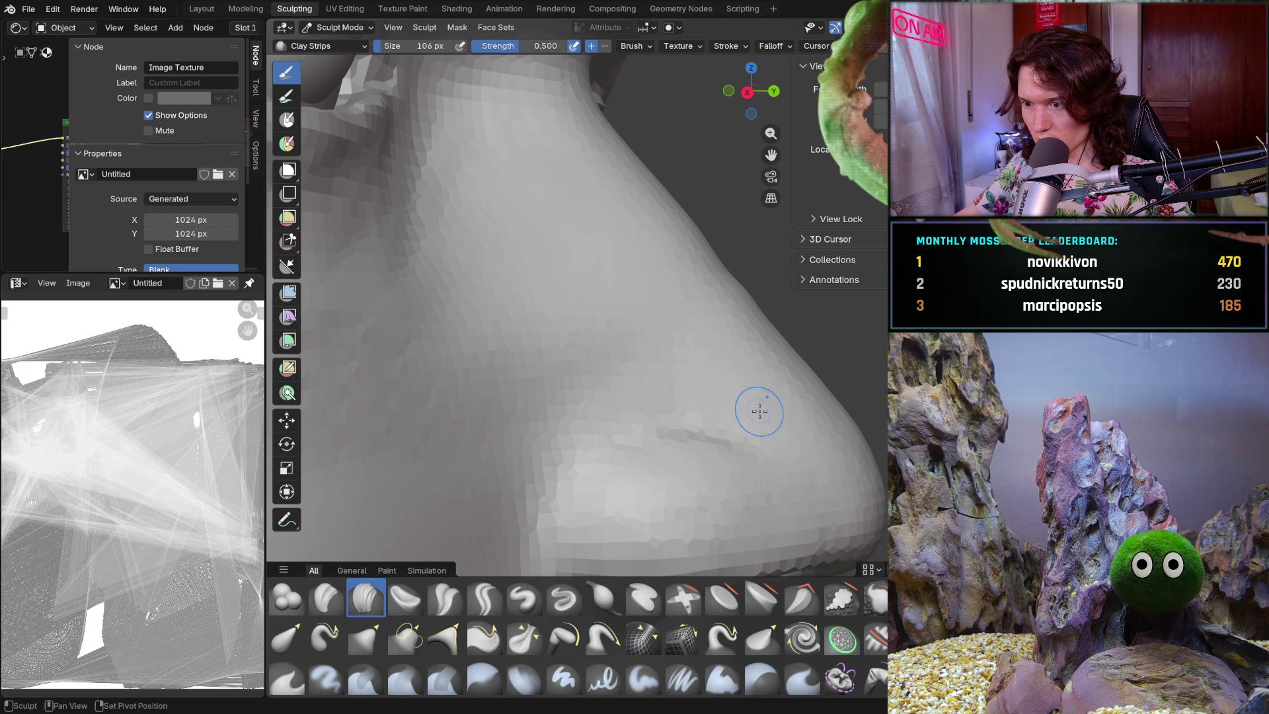
pyautogui.scroll(-4, 757, 394)
pyautogui.moveTo(756, 394); pyautogui.dragTo(603, 398, button='middle')
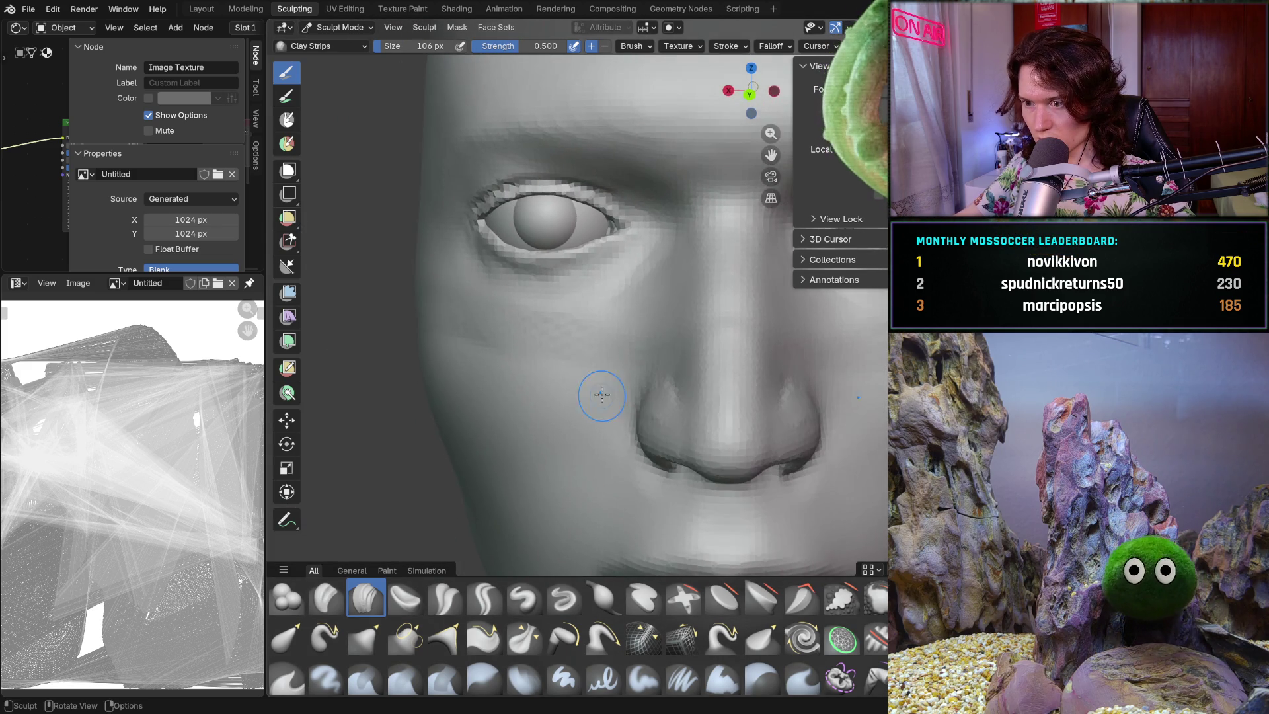
pyautogui.scroll(3, 654, 430)
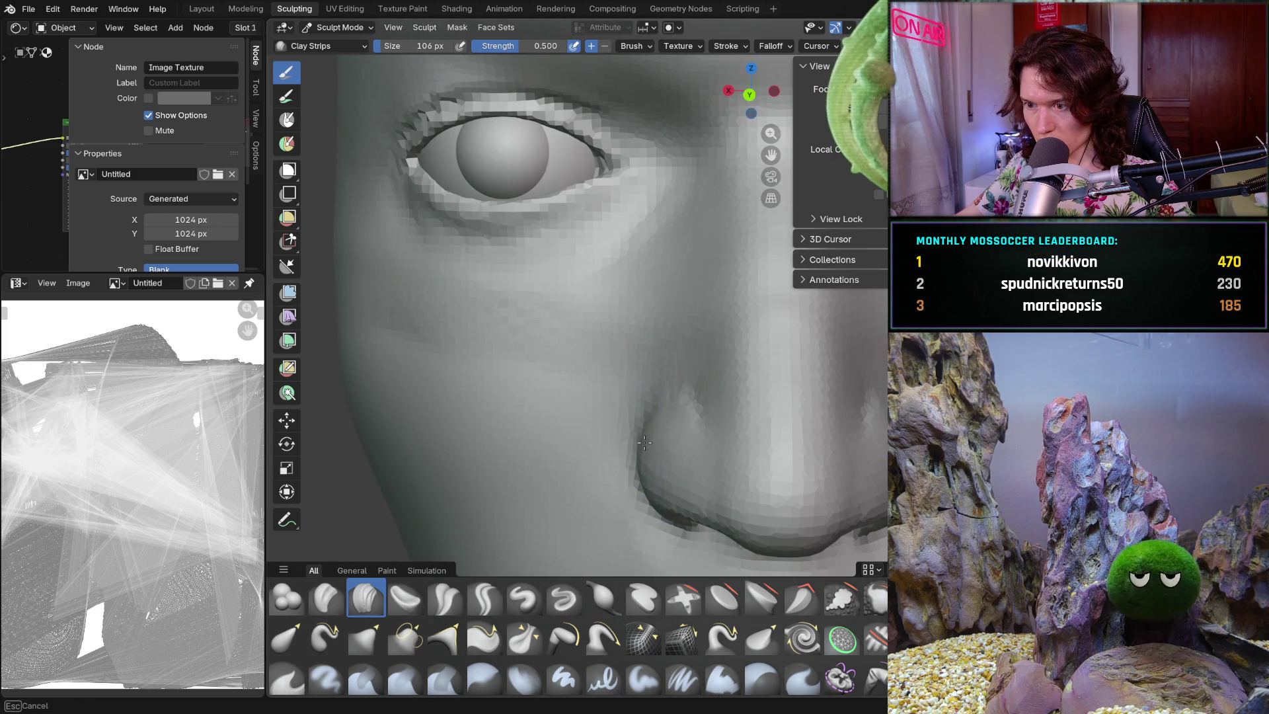
pyautogui.scroll(-3, 663, 402)
pyautogui.moveTo(663, 403)
pyautogui.mouseDown(button='middle')
pyautogui.moveTo(669, 455)
pyautogui.moveTo(621, 423)
pyautogui.moveTo(651, 411)
pyautogui.mouseUp(button='middle')
pyautogui.scroll(3, 669, 454)
pyautogui.scroll(-3, 648, 456)
pyautogui.scroll(5, 654, 414)
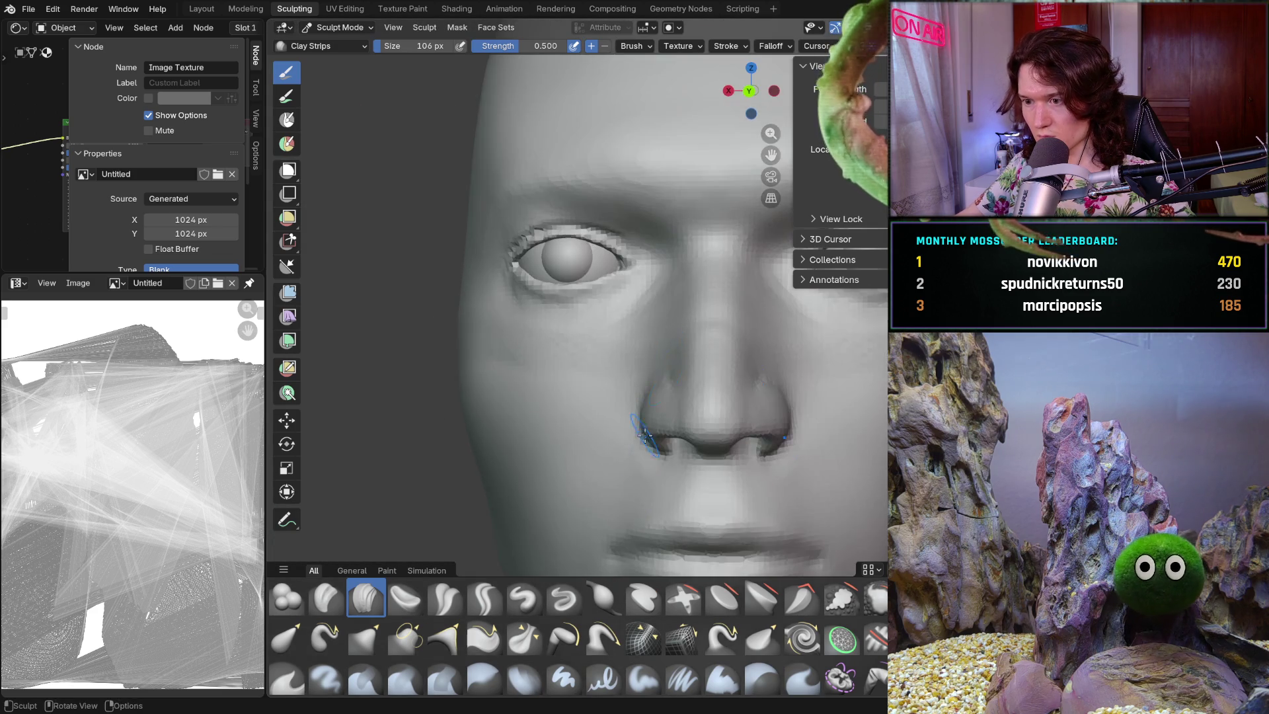
pyautogui.scroll(-1, 659, 418)
pyautogui.scroll(5, 652, 383)
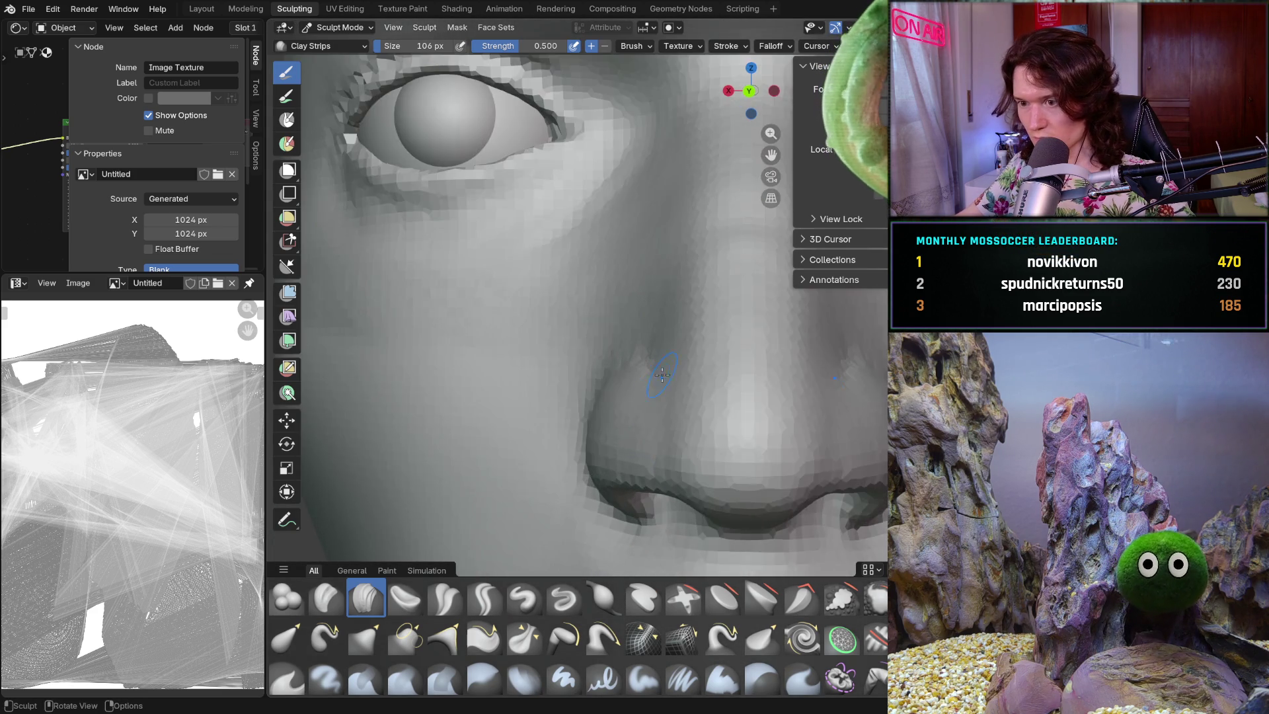
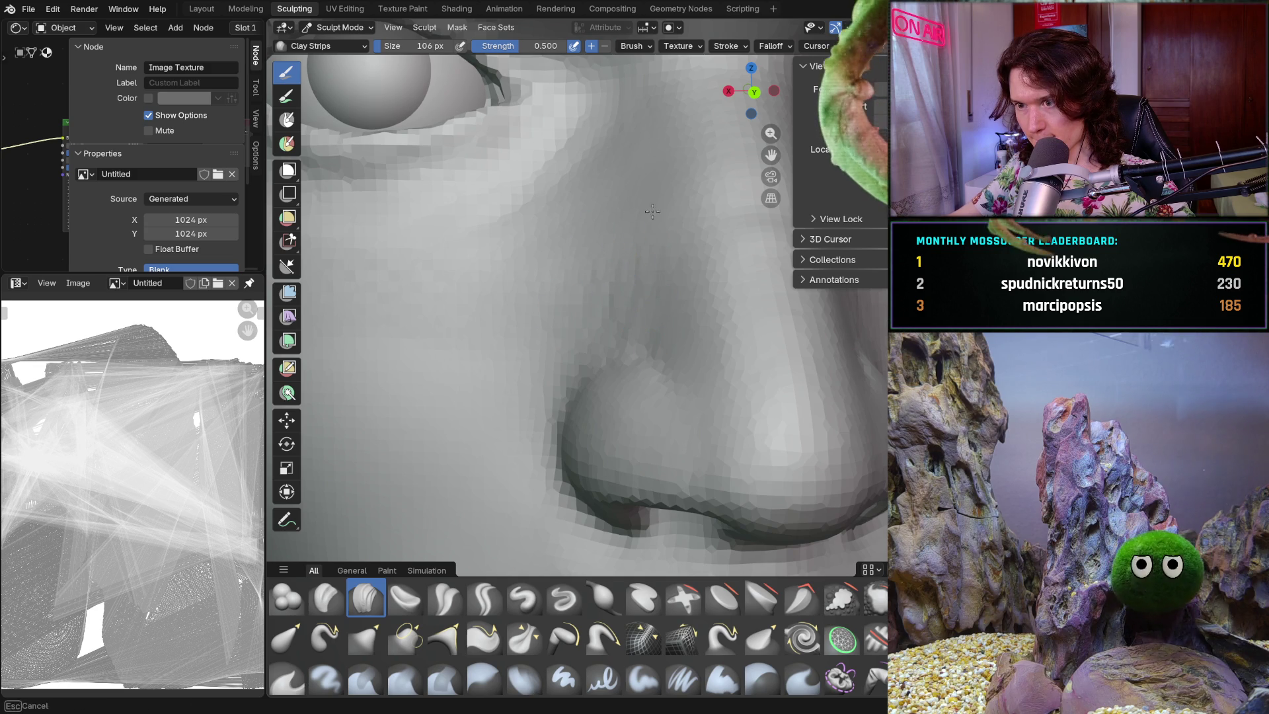
# - Orbit around the nose and add Clay Strips where its side meets the cheek
pyautogui.moveTo(663, 320); pyautogui.dragTo(653, 327, button='middle')
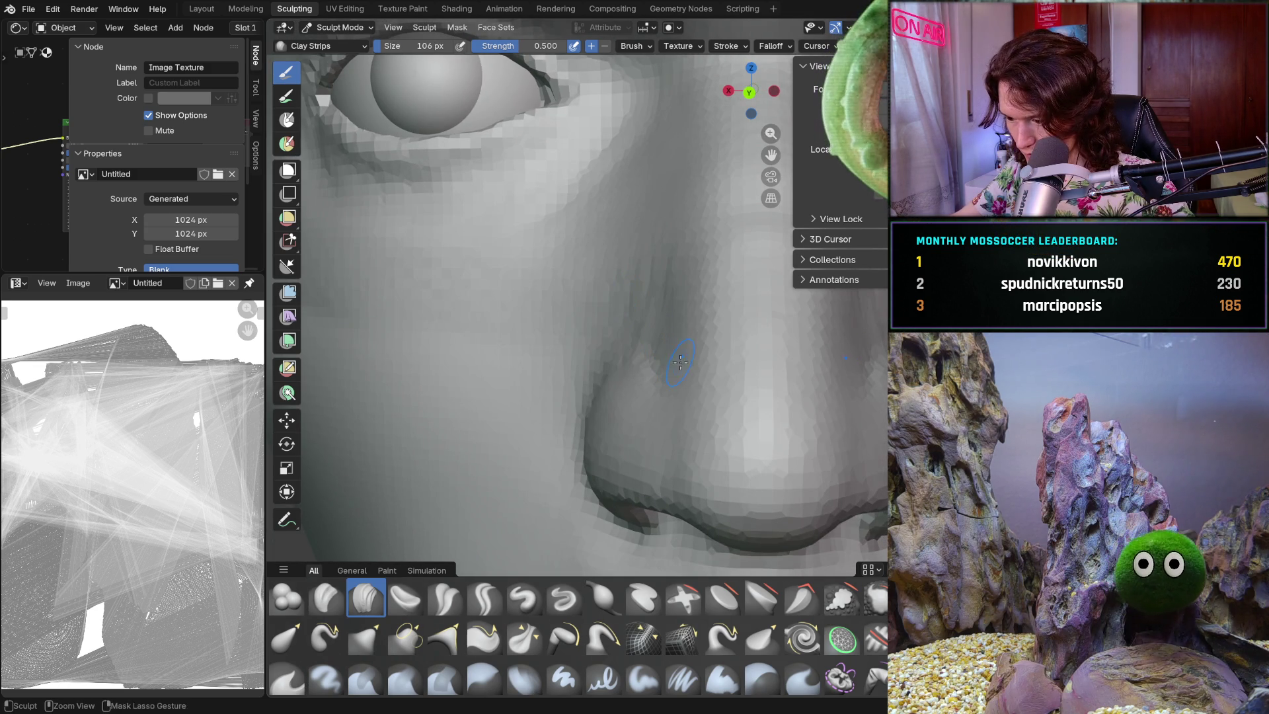
pyautogui.scroll(2, 681, 365)
pyautogui.moveTo(628, 328); pyautogui.dragTo(580, 360, button='middle')
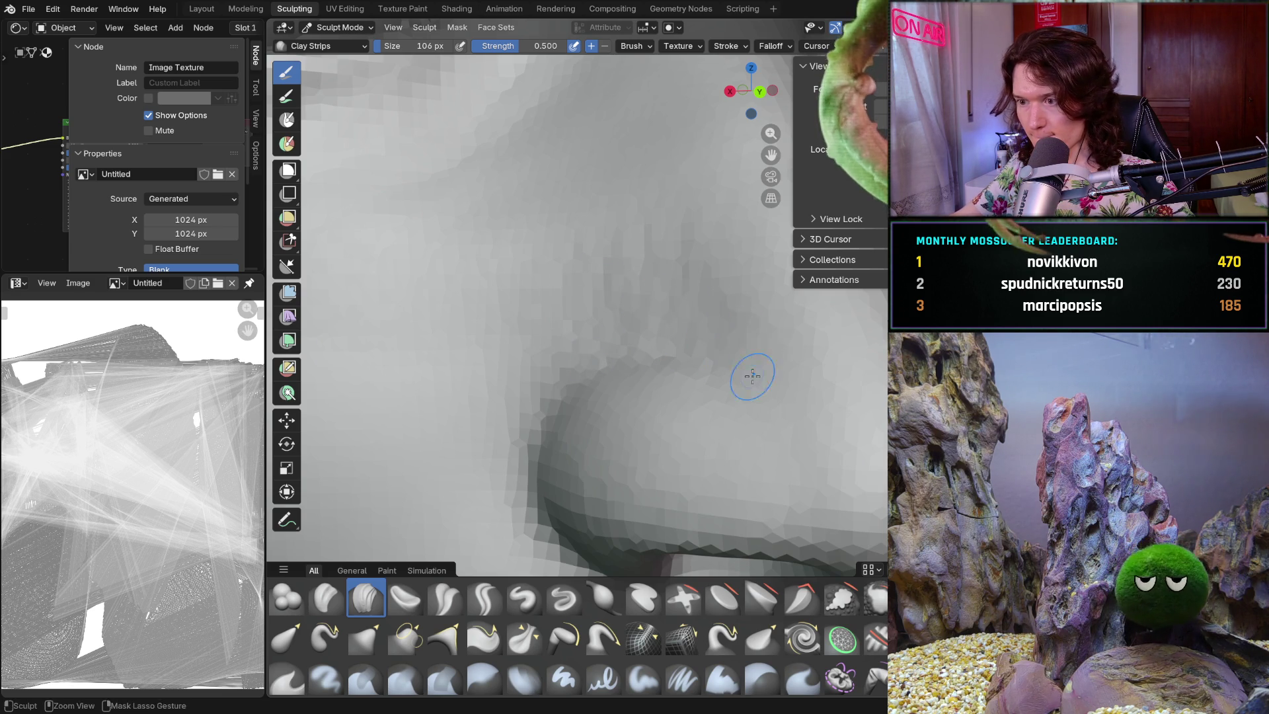
pyautogui.moveTo(792, 392)
pyautogui.mouseDown(button='middle')
pyautogui.moveTo(780, 368)
pyautogui.moveTo(667, 357)
pyautogui.mouseUp(button='middle')
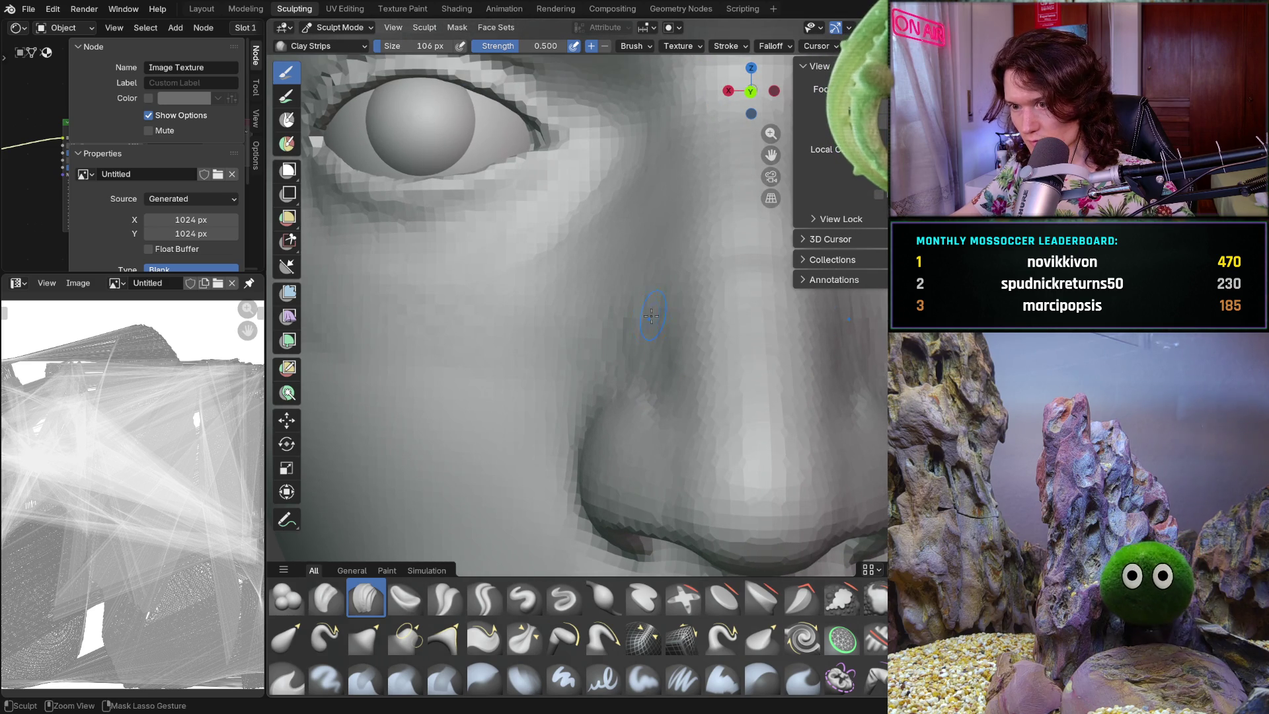
# - Enlarge the brush to 156 px and review the nose from several angles, ending frontal
pyautogui.press('f')
pyautogui.click(594, 322)
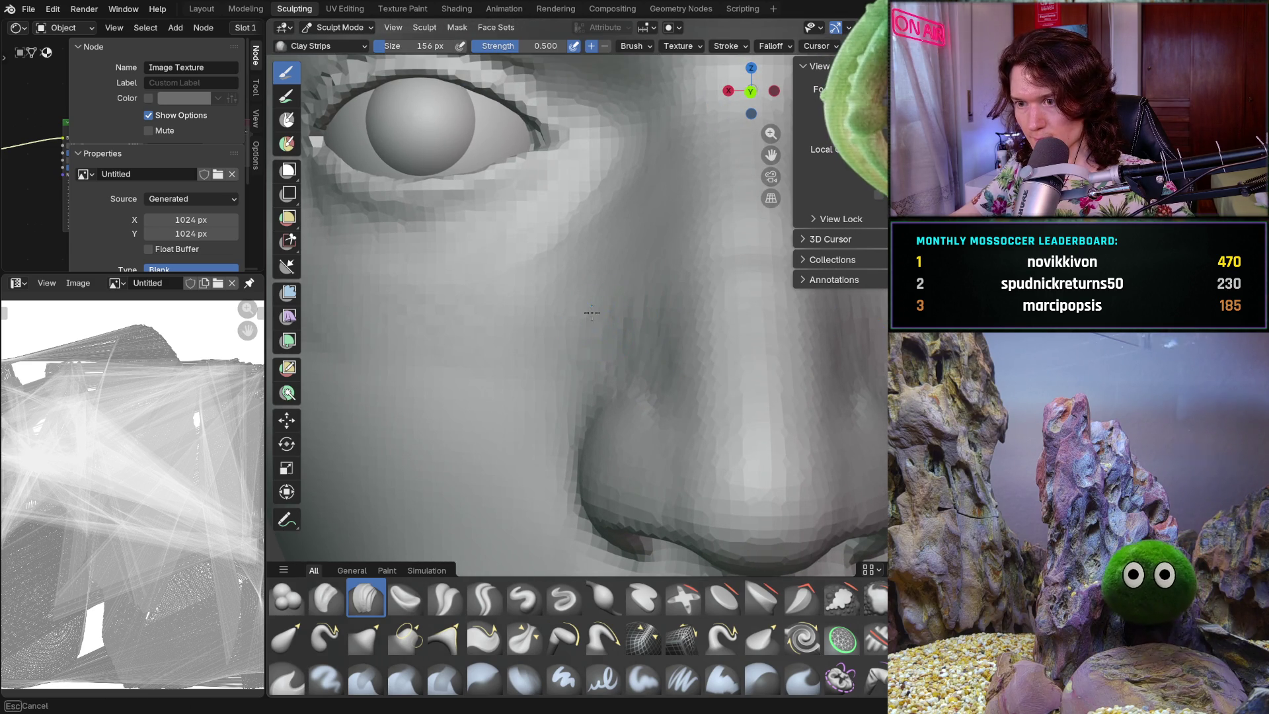
pyautogui.moveTo(587, 315); pyautogui.dragTo(600, 311, button='middle')
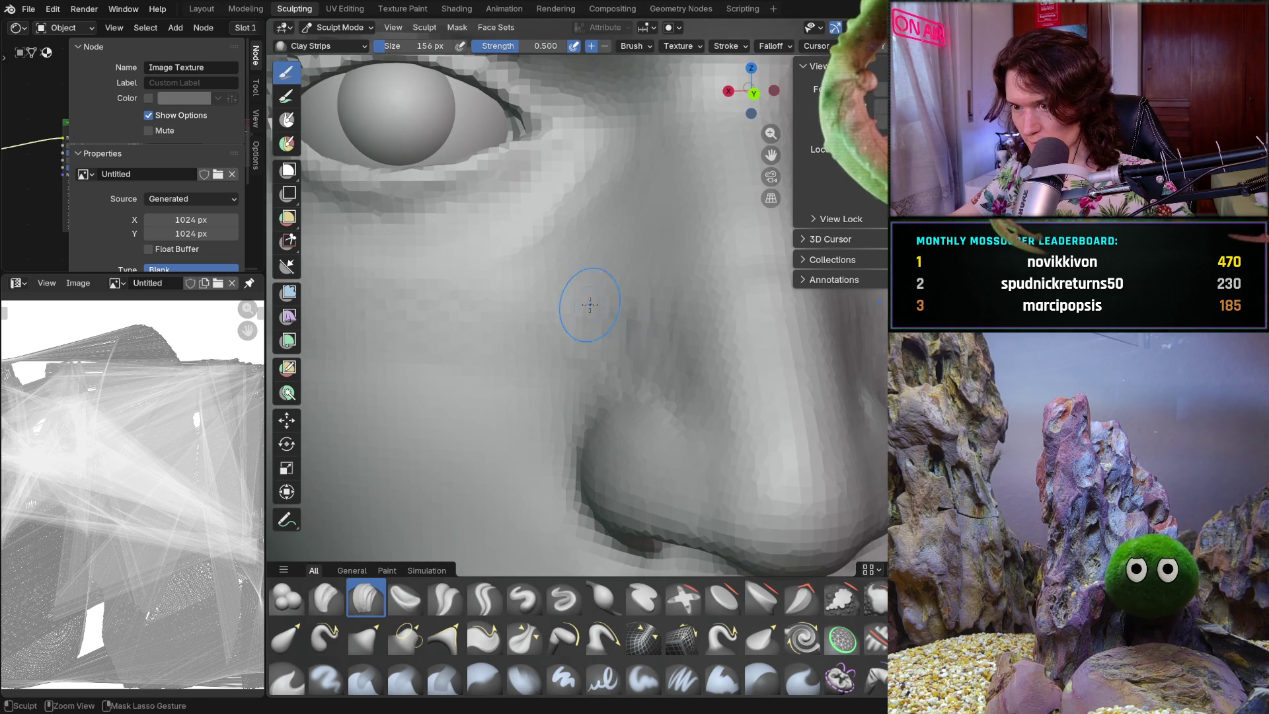
pyautogui.press('f')
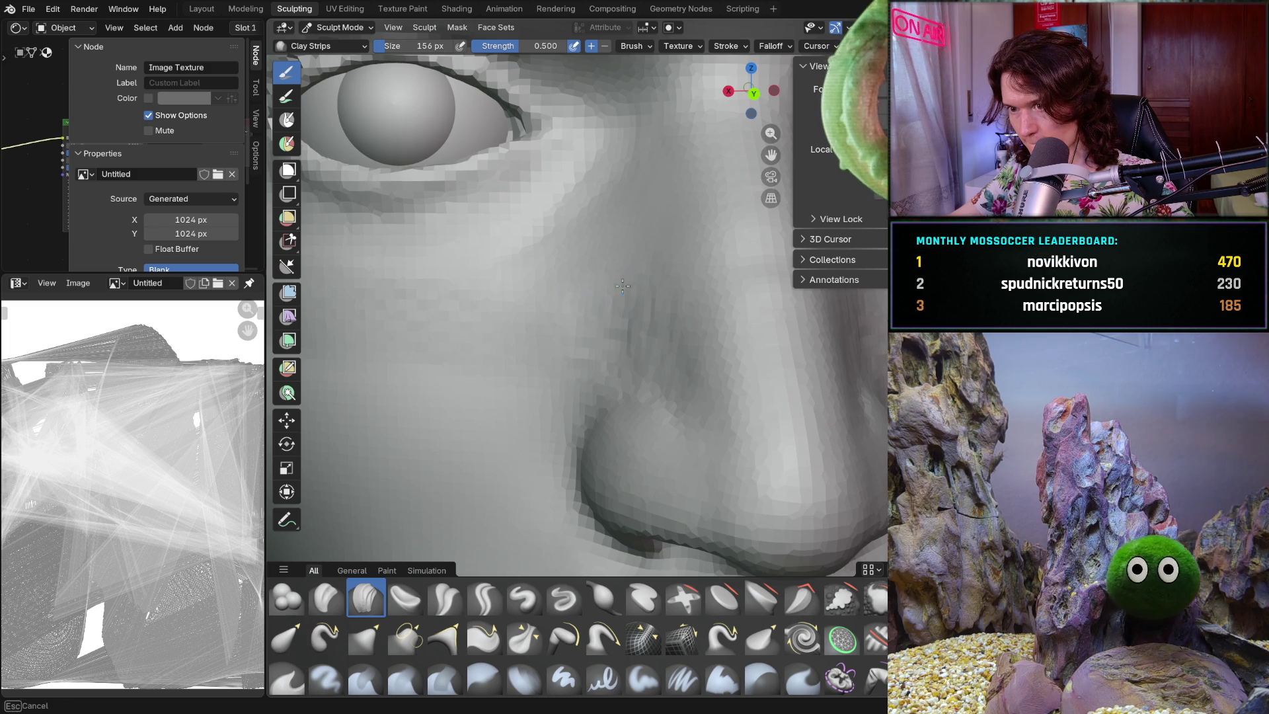
pyautogui.moveTo(609, 269)
pyautogui.mouseDown(button='middle')
pyautogui.moveTo(581, 255)
pyautogui.moveTo(599, 290)
pyautogui.moveTo(594, 257)
pyautogui.mouseUp(button='middle')
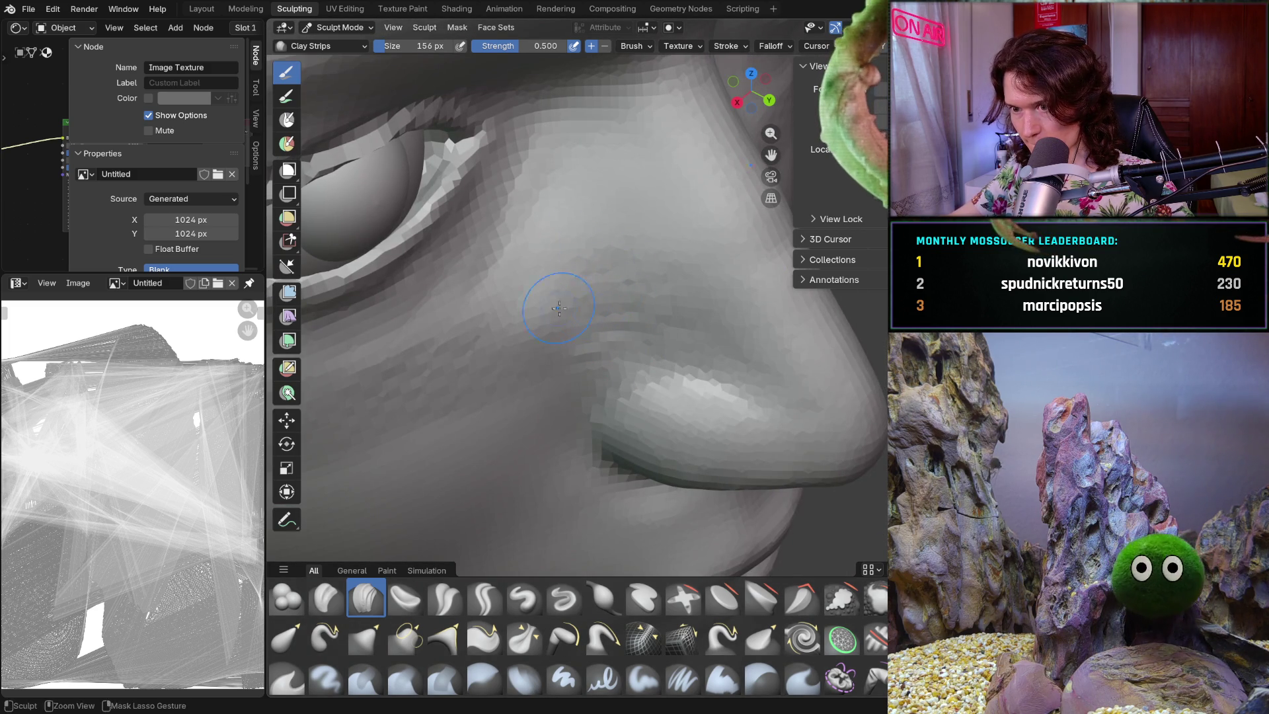
pyautogui.moveTo(572, 281)
pyautogui.mouseDown(button='middle')
pyautogui.moveTo(621, 251)
pyautogui.moveTo(431, 258)
pyautogui.moveTo(548, 267)
pyautogui.moveTo(606, 361)
pyautogui.moveTo(628, 320)
pyautogui.moveTo(674, 289)
pyautogui.mouseUp(button='middle')
pyautogui.keyDown('ctrl'); pyautogui.moveTo(696, 330); pyautogui.dragTo(669, 320, button='middle'); pyautogui.keyUp('ctrl')
pyautogui.scroll(-5, 602, 424)
pyautogui.moveTo(602, 424)
pyautogui.mouseDown(button='middle')
pyautogui.moveTo(582, 417)
pyautogui.moveTo(596, 439)
pyautogui.mouseUp(button='middle')
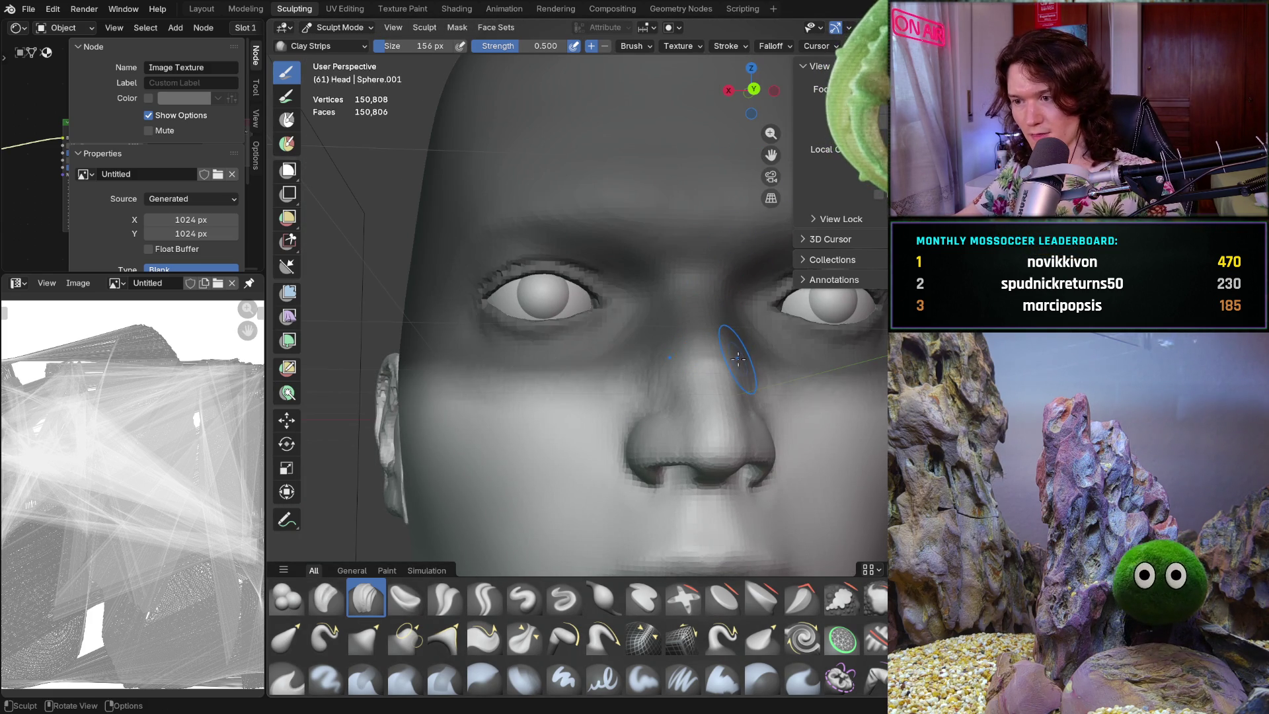
# - Zoom in close on the cheek below the eye
pyautogui.keyDown('shift'); pyautogui.moveTo(735, 371); pyautogui.dragTo(736, 371, button='middle'); pyautogui.keyUp('shift')
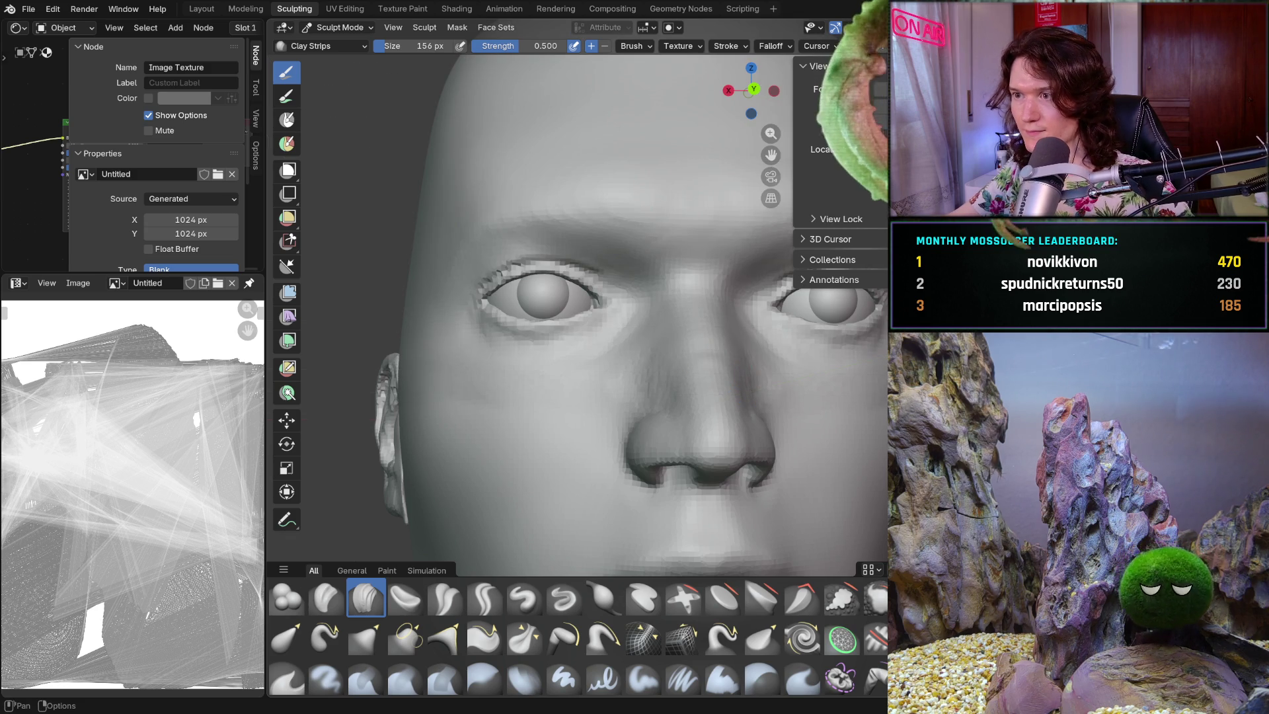
pyautogui.scroll(5, 685, 382)
pyautogui.scroll(1, 685, 381)
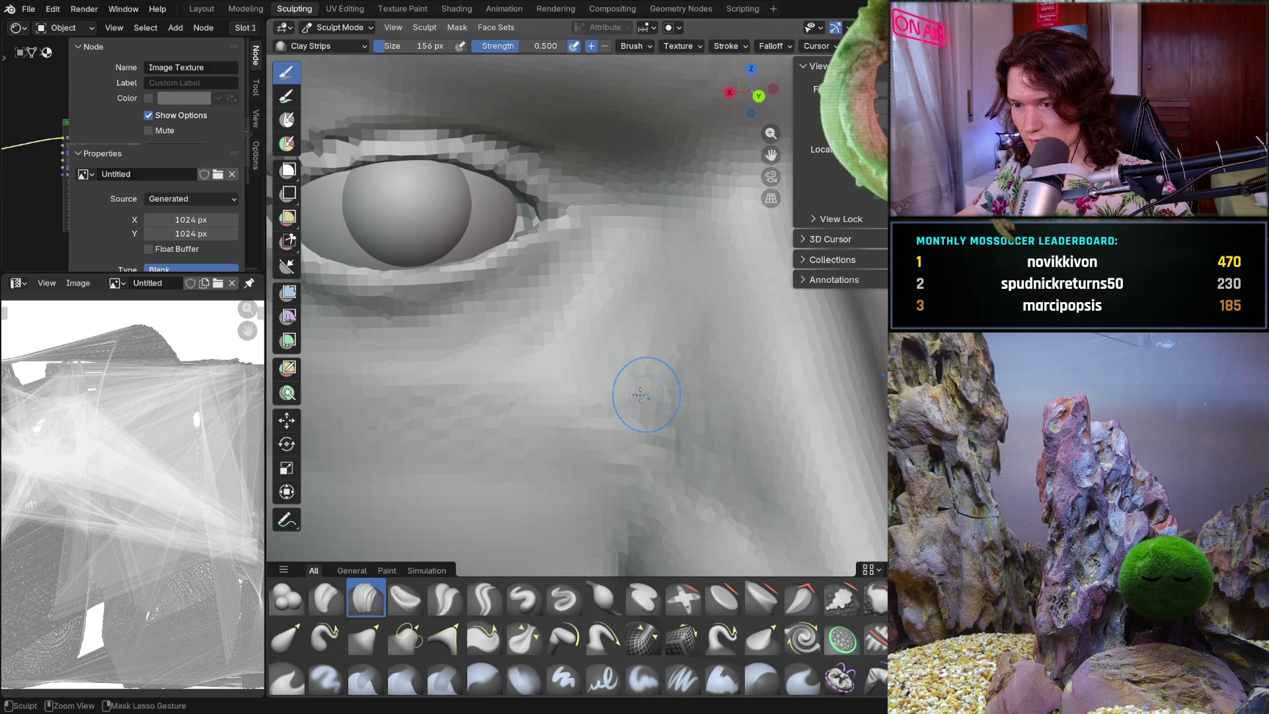
pyautogui.moveTo(623, 438)
pyautogui.mouseDown(button='middle')
pyautogui.moveTo(649, 411)
pyautogui.moveTo(573, 439)
pyautogui.moveTo(585, 431)
pyautogui.mouseUp(button='middle')
pyautogui.scroll(1, 585, 452)
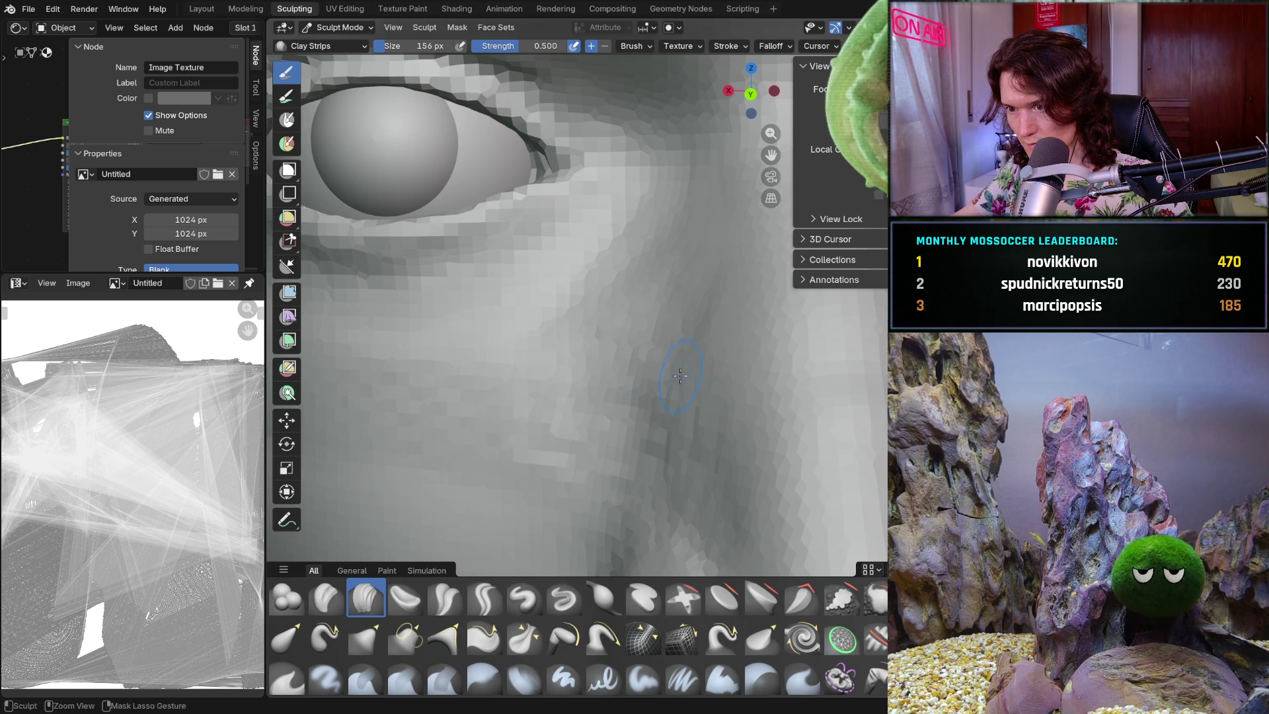
pyautogui.moveTo(675, 339)
pyautogui.keyDown('ctrl'); pyautogui.mouseDown(button='middle')
pyautogui.moveTo(652, 439)
pyautogui.moveTo(667, 384)
pyautogui.mouseUp(button='middle'); pyautogui.keyUp('ctrl')
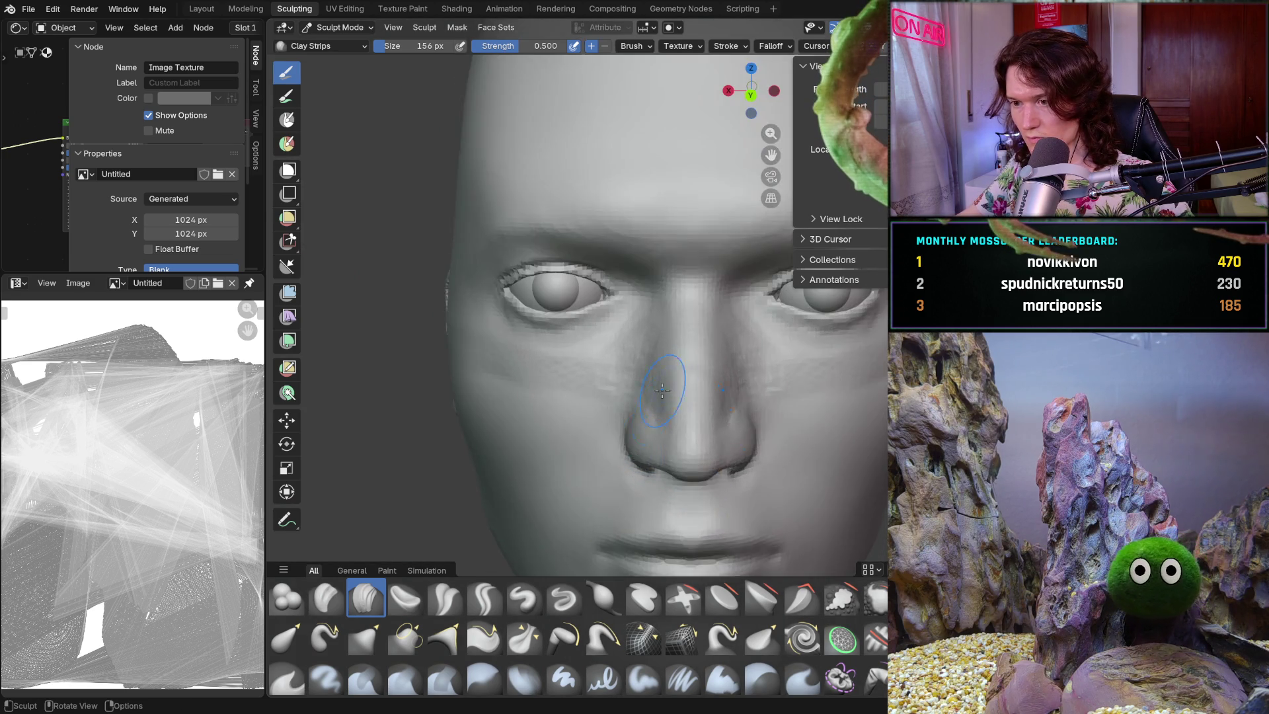
pyautogui.scroll(7, 666, 385)
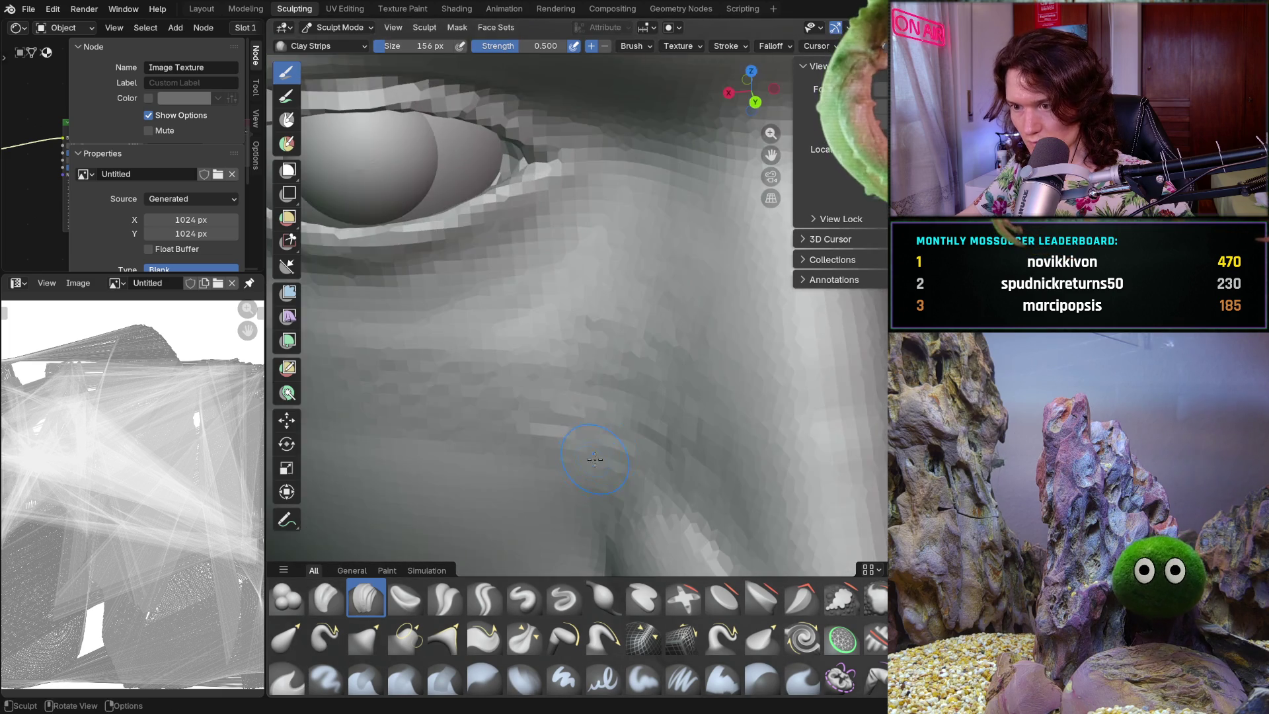
pyautogui.keyDown('ctrl'); pyautogui.moveTo(592, 463); pyautogui.dragTo(617, 376, button='middle'); pyautogui.keyUp('ctrl')
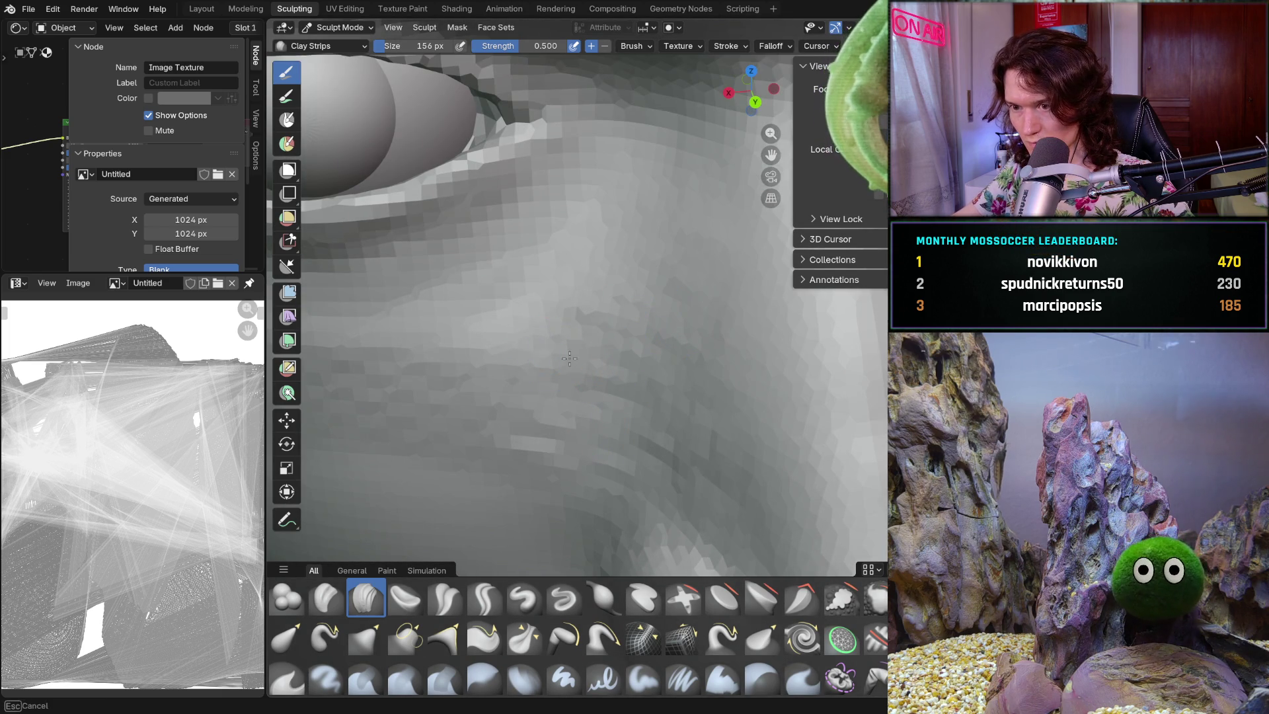
# - Orbit around the eye and cheek to a closer, more frontal angle
pyautogui.moveTo(500, 350)
pyautogui.keyDown('ctrl'); pyautogui.mouseDown(button='middle')
pyautogui.moveTo(502, 430)
pyautogui.moveTo(684, 393)
pyautogui.moveTo(654, 388)
pyautogui.moveTo(719, 336)
pyautogui.mouseUp(button='middle'); pyautogui.keyUp('ctrl')
pyautogui.scroll(2, 705, 373)
pyautogui.scroll(3, 559, 451)
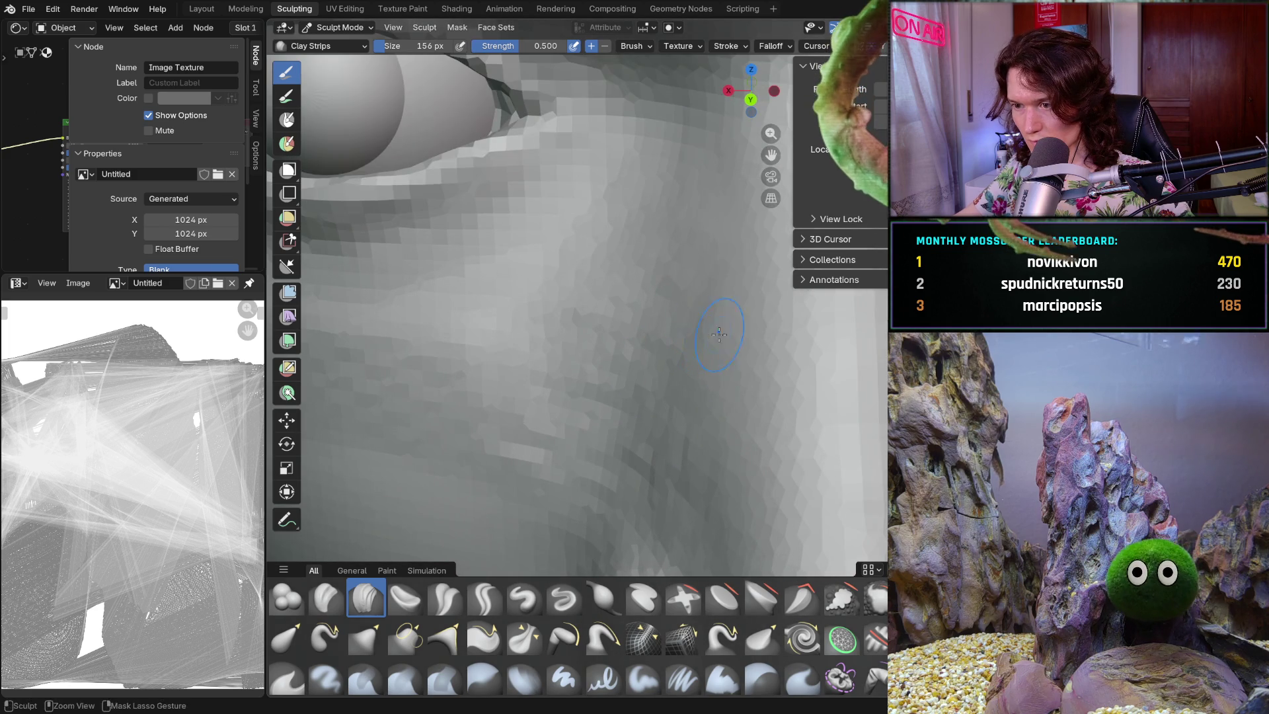
pyautogui.moveTo(688, 375)
pyautogui.keyDown('ctrl'); pyautogui.mouseDown(button='middle')
pyautogui.moveTo(674, 405)
pyautogui.moveTo(651, 382)
pyautogui.mouseUp(button='middle'); pyautogui.keyUp('ctrl')
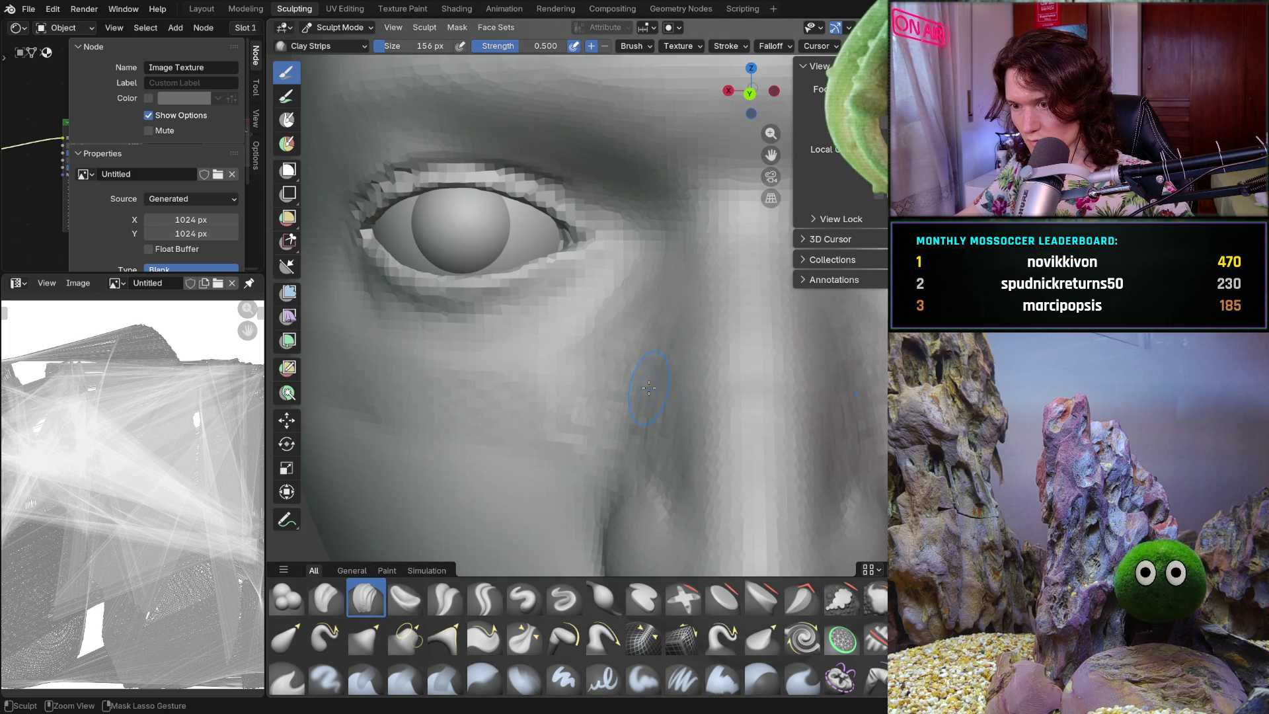
pyautogui.keyDown('ctrl'); pyautogui.moveTo(655, 404); pyautogui.dragTo(622, 400, button='middle'); pyautogui.keyUp('ctrl')
pyautogui.keyDown('ctrl'); pyautogui.moveTo(675, 354); pyautogui.dragTo(727, 362, button='middle'); pyautogui.keyUp('ctrl')
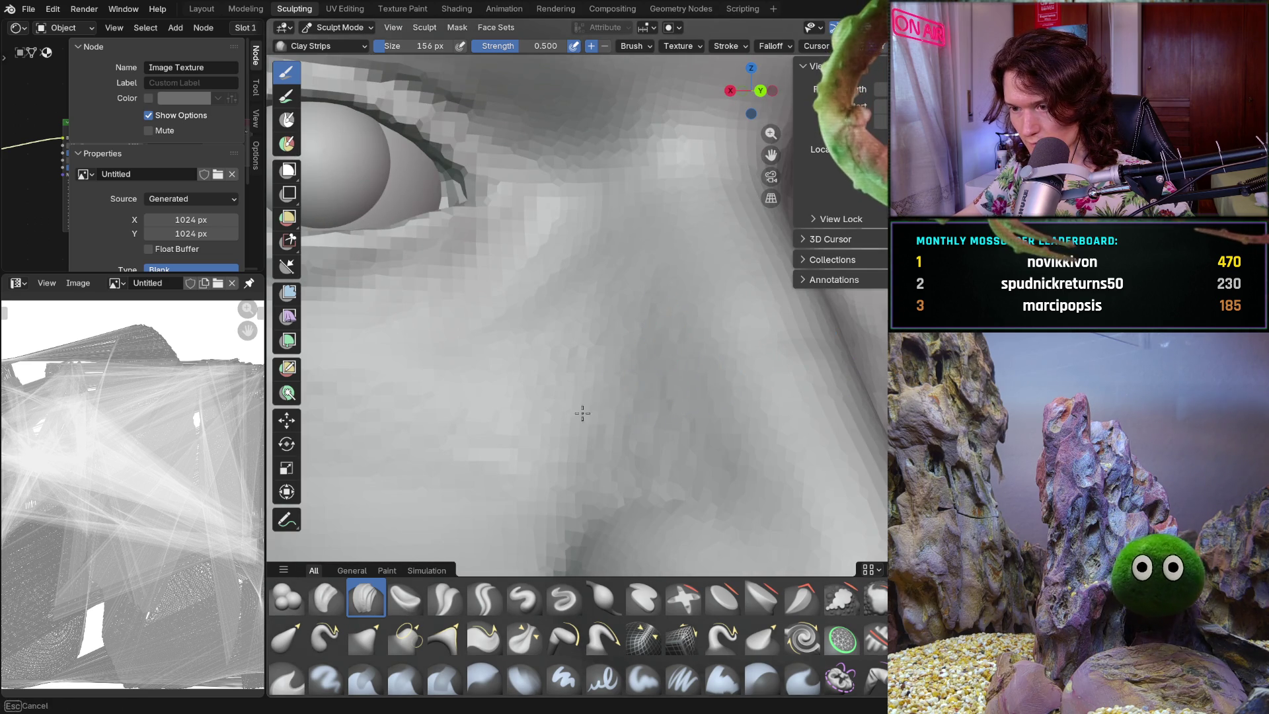
pyautogui.moveTo(716, 371)
pyautogui.mouseDown(button='middle')
pyautogui.moveTo(653, 398)
pyautogui.moveTo(626, 358)
pyautogui.mouseUp(button='middle')
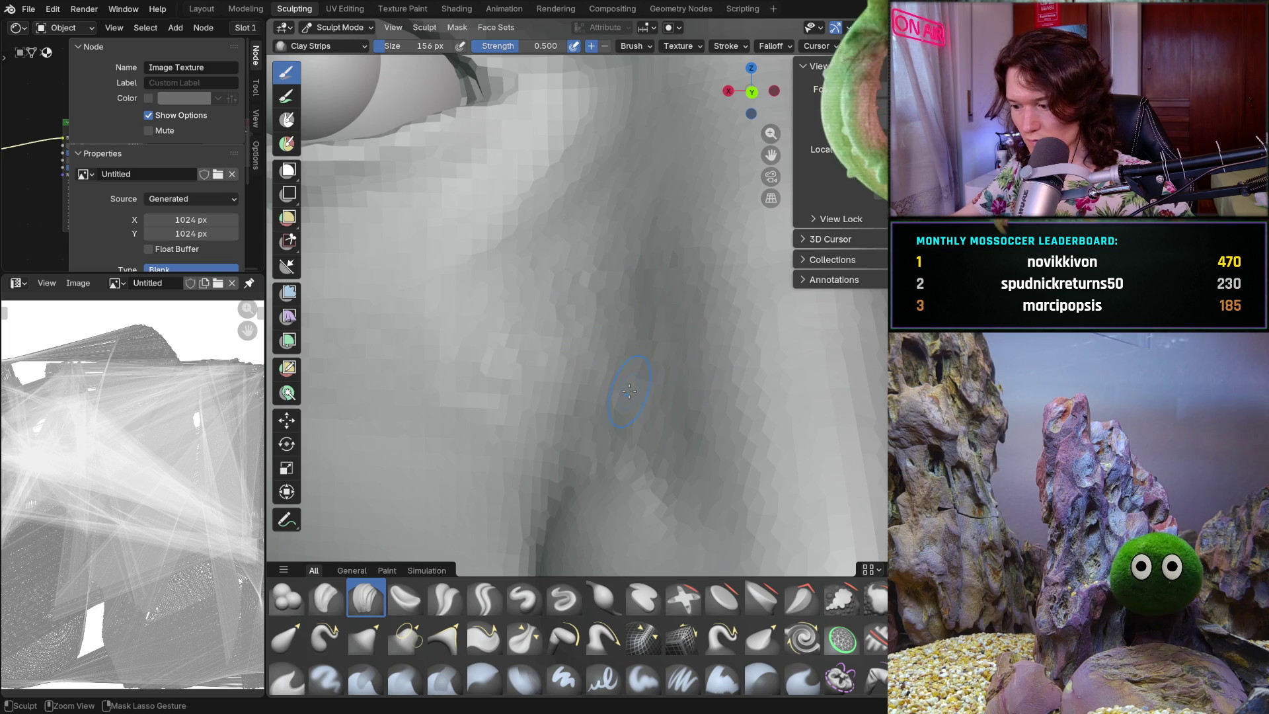
# - Build up the cheek crease beside the nose and check it from side and front
pyautogui.keyDown('ctrl'); pyautogui.moveTo(658, 415); pyautogui.dragTo(565, 436, button='middle'); pyautogui.keyUp('ctrl')
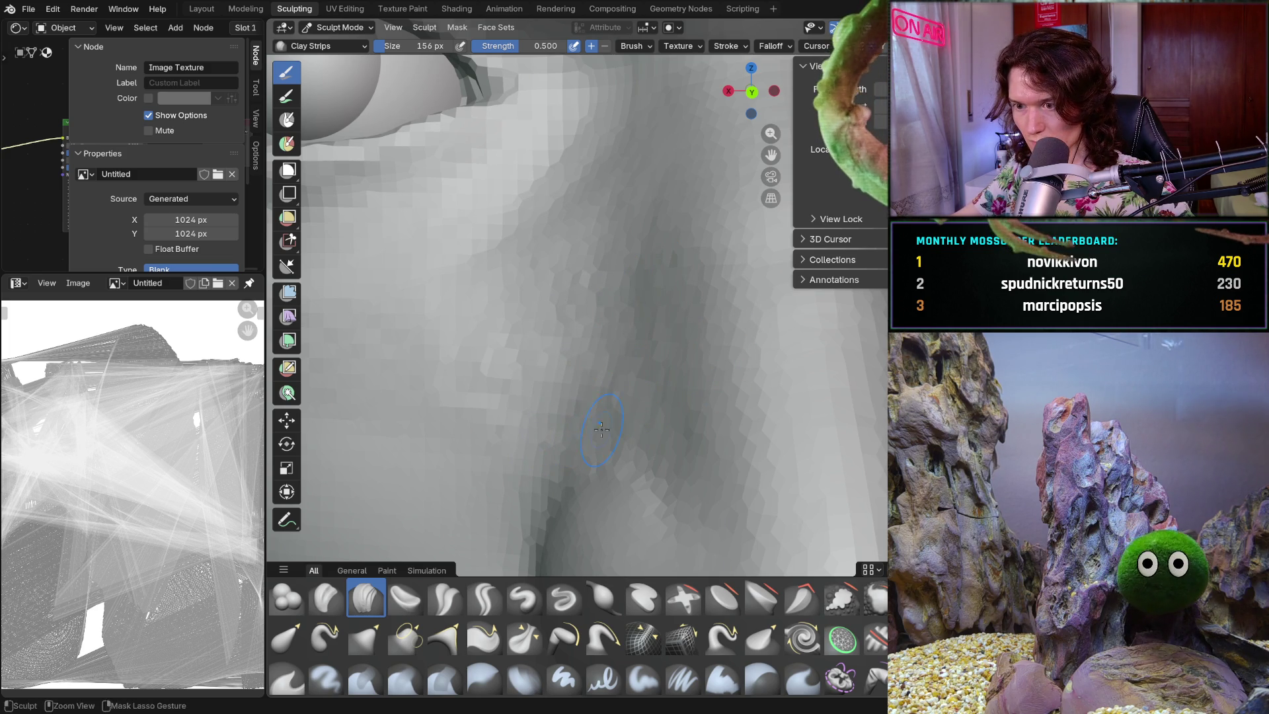
pyautogui.moveTo(651, 425)
pyautogui.mouseDown(button='middle')
pyautogui.moveTo(811, 401)
pyautogui.moveTo(642, 402)
pyautogui.moveTo(651, 441)
pyautogui.moveTo(624, 443)
pyautogui.moveTo(631, 388)
pyautogui.moveTo(533, 397)
pyautogui.moveTo(580, 355)
pyautogui.moveTo(609, 396)
pyautogui.moveTo(553, 398)
pyautogui.moveTo(626, 350)
pyautogui.moveTo(706, 353)
pyautogui.moveTo(610, 386)
pyautogui.mouseUp(button='middle')
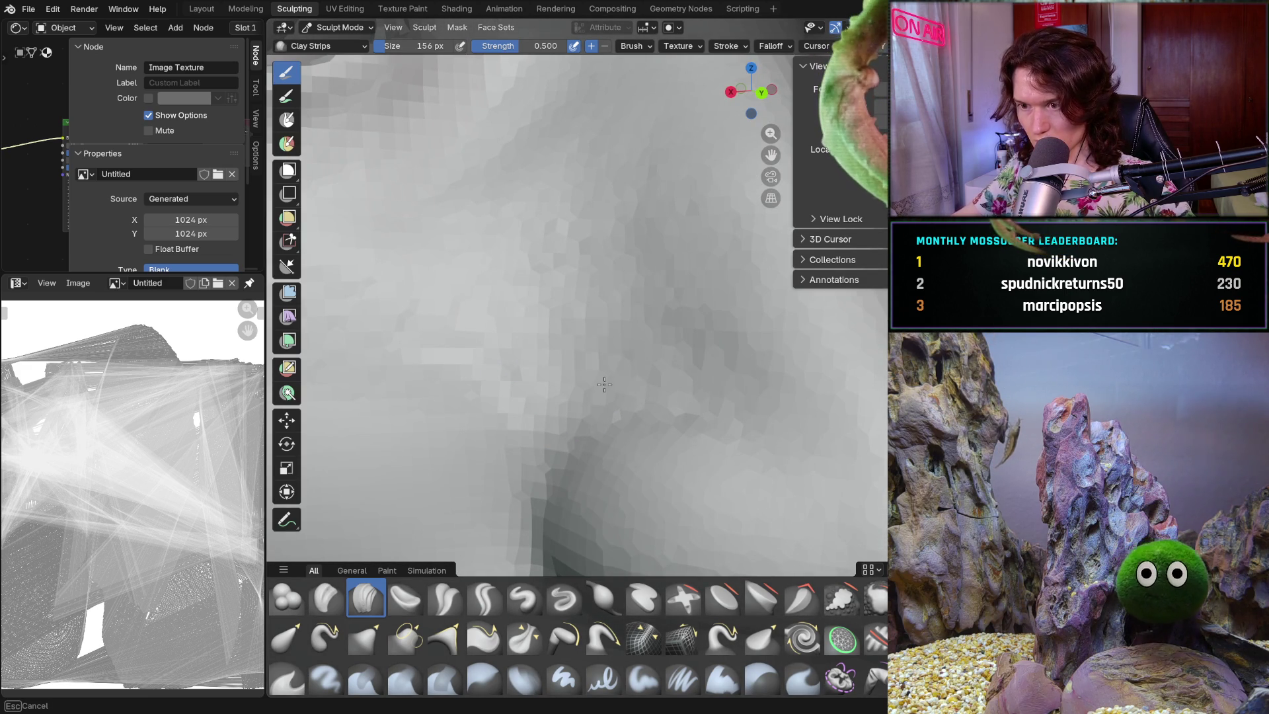
pyautogui.moveTo(713, 396)
pyautogui.mouseDown(button='middle')
pyautogui.moveTo(765, 413)
pyautogui.moveTo(740, 350)
pyautogui.moveTo(668, 288)
pyautogui.moveTo(662, 263)
pyautogui.mouseUp(button='middle')
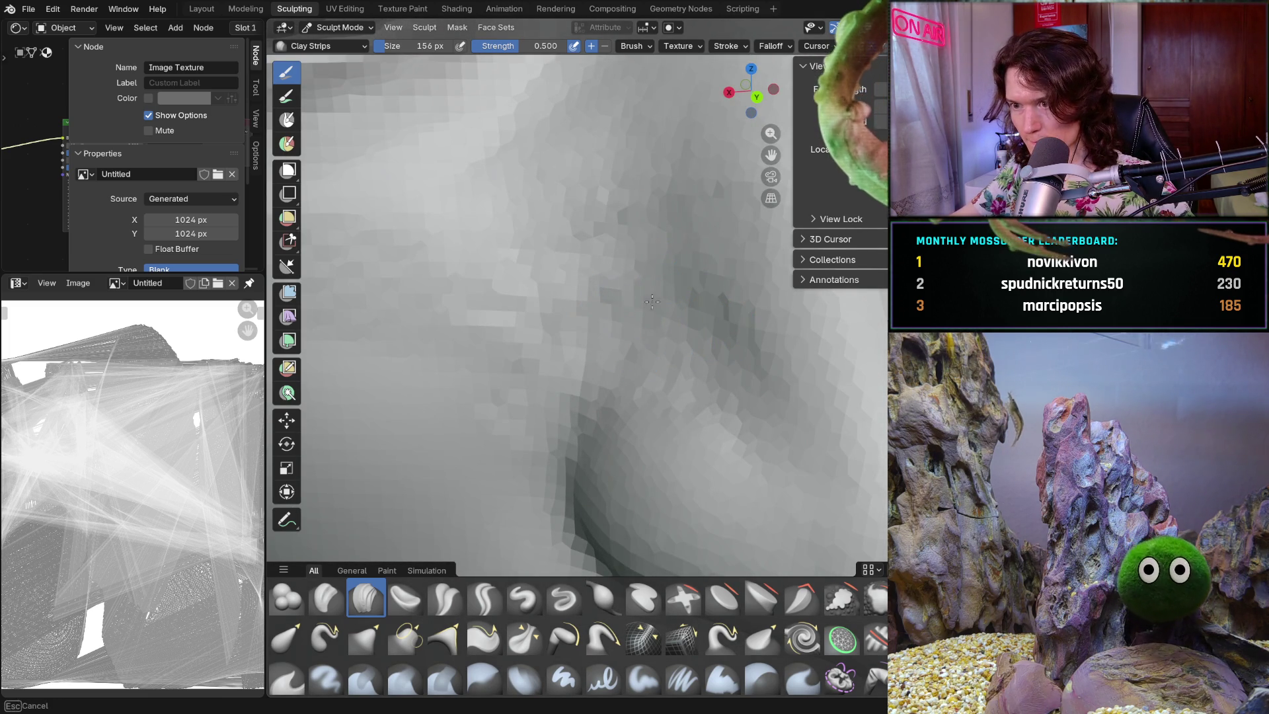
pyautogui.moveTo(711, 351); pyautogui.dragTo(640, 297, button='middle')
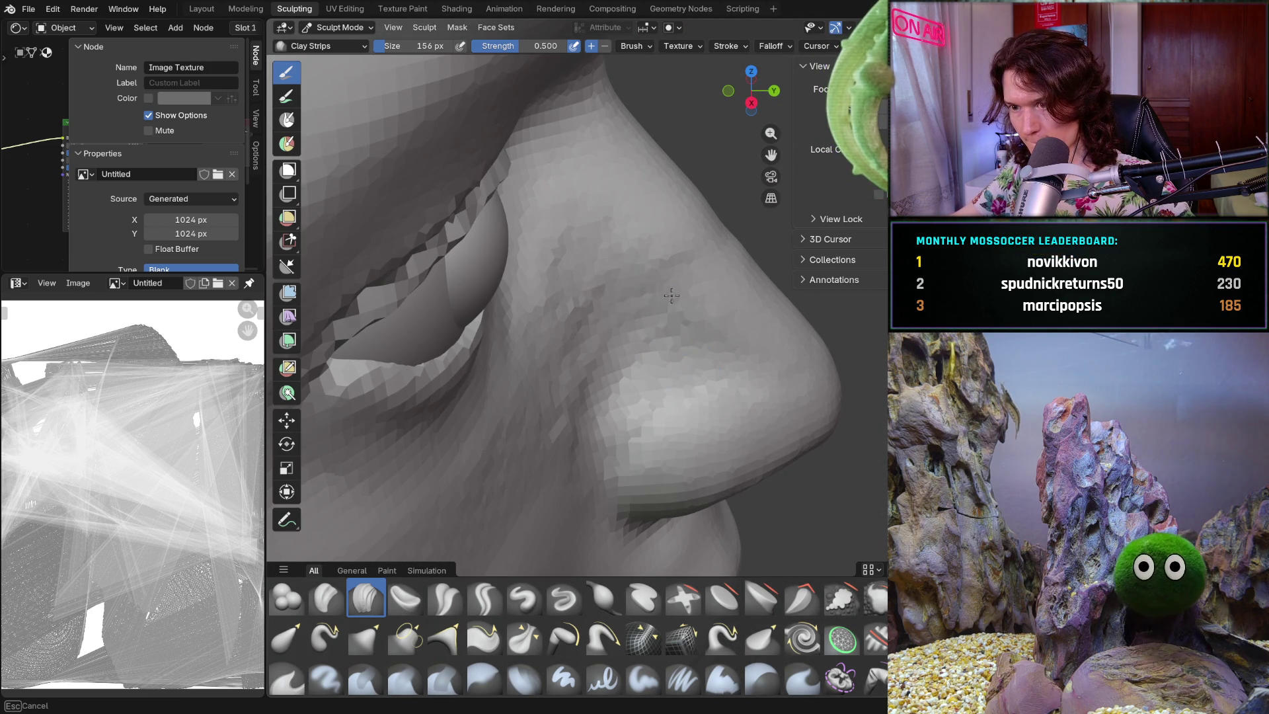
pyautogui.moveTo(727, 344)
pyautogui.mouseDown(button='middle')
pyautogui.moveTo(629, 227)
pyautogui.moveTo(569, 265)
pyautogui.moveTo(670, 198)
pyautogui.moveTo(634, 264)
pyautogui.moveTo(612, 242)
pyautogui.mouseUp(button='middle')
pyautogui.moveTo(609, 363)
pyautogui.mouseDown(button='middle')
pyautogui.moveTo(546, 453)
pyautogui.moveTo(560, 352)
pyautogui.mouseUp(button='middle')
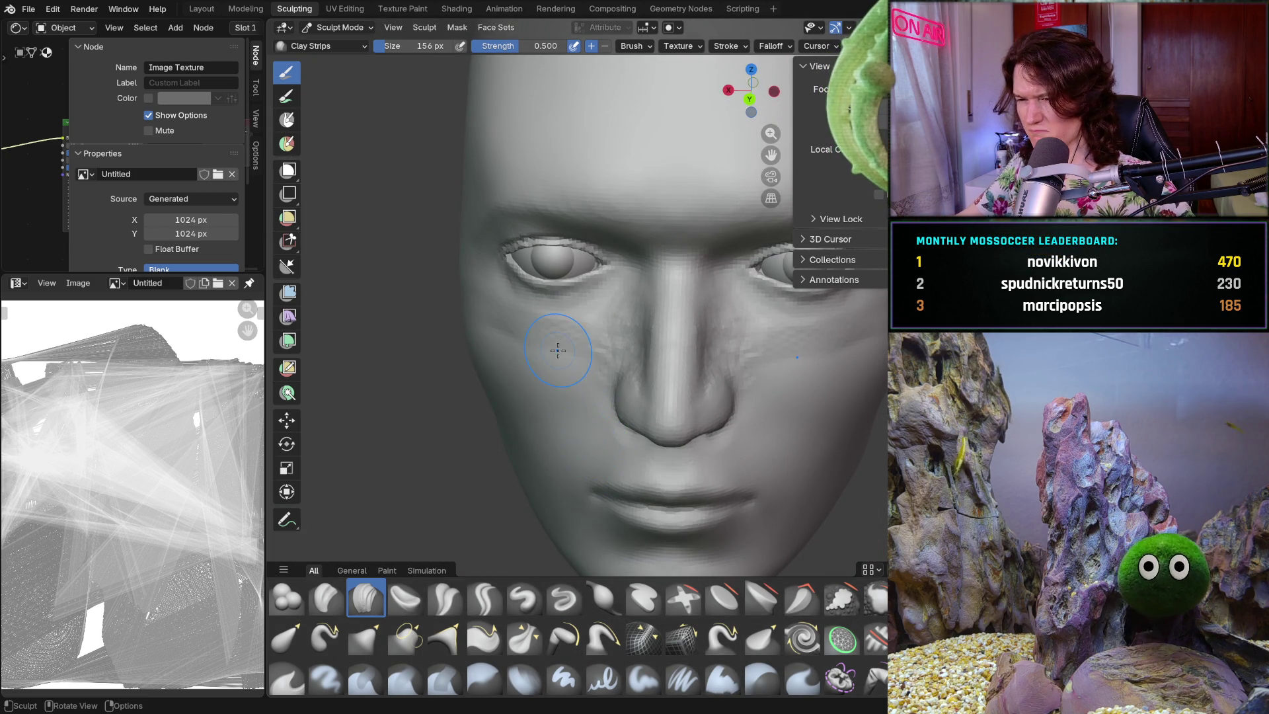
pyautogui.scroll(10, 627, 277)
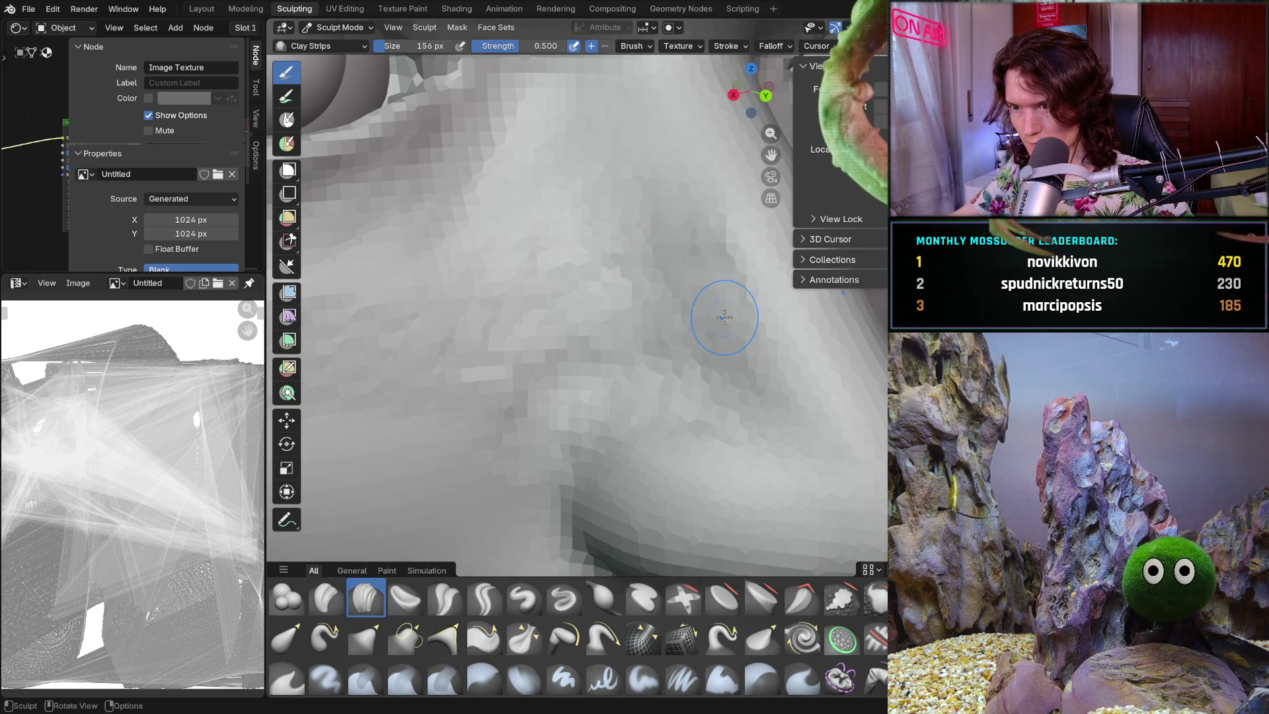
pyautogui.moveTo(640, 283); pyautogui.dragTo(581, 322)
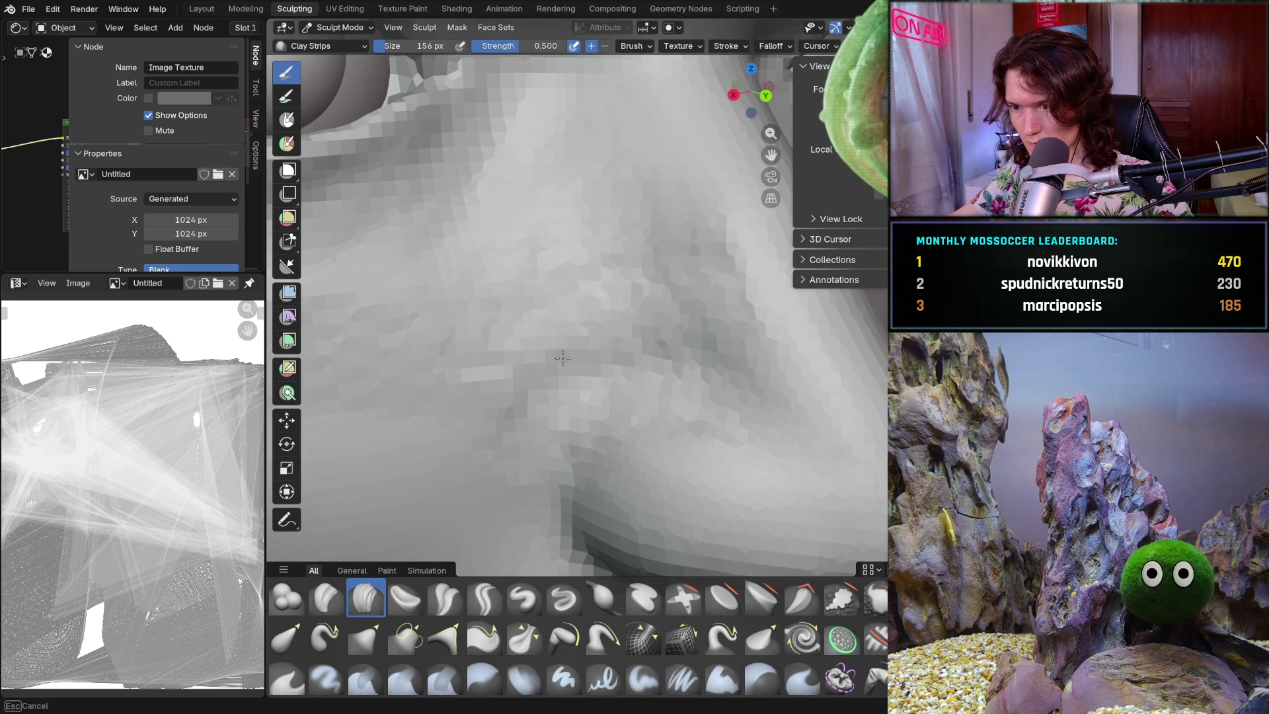
pyautogui.moveTo(656, 372)
pyautogui.mouseDown()
pyautogui.moveTo(725, 351)
pyautogui.moveTo(566, 346)
pyautogui.moveTo(521, 390)
pyautogui.mouseUp()
pyautogui.moveTo(629, 267); pyautogui.dragTo(727, 325)
pyautogui.scroll(-5, 728, 324)
pyautogui.scroll(4, 692, 326)
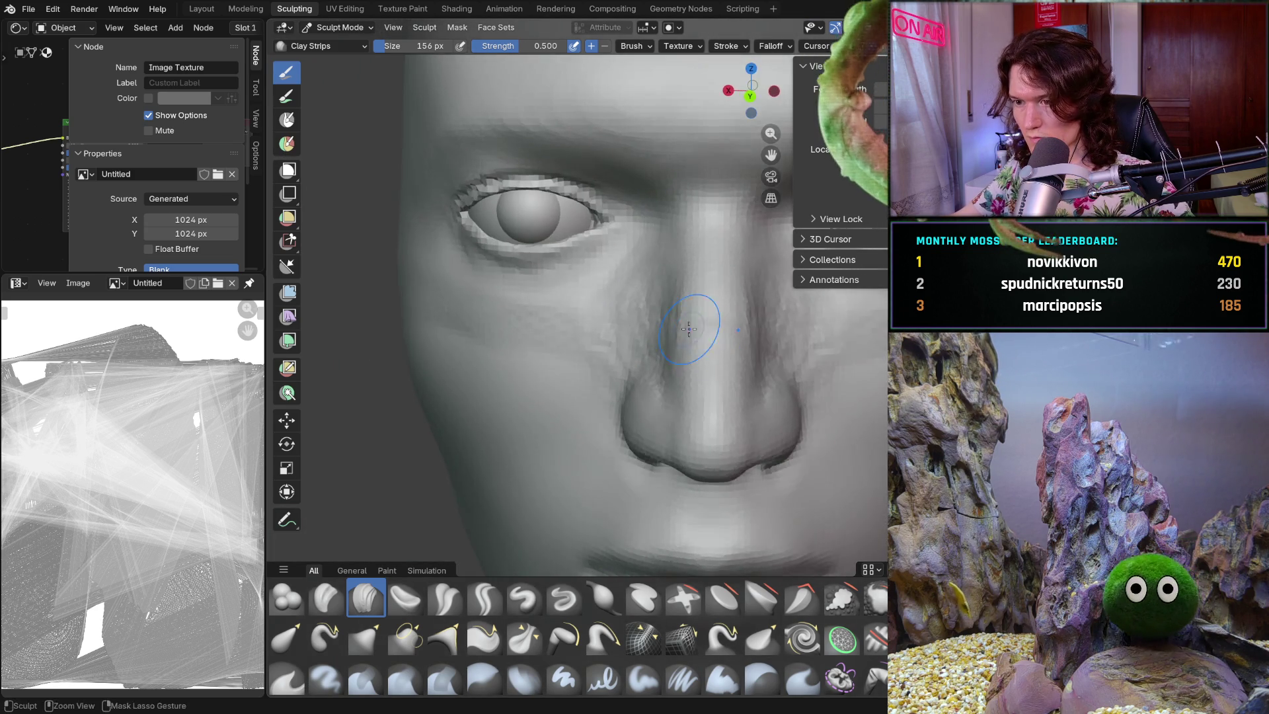
pyautogui.moveTo(676, 259); pyautogui.dragTo(699, 328)
pyautogui.moveTo(674, 279); pyautogui.dragTo(668, 334)
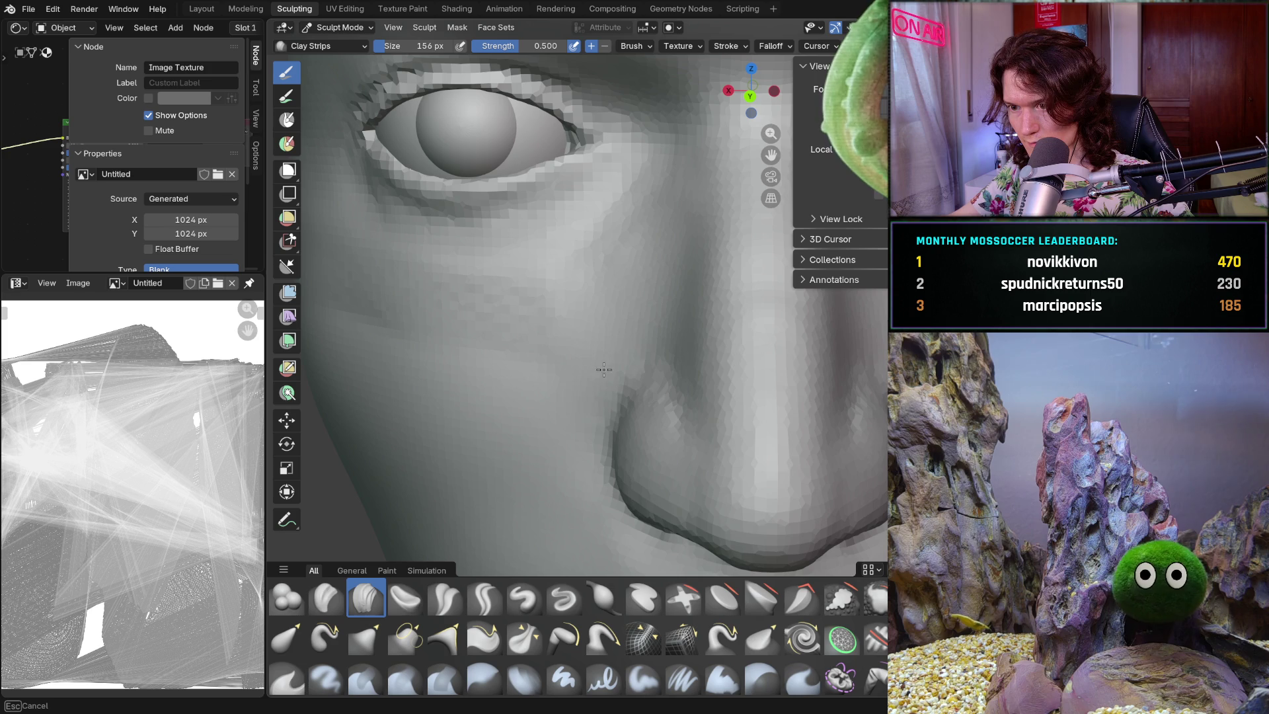
pyautogui.moveTo(589, 411)
pyautogui.mouseDown(button='middle')
pyautogui.moveTo(595, 423)
pyautogui.moveTo(629, 396)
pyautogui.moveTo(599, 466)
pyautogui.mouseUp(button='middle')
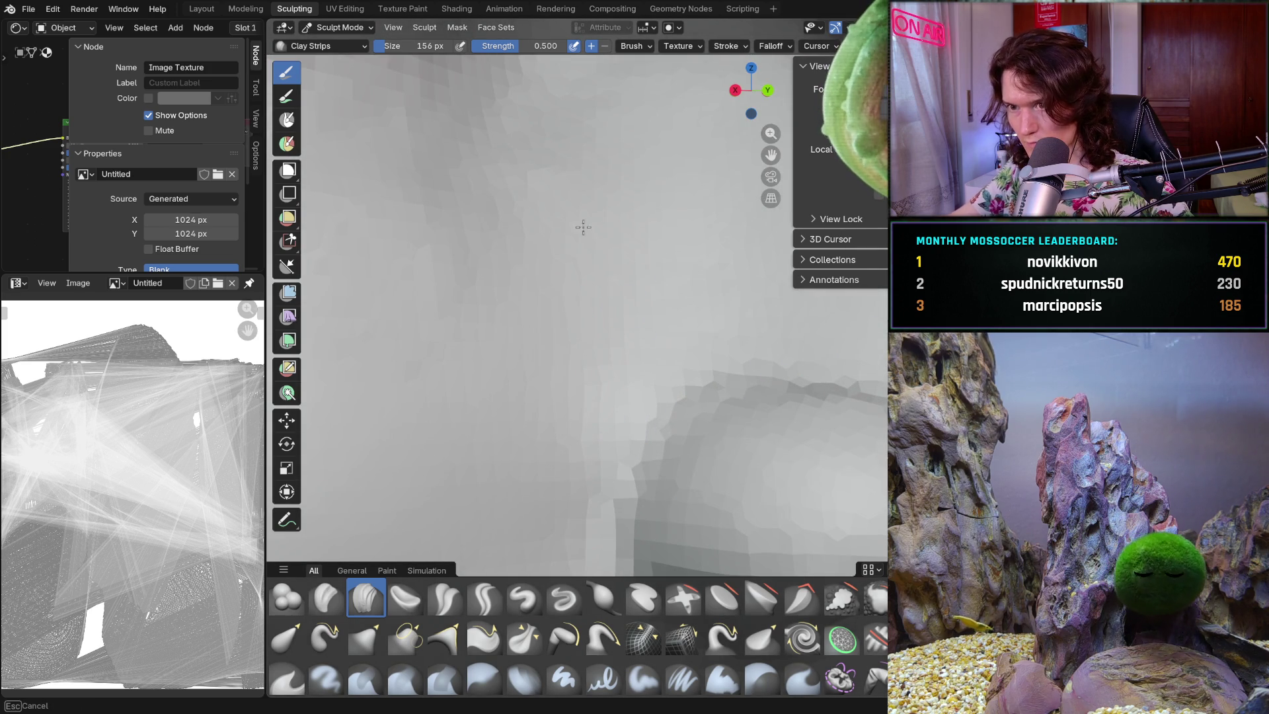
pyautogui.scroll(-5, 496, 241)
pyautogui.moveTo(496, 240); pyautogui.dragTo(568, 318, button='middle')
pyautogui.scroll(4, 583, 338)
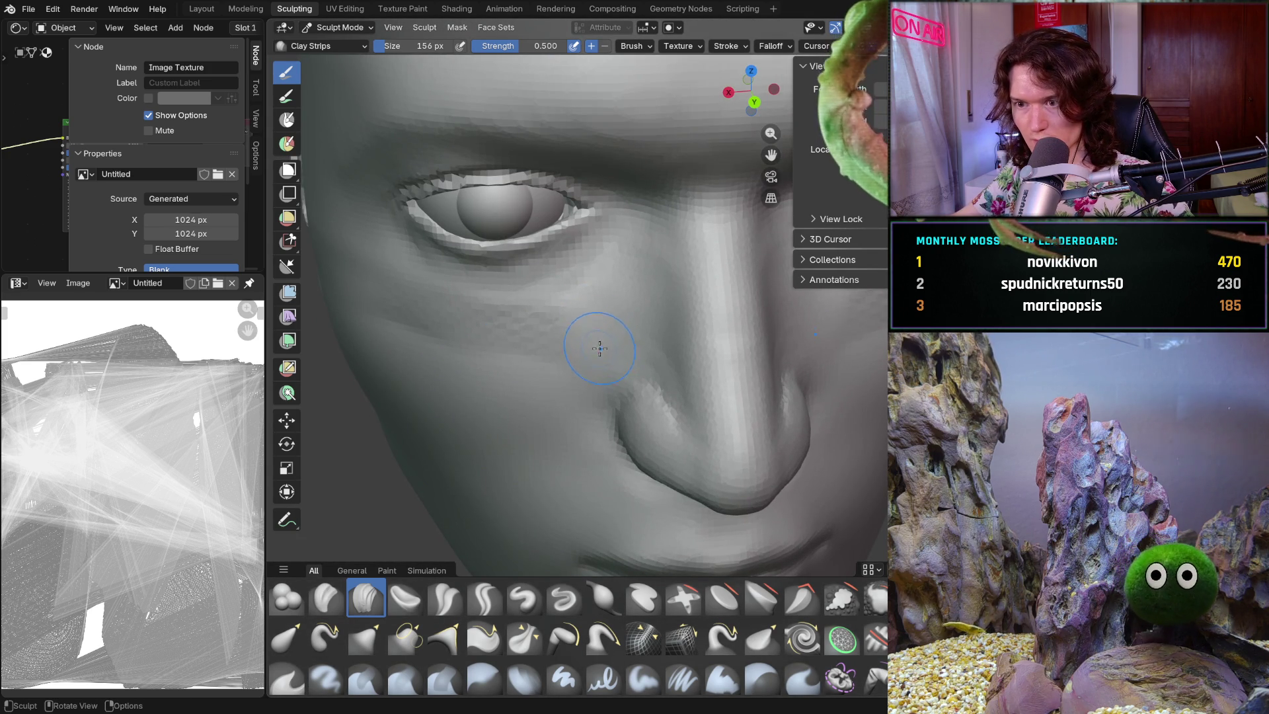
pyautogui.keyDown('ctrl'); pyautogui.moveTo(599, 351); pyautogui.dragTo(585, 318, button='middle'); pyautogui.keyUp('ctrl')
pyautogui.moveTo(476, 362); pyautogui.dragTo(472, 356, button='middle')
pyautogui.moveTo(595, 349); pyautogui.dragTo(651, 315, button='middle')
pyautogui.moveTo(654, 303); pyautogui.dragTo(668, 275, button='middle')
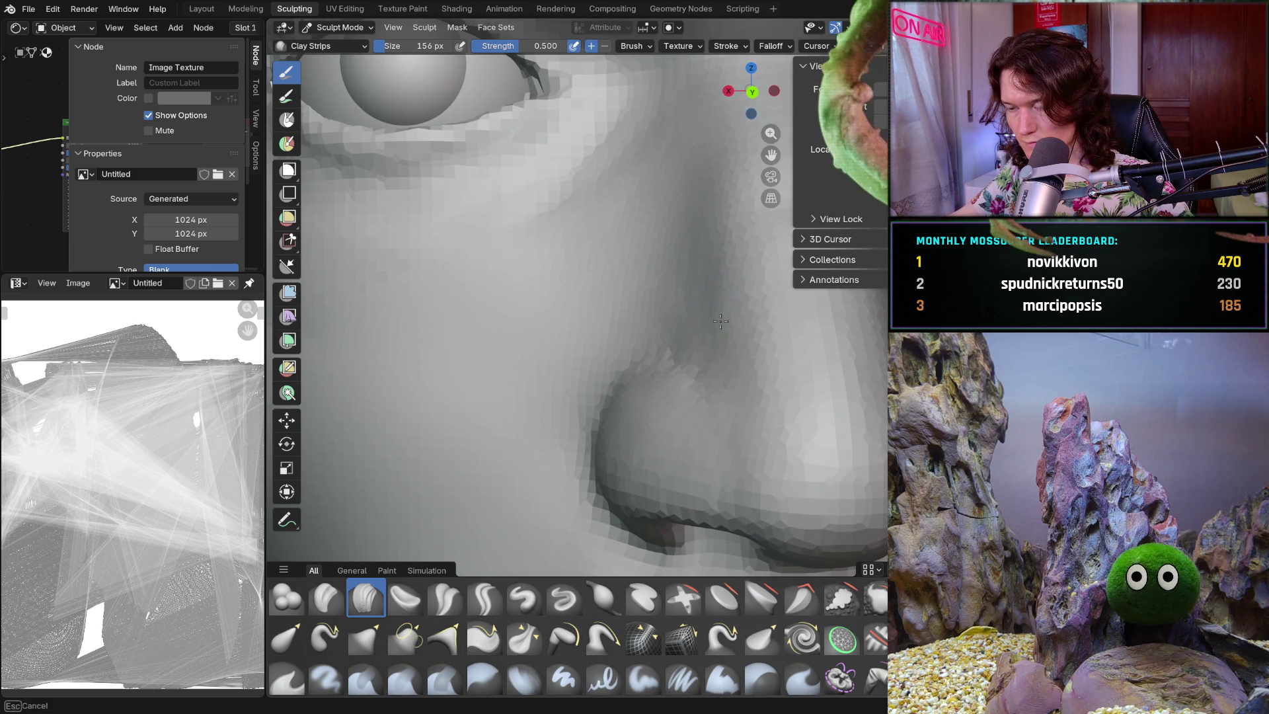
pyautogui.moveTo(723, 318)
pyautogui.keyDown('ctrl'); pyautogui.mouseDown(button='middle')
pyautogui.moveTo(657, 335)
pyautogui.moveTo(653, 413)
pyautogui.mouseUp(button='middle'); pyautogui.keyUp('ctrl')
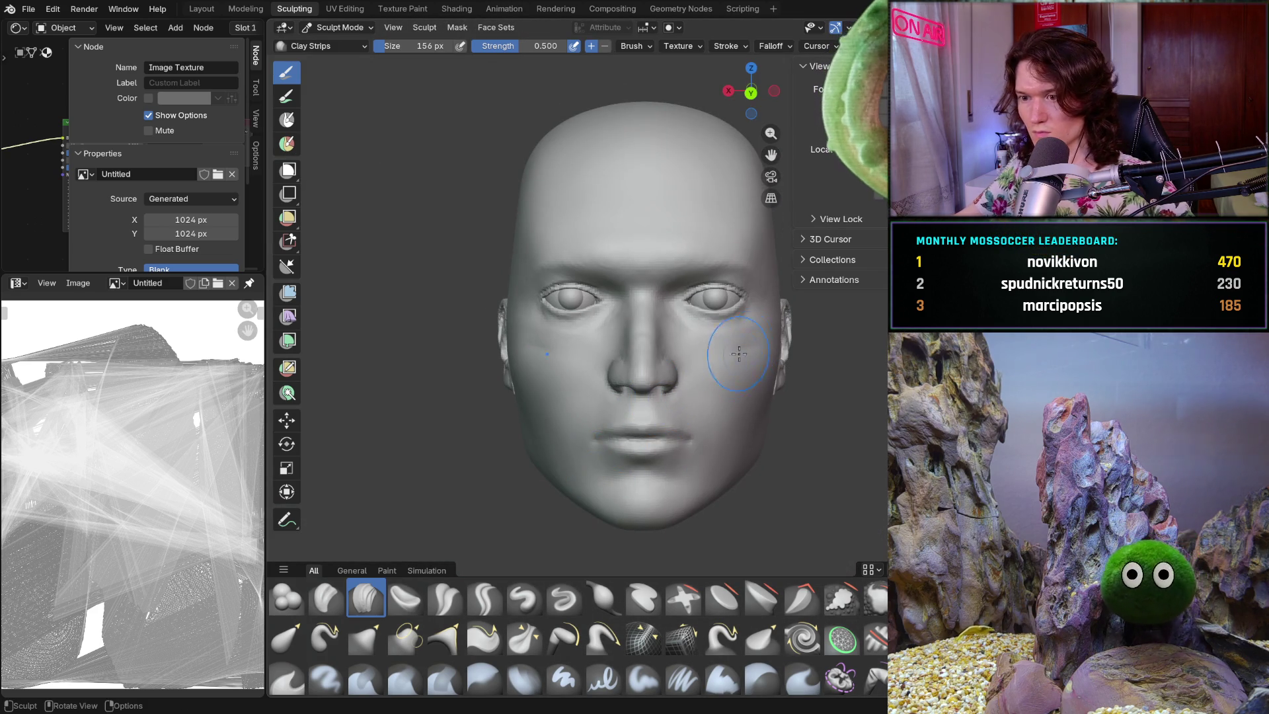
pyautogui.scroll(3, 744, 349)
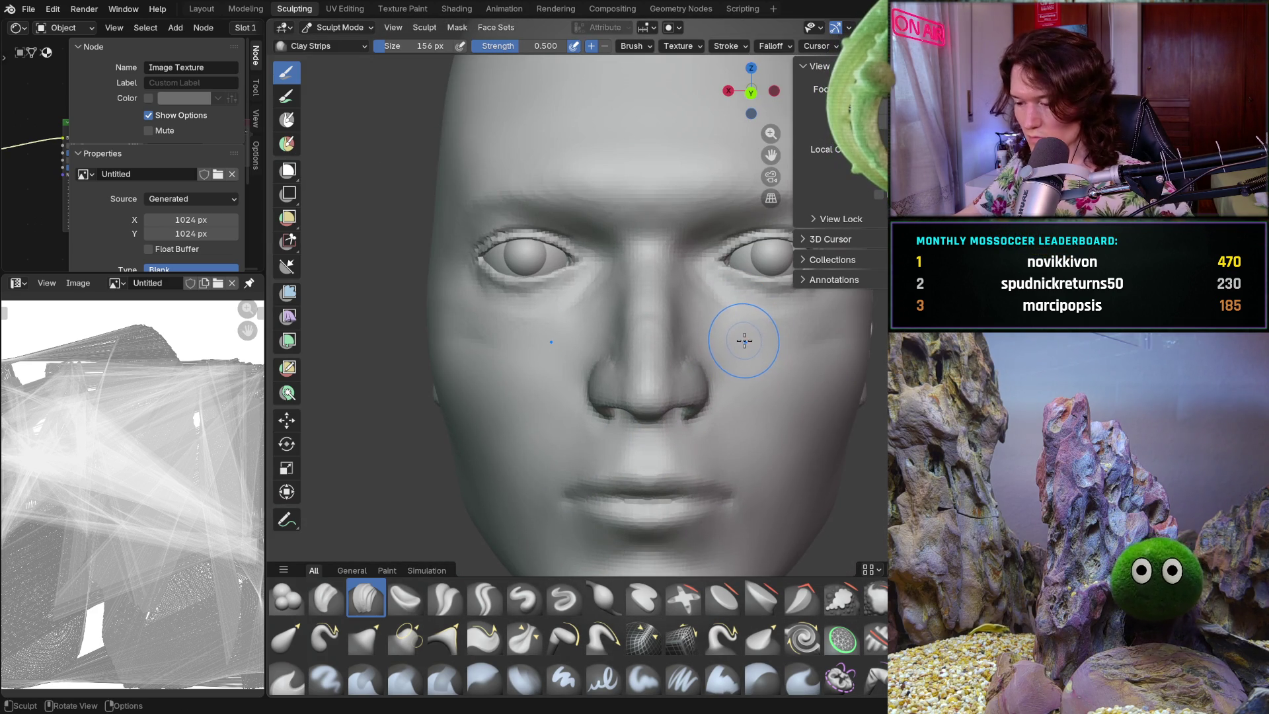
pyautogui.scroll(3, 743, 344)
pyautogui.moveTo(740, 344)
pyautogui.mouseDown(button='middle')
pyautogui.moveTo(538, 399)
pyautogui.moveTo(525, 455)
pyautogui.moveTo(439, 453)
pyautogui.moveTo(476, 476)
pyautogui.mouseUp(button='middle')
# - Switch to Crease Sharp and carve a crease along the top of the nostril wing
pyautogui.click(485, 599)
pyautogui.moveTo(545, 402); pyautogui.dragTo(561, 394)
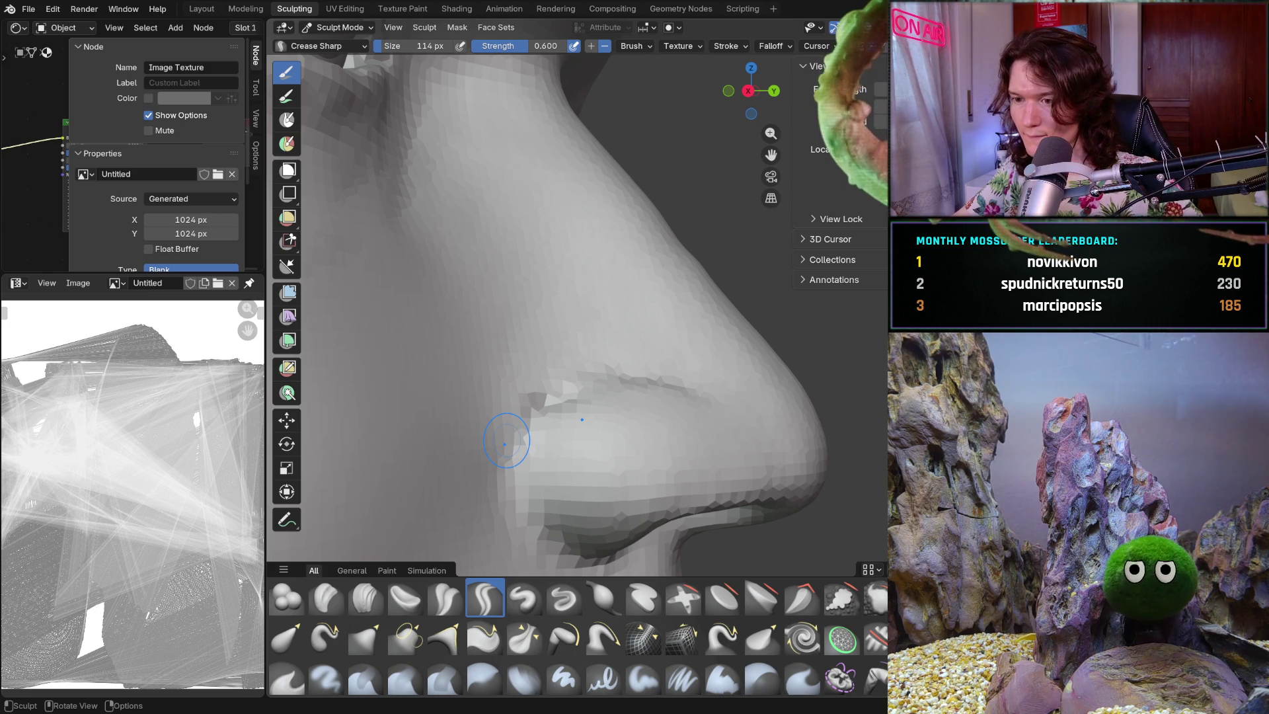
pyautogui.moveTo(575, 497)
pyautogui.mouseDown()
pyautogui.moveTo(549, 511)
pyautogui.moveTo(532, 483)
pyautogui.mouseUp()
pyautogui.moveTo(518, 439)
pyautogui.mouseDown()
pyautogui.moveTo(558, 377)
pyautogui.moveTo(627, 362)
pyautogui.mouseUp()
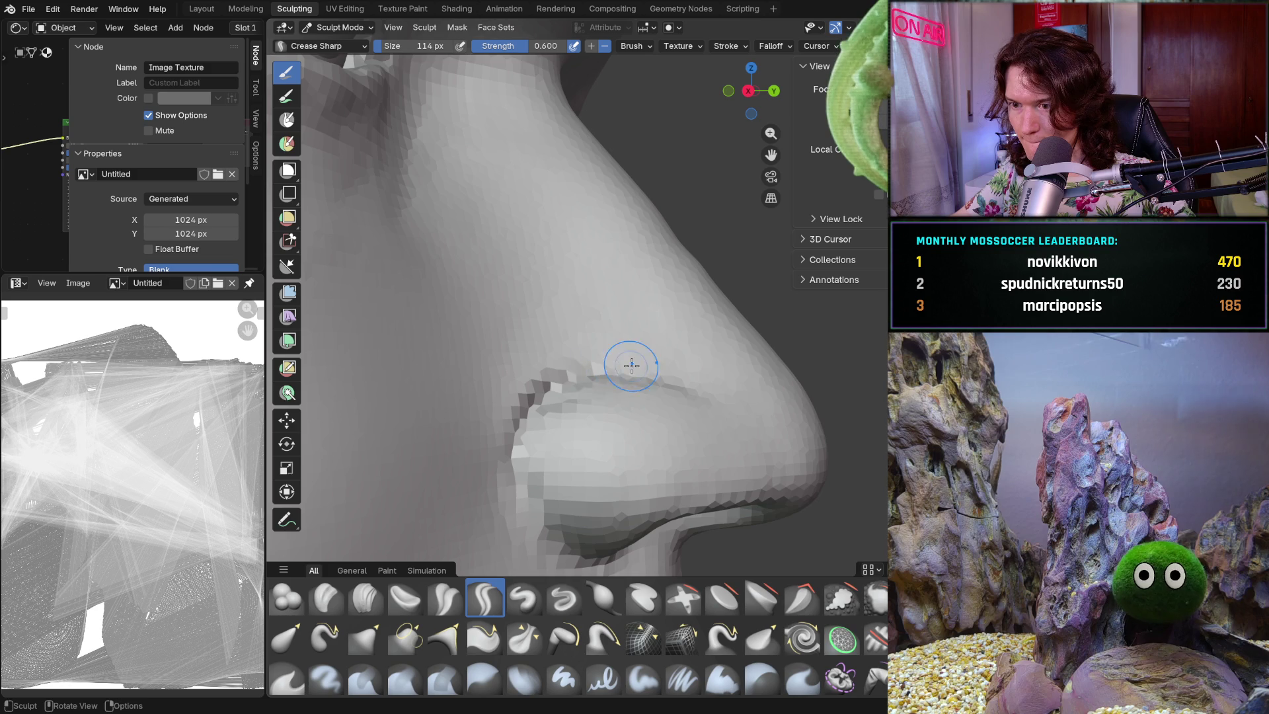
# - Return to Clay Strips and orbit around the nostril to a close view of the nose
pyautogui.click(365, 598)
pyautogui.moveTo(572, 397)
pyautogui.mouseDown(button='middle')
pyautogui.moveTo(580, 410)
pyautogui.moveTo(603, 372)
pyautogui.mouseUp(button='middle')
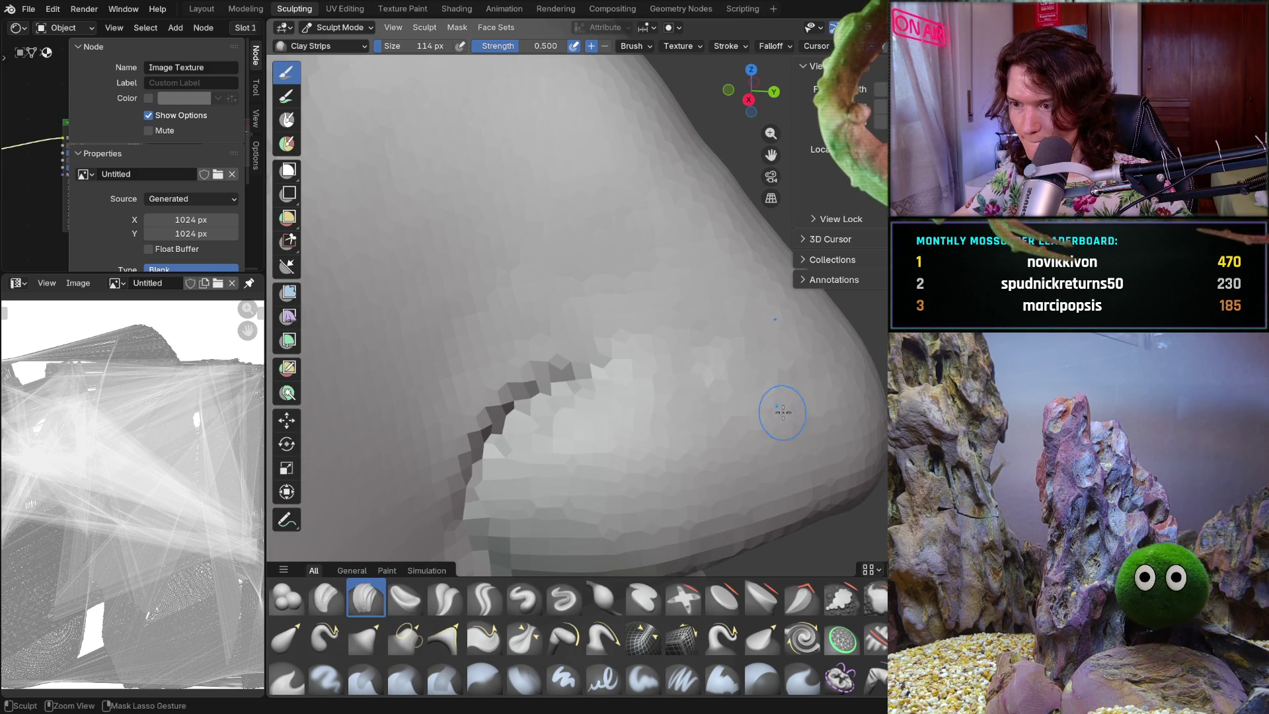
pyautogui.moveTo(566, 376)
pyautogui.mouseDown(button='middle')
pyautogui.moveTo(682, 348)
pyautogui.moveTo(711, 360)
pyautogui.moveTo(728, 335)
pyautogui.mouseUp(button='middle')
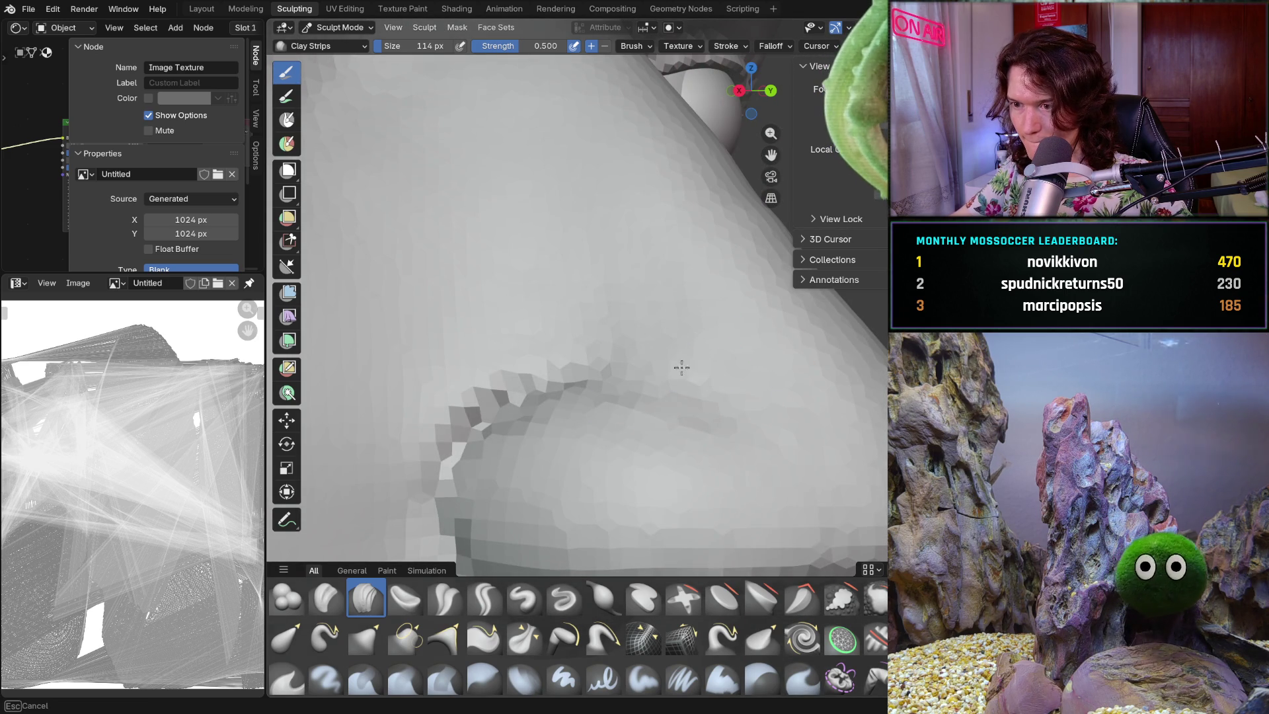
pyautogui.moveTo(802, 371); pyautogui.dragTo(731, 417, button='middle')
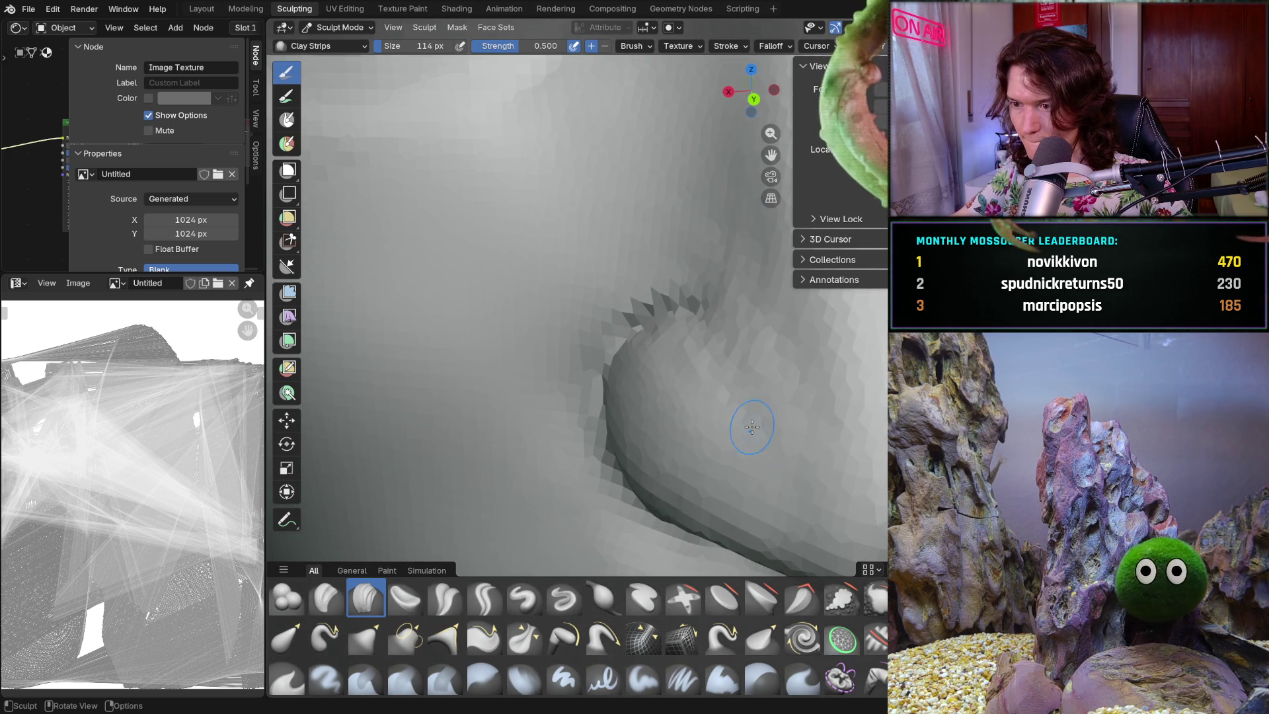
pyautogui.moveTo(780, 352)
pyautogui.mouseDown(button='middle')
pyautogui.moveTo(714, 264)
pyautogui.moveTo(666, 377)
pyautogui.moveTo(695, 395)
pyautogui.moveTo(764, 336)
pyautogui.moveTo(768, 312)
pyautogui.mouseUp(button='middle')
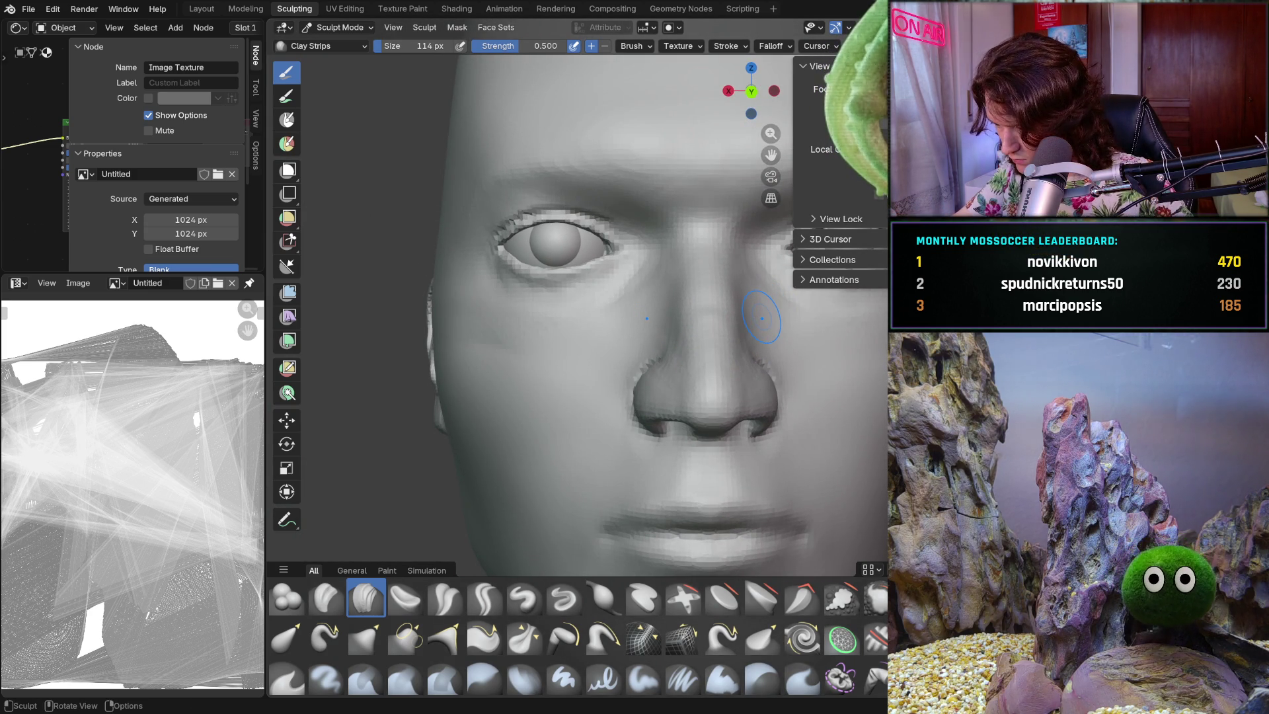
pyautogui.scroll(-2, 732, 400)
pyautogui.moveTo(732, 400)
pyautogui.mouseDown(button='middle')
pyautogui.moveTo(822, 430)
pyautogui.moveTo(658, 343)
pyautogui.moveTo(647, 368)
pyautogui.mouseUp(button='middle')
pyautogui.scroll(2, 647, 368)
pyautogui.moveTo(570, 370); pyautogui.dragTo(569, 370, button='middle')
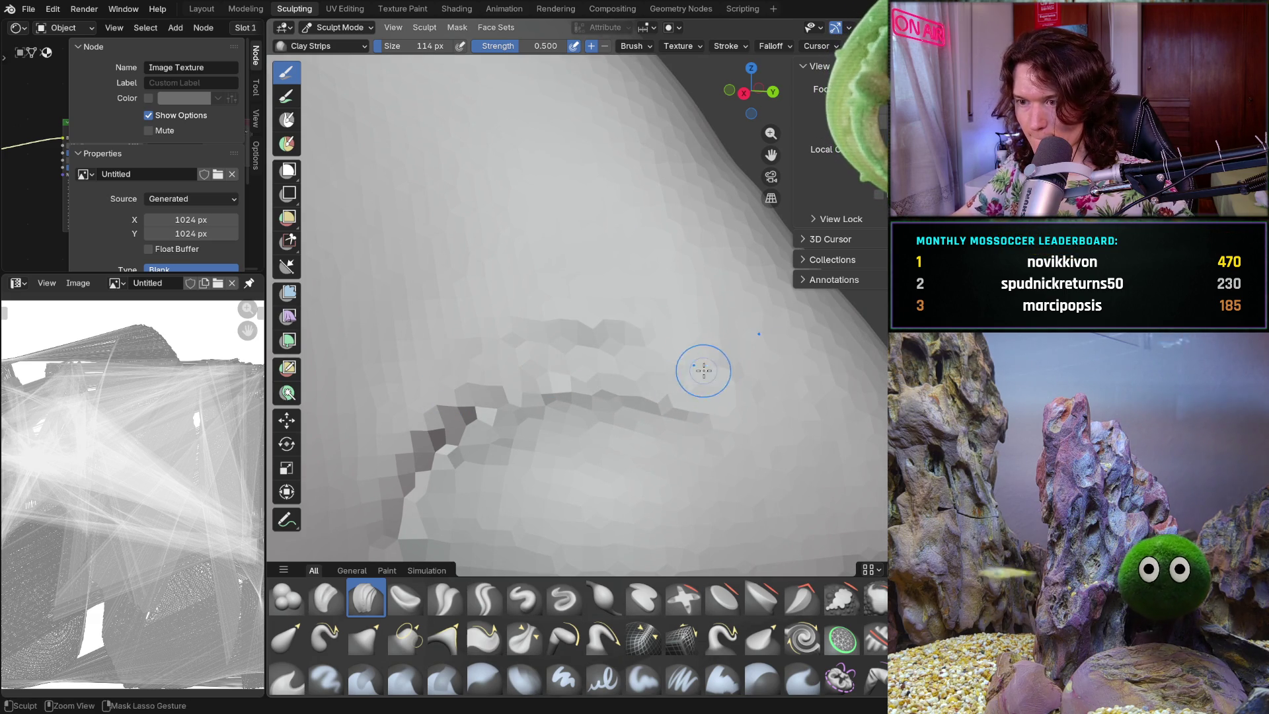
pyautogui.moveTo(694, 405); pyautogui.dragTo(720, 378, button='middle')
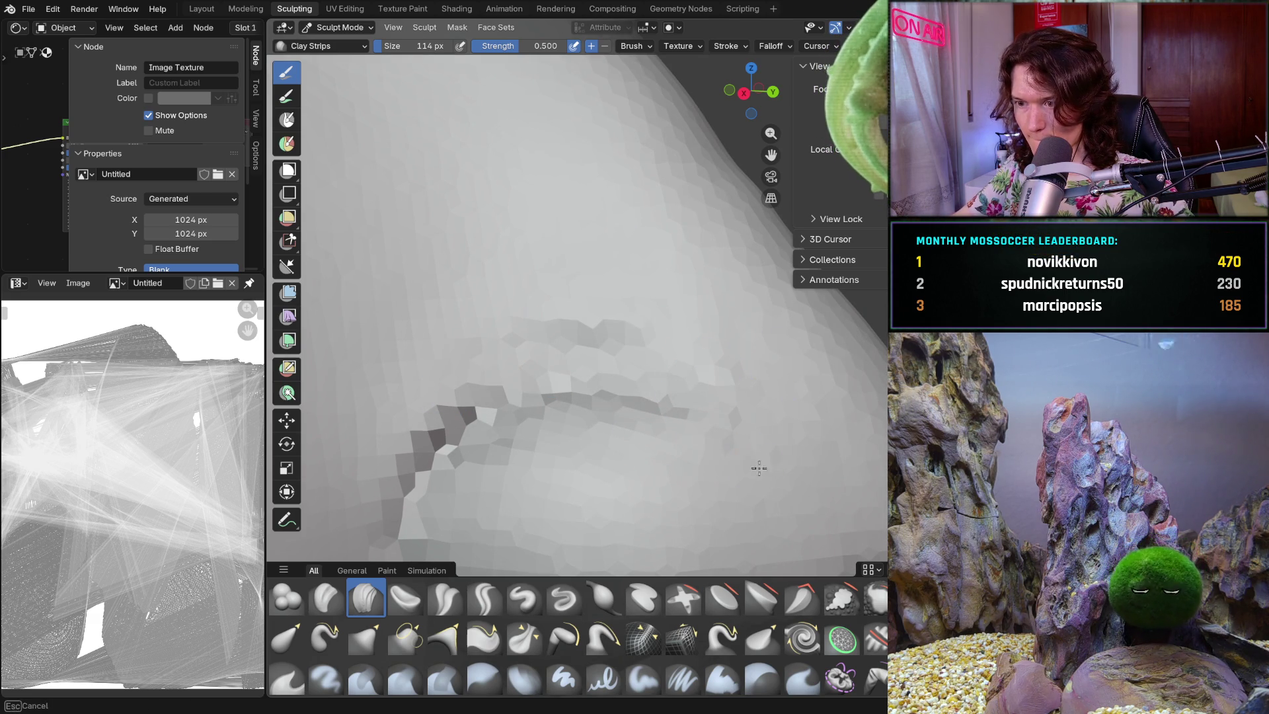
# - Enlarge the Clay Strips brush to 222 px and work around the nose
pyautogui.press(']')
pyautogui.press(']')
pyautogui.press(']')
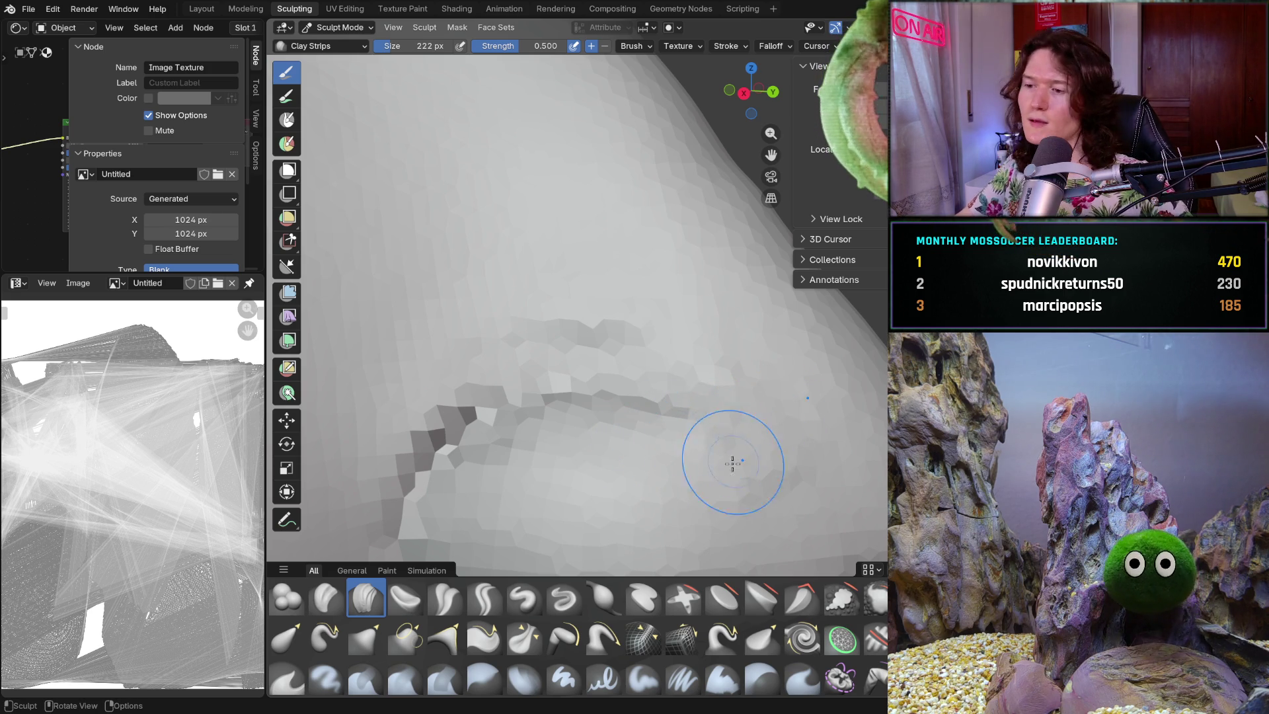
pyautogui.scroll(-4, 684, 404)
pyautogui.scroll(5, 694, 423)
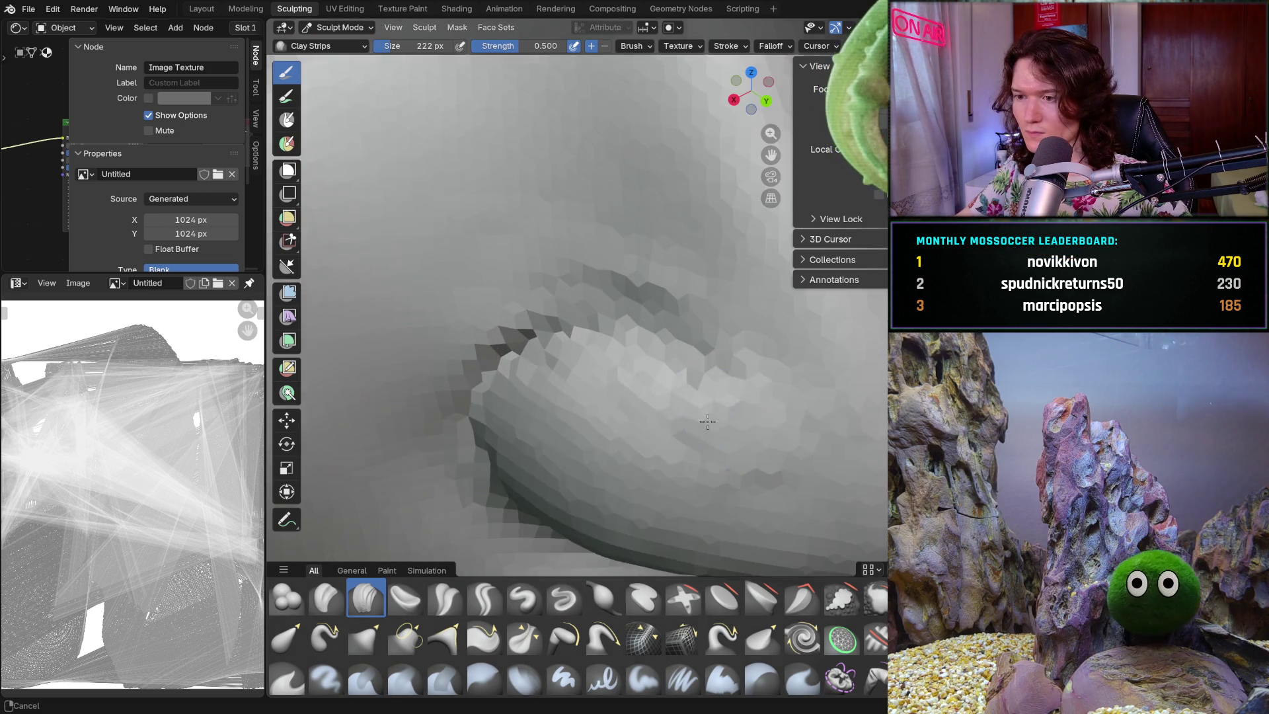
pyautogui.keyDown('ctrl'); pyautogui.moveTo(699, 436); pyautogui.dragTo(710, 454, button='right'); pyautogui.keyUp('ctrl')
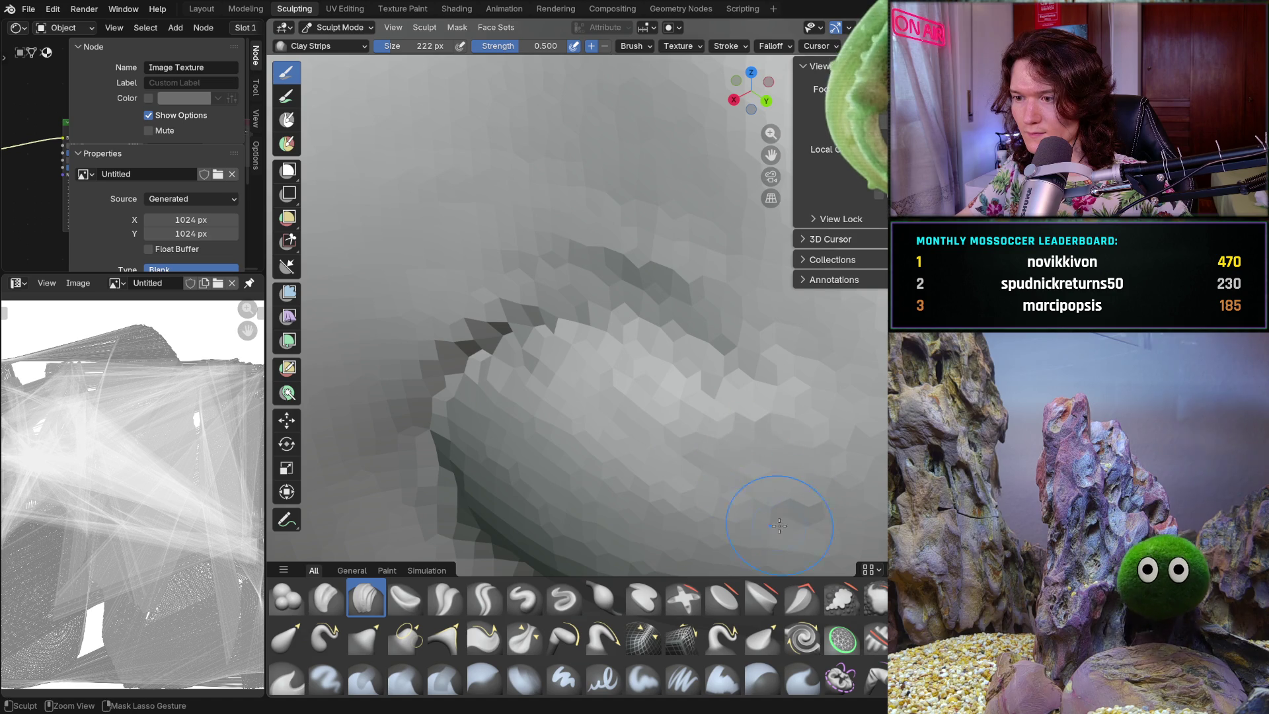
pyautogui.scroll(-4, 824, 475)
pyautogui.moveTo(824, 475)
pyautogui.mouseDown(button='middle')
pyautogui.moveTo(827, 431)
pyautogui.moveTo(727, 403)
pyautogui.mouseUp(button='middle')
pyautogui.scroll(4, 725, 397)
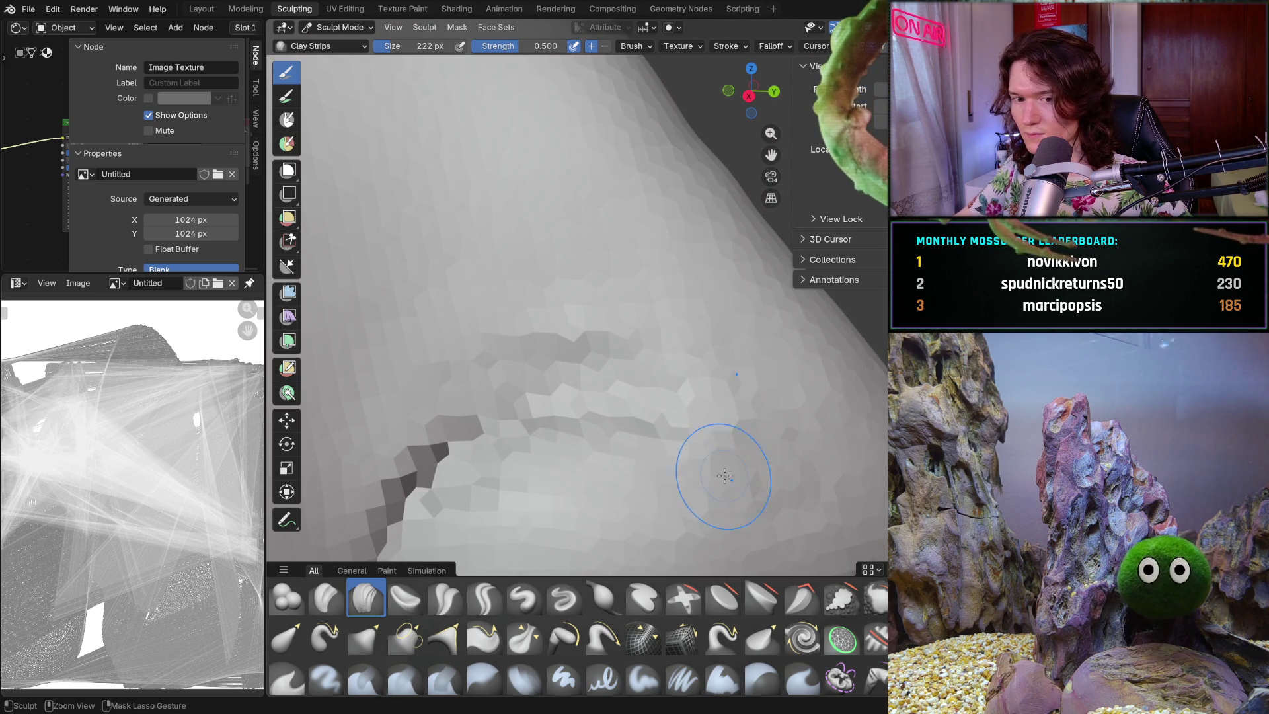
pyautogui.scroll(-6, 722, 474)
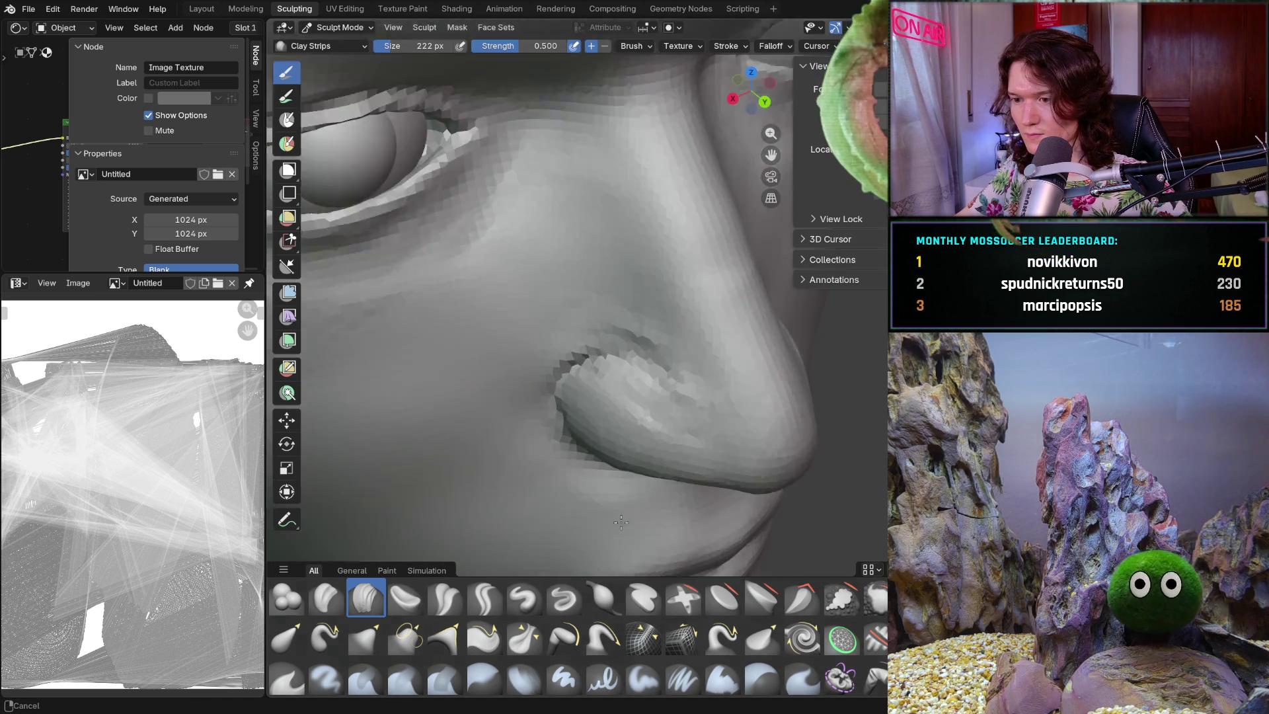
pyautogui.scroll(6, 712, 385)
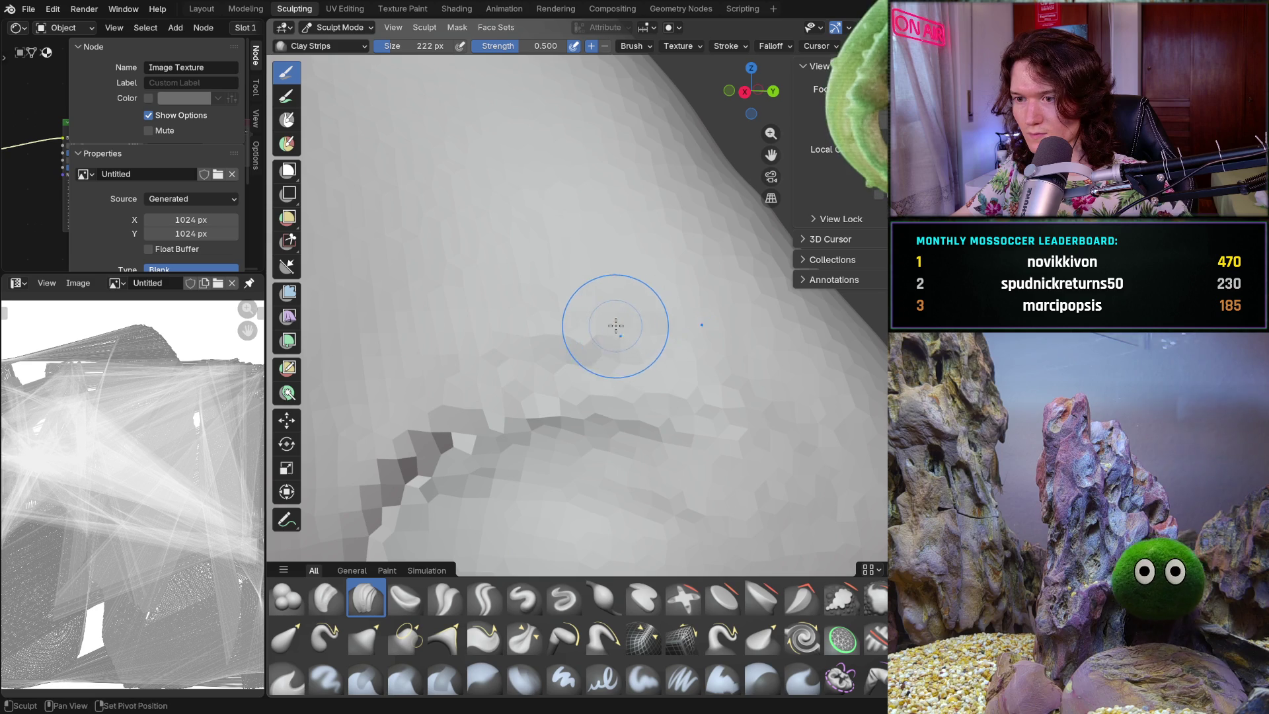
# - Continue sculpting beside the nostril while orbiting between angles
pyautogui.keyDown('ctrl'); pyautogui.moveTo(437, 463); pyautogui.dragTo(407, 423, button='right'); pyautogui.keyUp('ctrl')
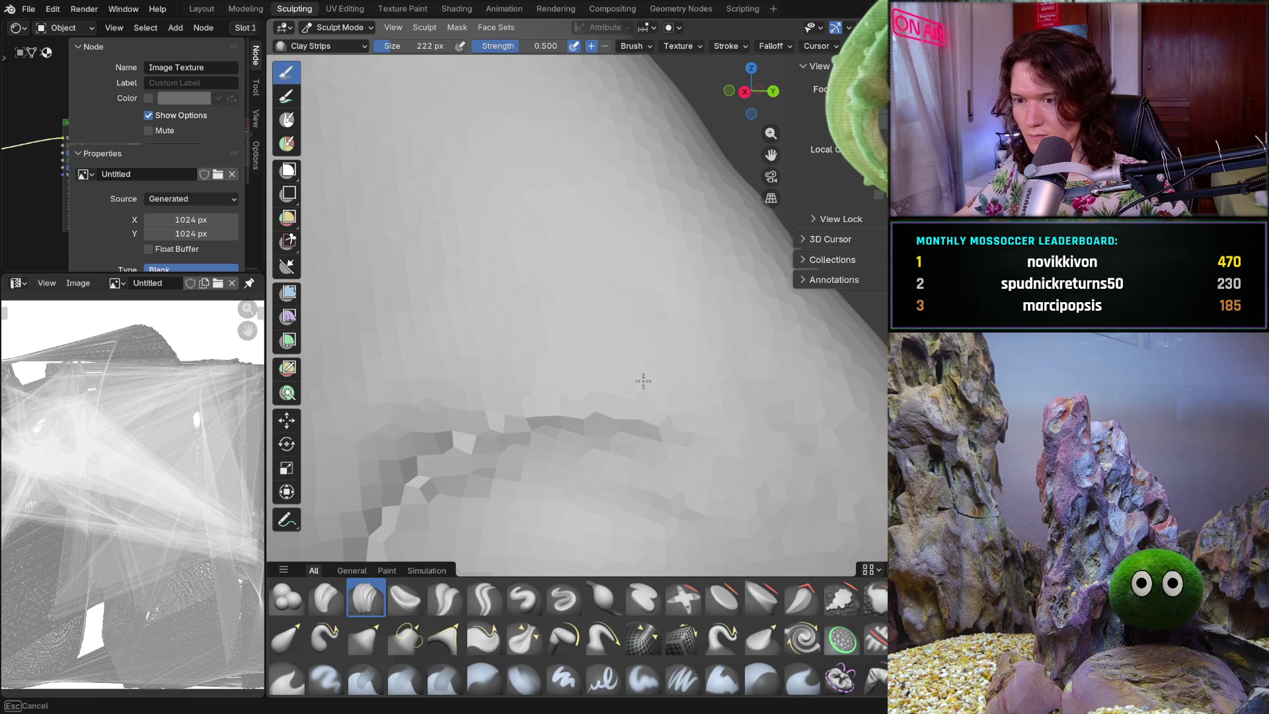
pyautogui.scroll(-6, 728, 368)
pyautogui.moveTo(728, 368)
pyautogui.mouseDown(button='middle')
pyautogui.moveTo(579, 519)
pyautogui.moveTo(777, 414)
pyautogui.moveTo(751, 397)
pyautogui.moveTo(761, 375)
pyautogui.mouseUp(button='middle')
pyautogui.scroll(8, 776, 413)
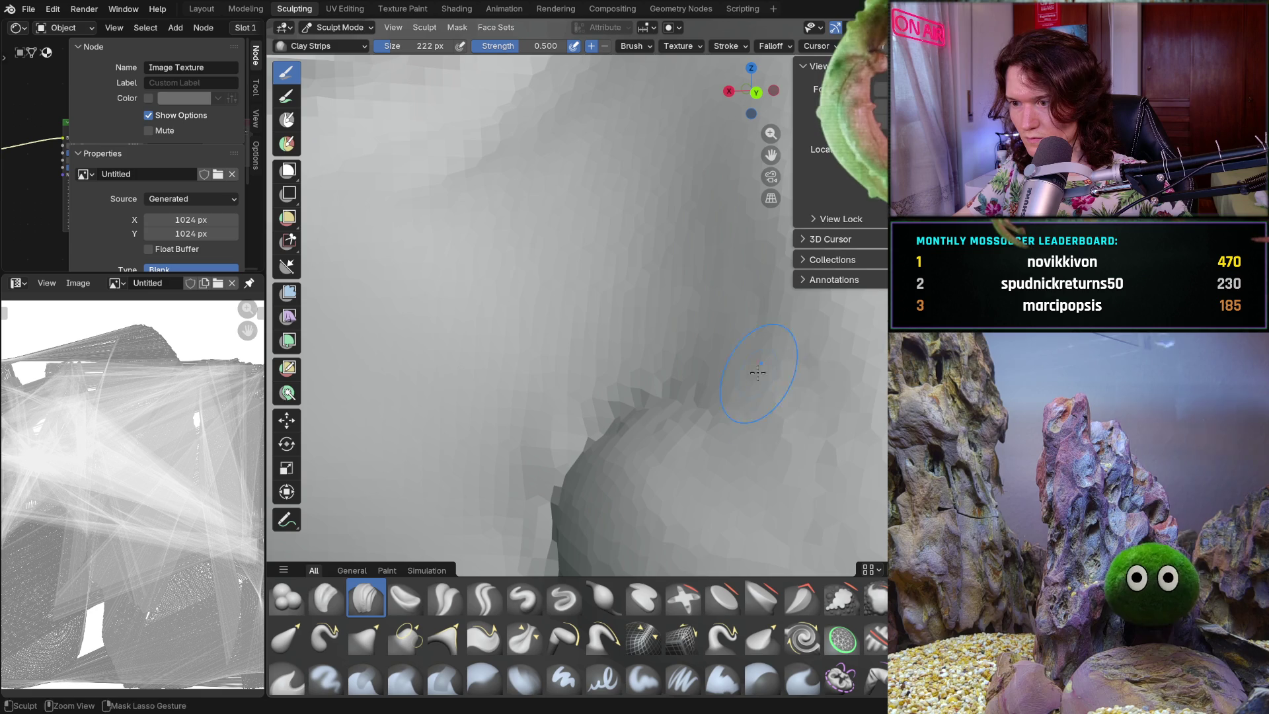
pyautogui.moveTo(800, 437); pyautogui.dragTo(797, 434, button='middle')
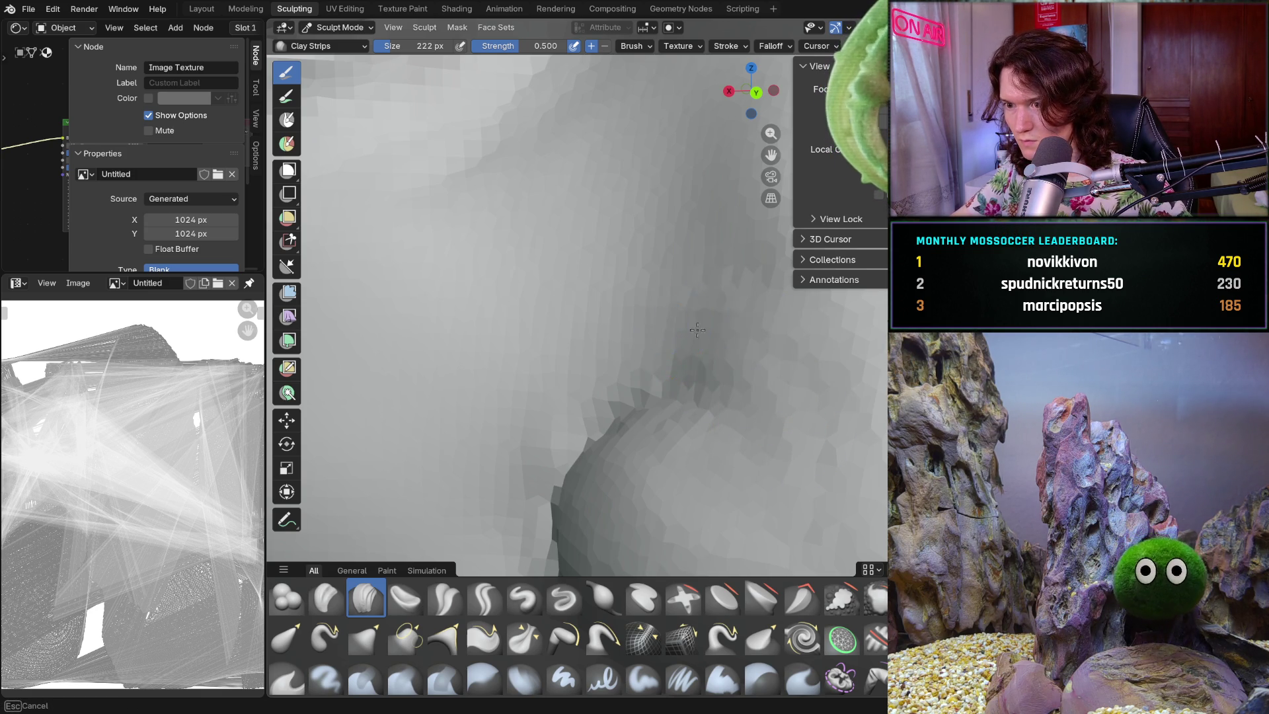
pyautogui.moveTo(838, 369); pyautogui.dragTo(838, 369, button='middle')
pyautogui.scroll(-5, 838, 369)
pyautogui.scroll(6, 703, 384)
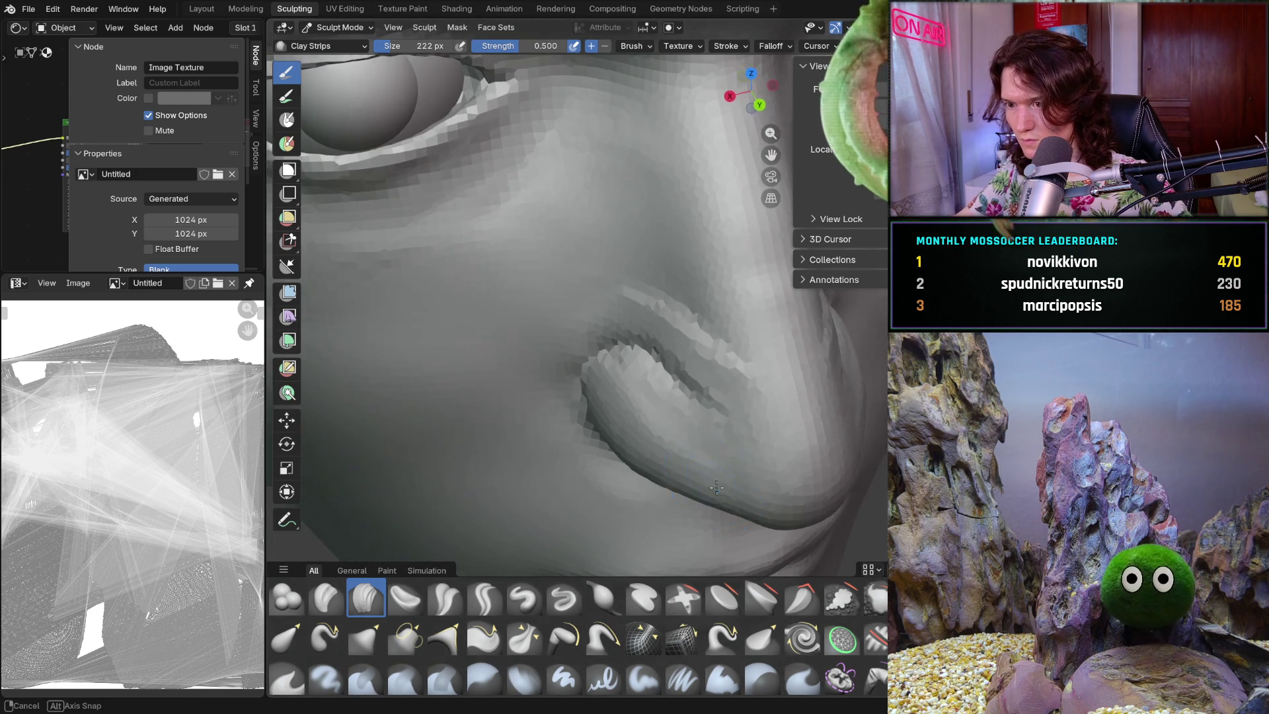
pyautogui.moveTo(694, 390)
pyautogui.mouseDown(button='middle')
pyautogui.moveTo(744, 284)
pyautogui.moveTo(744, 311)
pyautogui.moveTo(727, 298)
pyautogui.moveTo(739, 332)
pyautogui.mouseUp(button='middle')
# - Build up clay along the nostril wing, undoing one stroke, to soften the crease into the cheek
pyautogui.moveTo(738, 332); pyautogui.dragTo(641, 363)
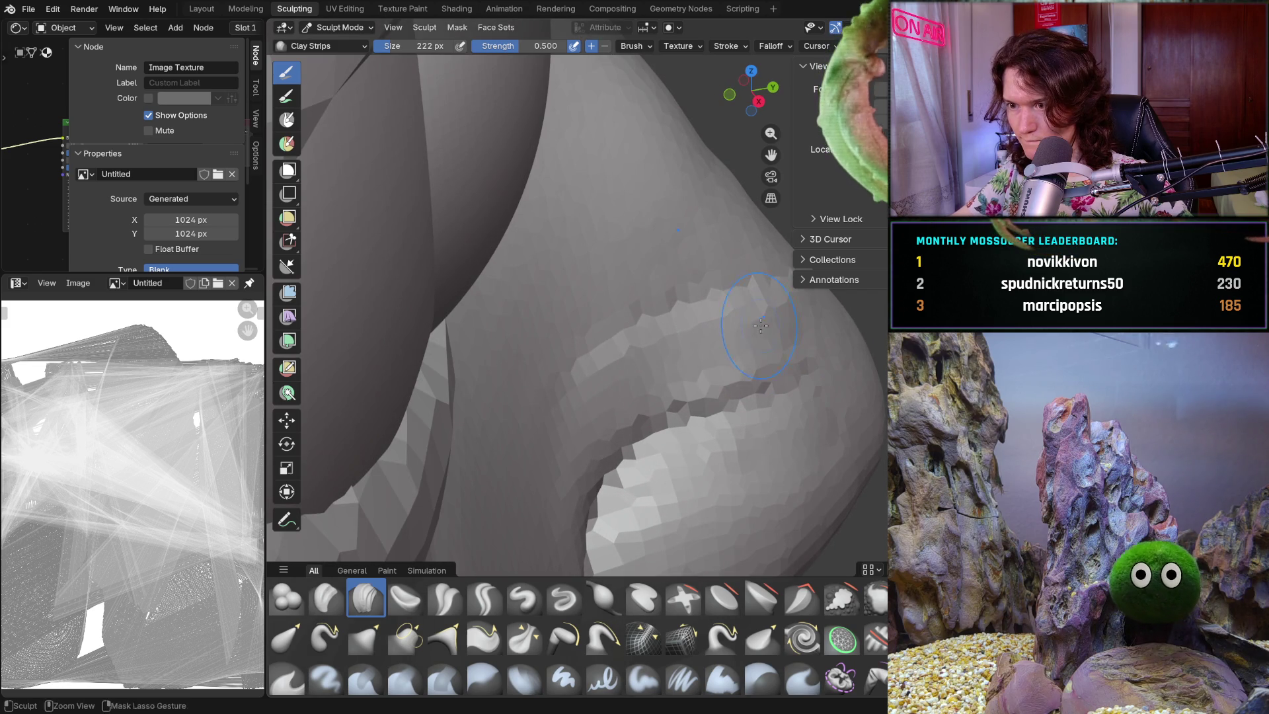
pyautogui.moveTo(794, 321)
pyautogui.mouseDown()
pyautogui.moveTo(661, 331)
pyautogui.moveTo(582, 277)
pyautogui.moveTo(562, 224)
pyautogui.moveTo(652, 326)
pyautogui.moveTo(792, 334)
pyautogui.mouseUp()
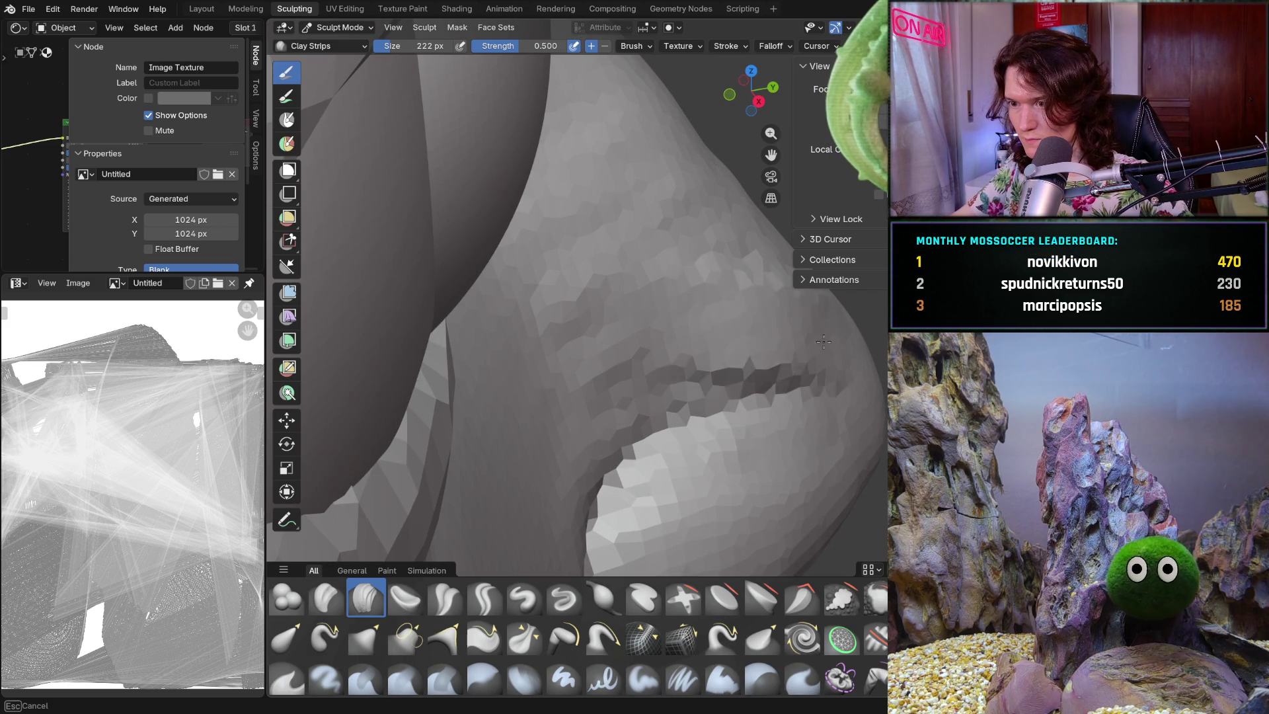
pyautogui.moveTo(774, 334); pyautogui.dragTo(677, 326, button='middle')
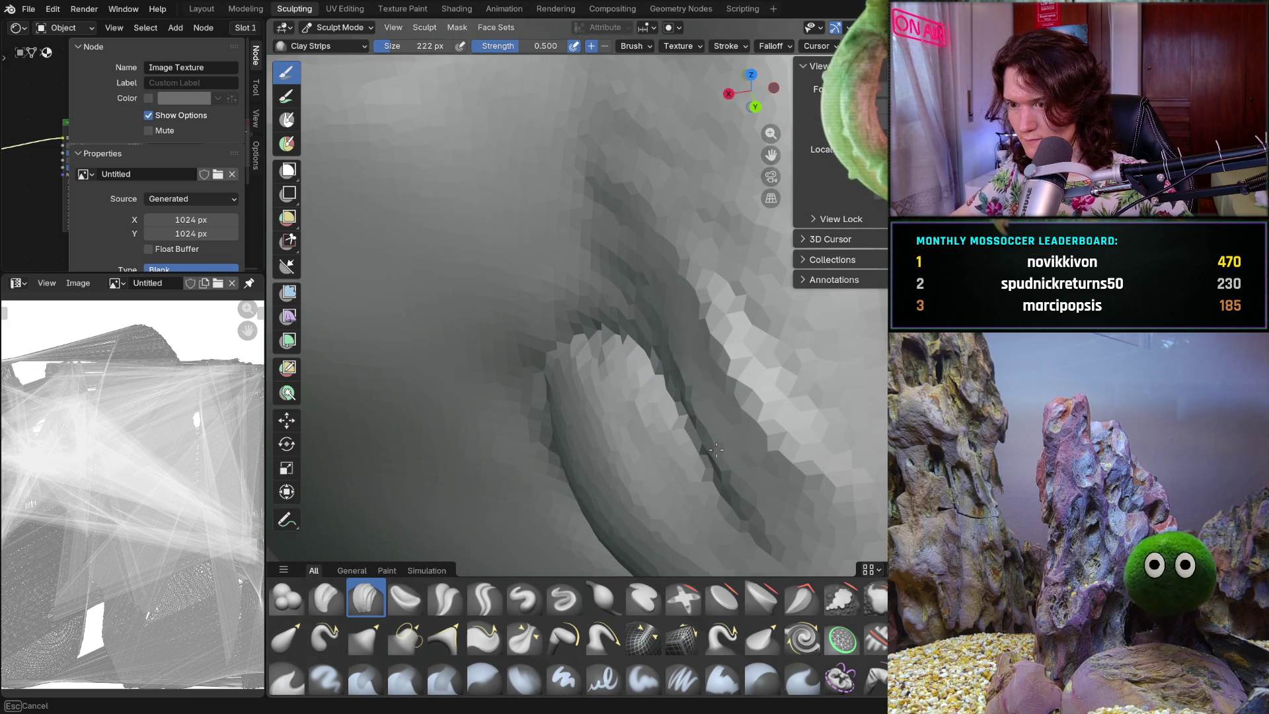
pyautogui.moveTo(722, 454)
pyautogui.mouseDown(button='middle')
pyautogui.moveTo(718, 352)
pyautogui.moveTo(652, 326)
pyautogui.moveTo(716, 354)
pyautogui.mouseUp(button='middle')
pyautogui.hotkey('ctrl', 'z')
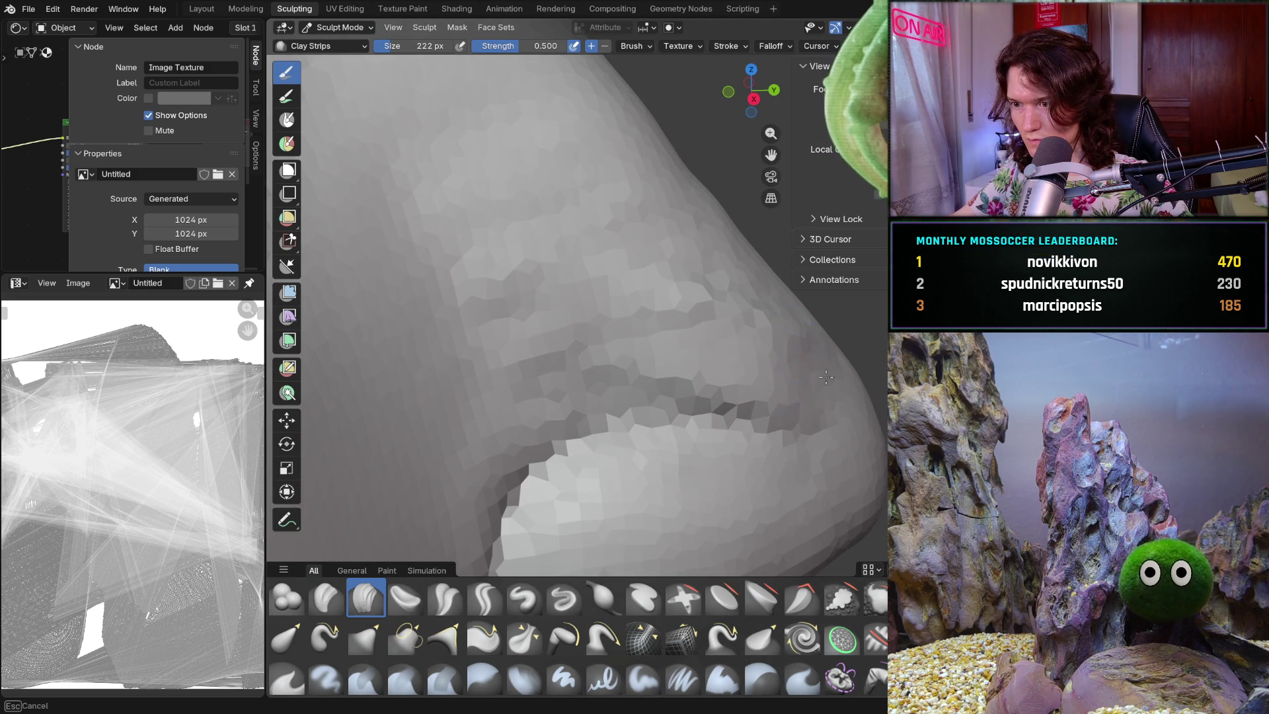
pyautogui.moveTo(649, 251); pyautogui.dragTo(646, 247, button='middle')
pyautogui.moveTo(568, 285)
pyautogui.mouseDown(button='middle')
pyautogui.moveTo(598, 313)
pyautogui.moveTo(609, 351)
pyautogui.moveTo(852, 377)
pyautogui.moveTo(831, 384)
pyautogui.moveTo(751, 320)
pyautogui.moveTo(703, 336)
pyautogui.moveTo(749, 330)
pyautogui.mouseUp(button='middle')
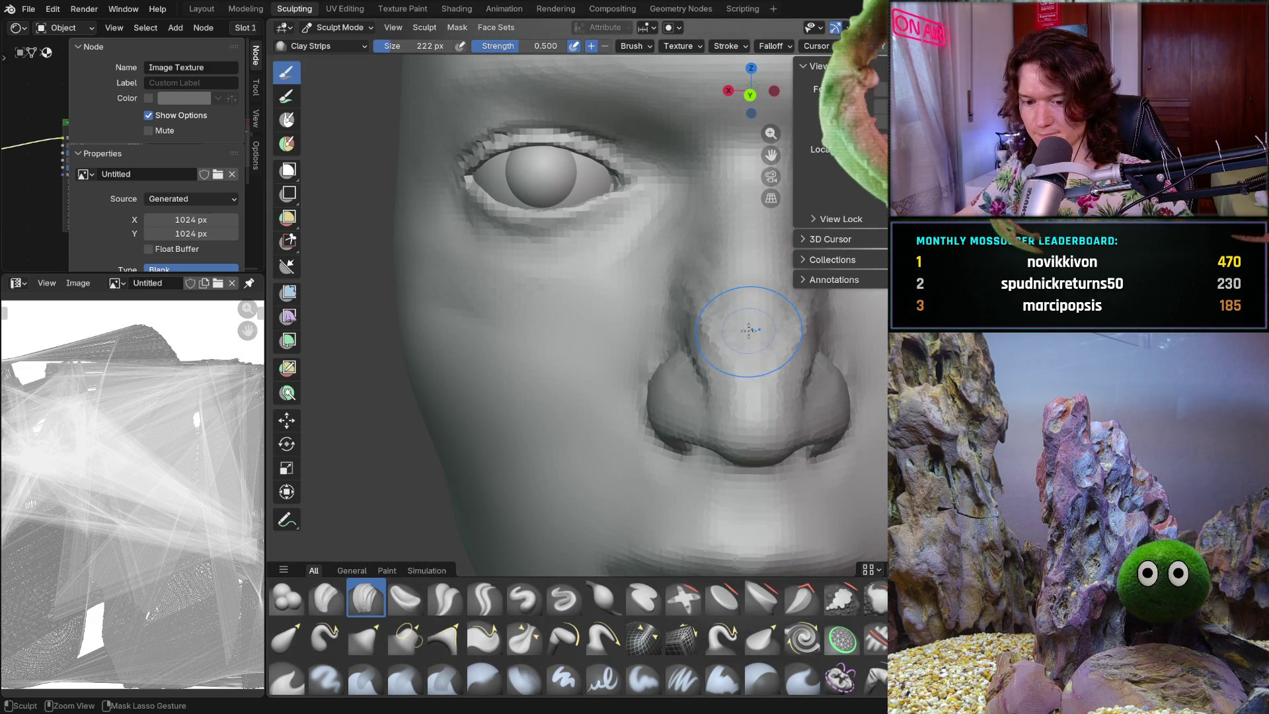
# - Fill in the dark crease beside the nose bridge and reframe on the nose
pyautogui.moveTo(758, 328); pyautogui.dragTo(759, 330)
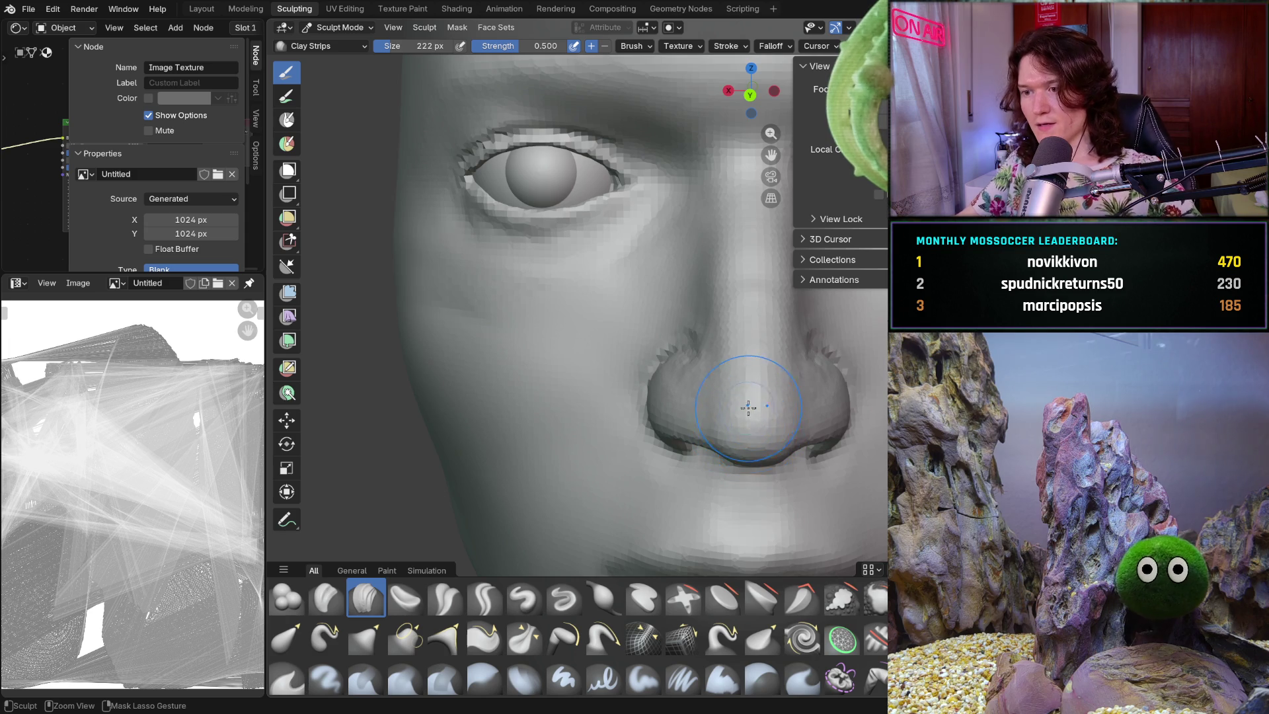
pyautogui.keyDown('ctrl'); pyautogui.moveTo(776, 390); pyautogui.dragTo(741, 406, button='middle'); pyautogui.keyUp('ctrl')
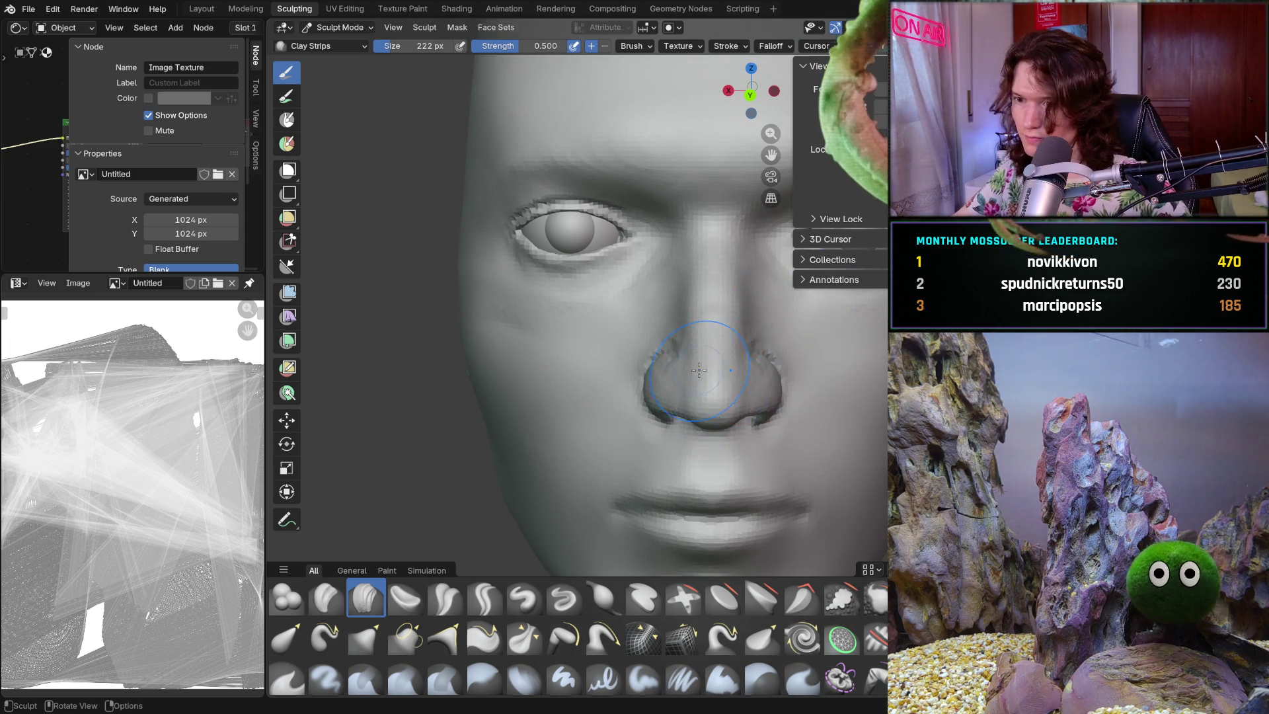
pyautogui.moveTo(703, 365); pyautogui.dragTo(659, 354, button='middle')
pyautogui.scroll(5, 654, 258)
pyautogui.moveTo(652, 255)
pyautogui.mouseDown(button='middle')
pyautogui.moveTo(637, 246)
pyautogui.moveTo(615, 298)
pyautogui.mouseUp(button='middle')
pyautogui.scroll(-5, 615, 297)
pyautogui.scroll(6, 635, 263)
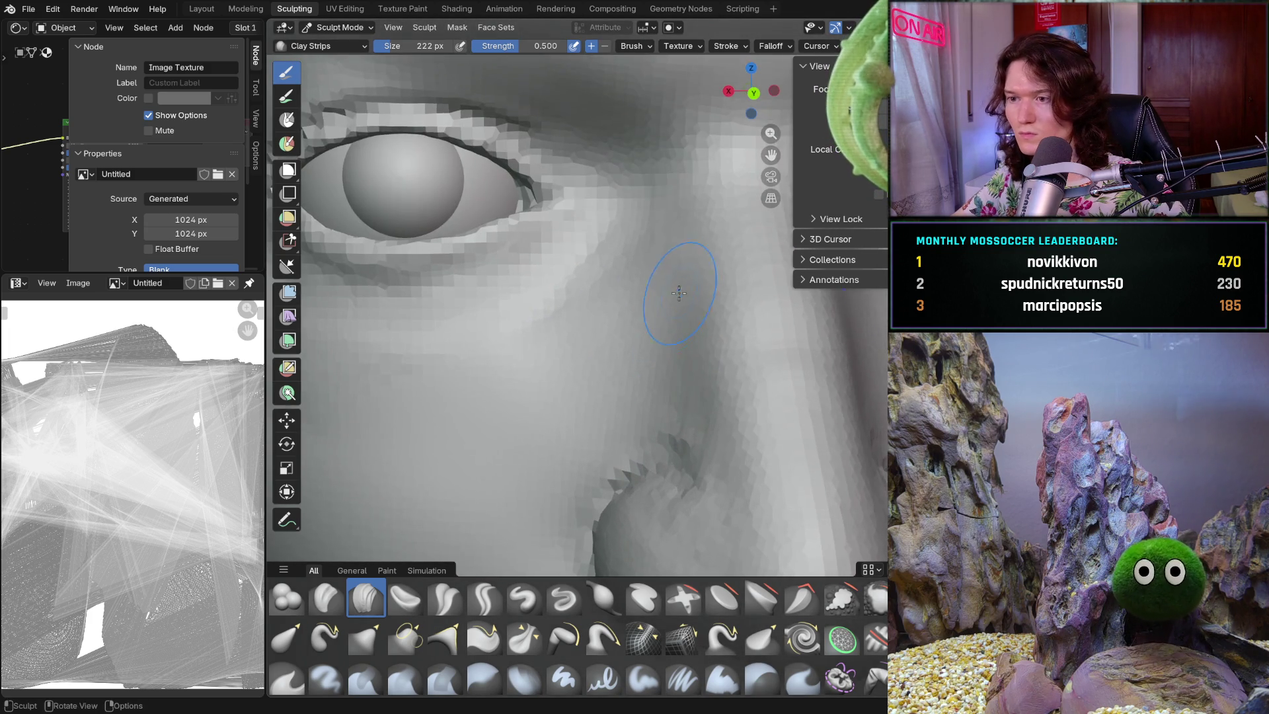
pyautogui.scroll(2, 682, 290)
# - Build up the cheek below the eye, outlining the nostril wing against it
pyautogui.moveTo(700, 311); pyautogui.dragTo(702, 314, button='middle')
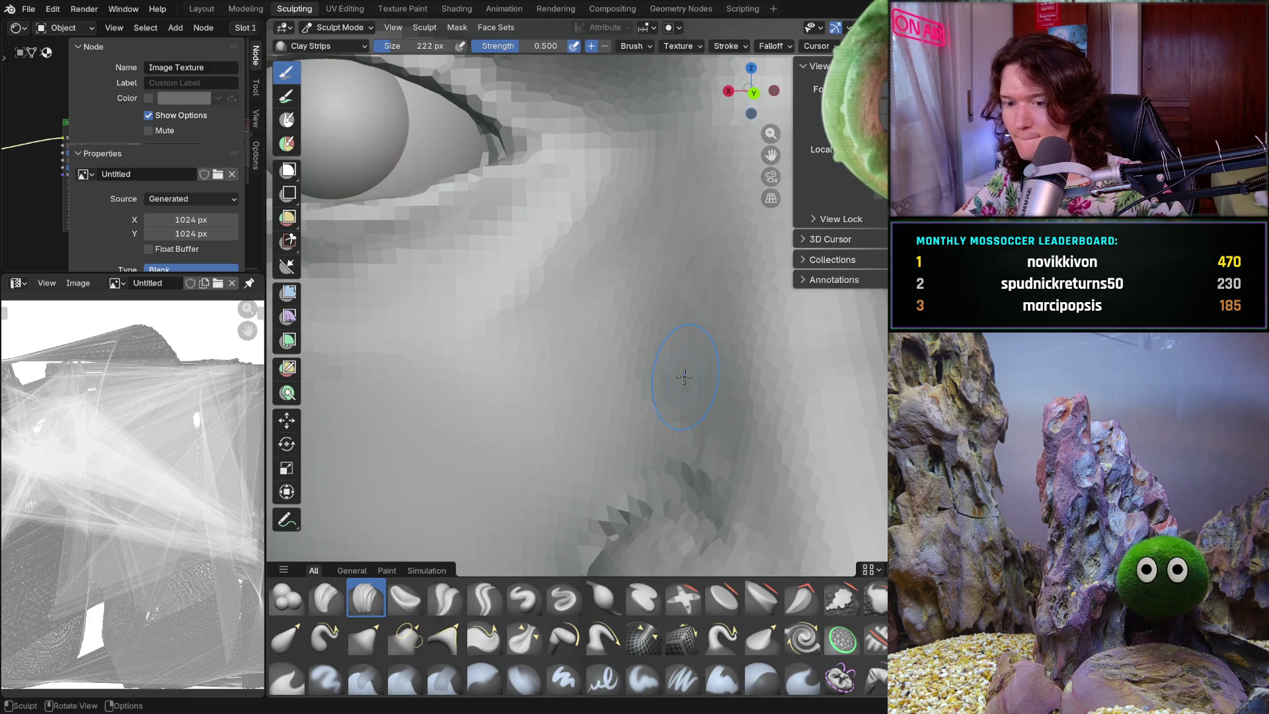
pyautogui.moveTo(619, 489)
pyautogui.mouseDown(button='middle')
pyautogui.moveTo(622, 463)
pyautogui.moveTo(605, 445)
pyautogui.mouseUp(button='middle')
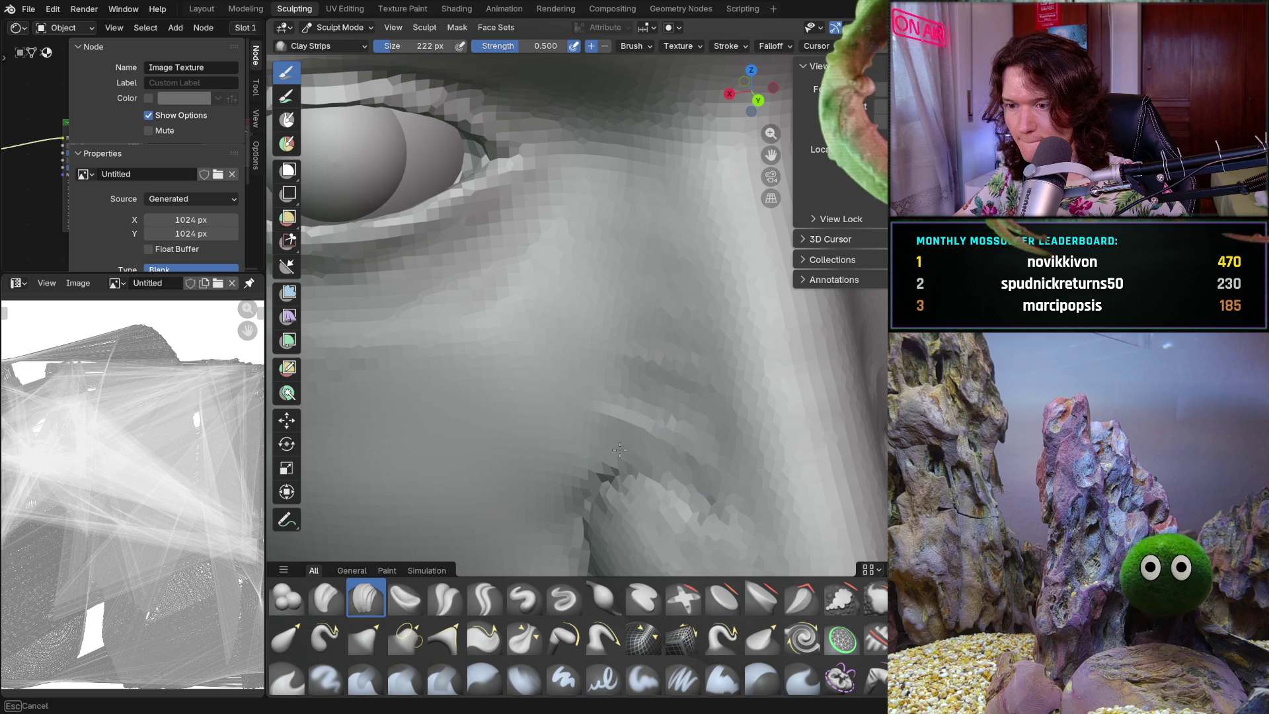
pyautogui.moveTo(651, 298); pyautogui.dragTo(648, 318, button='middle')
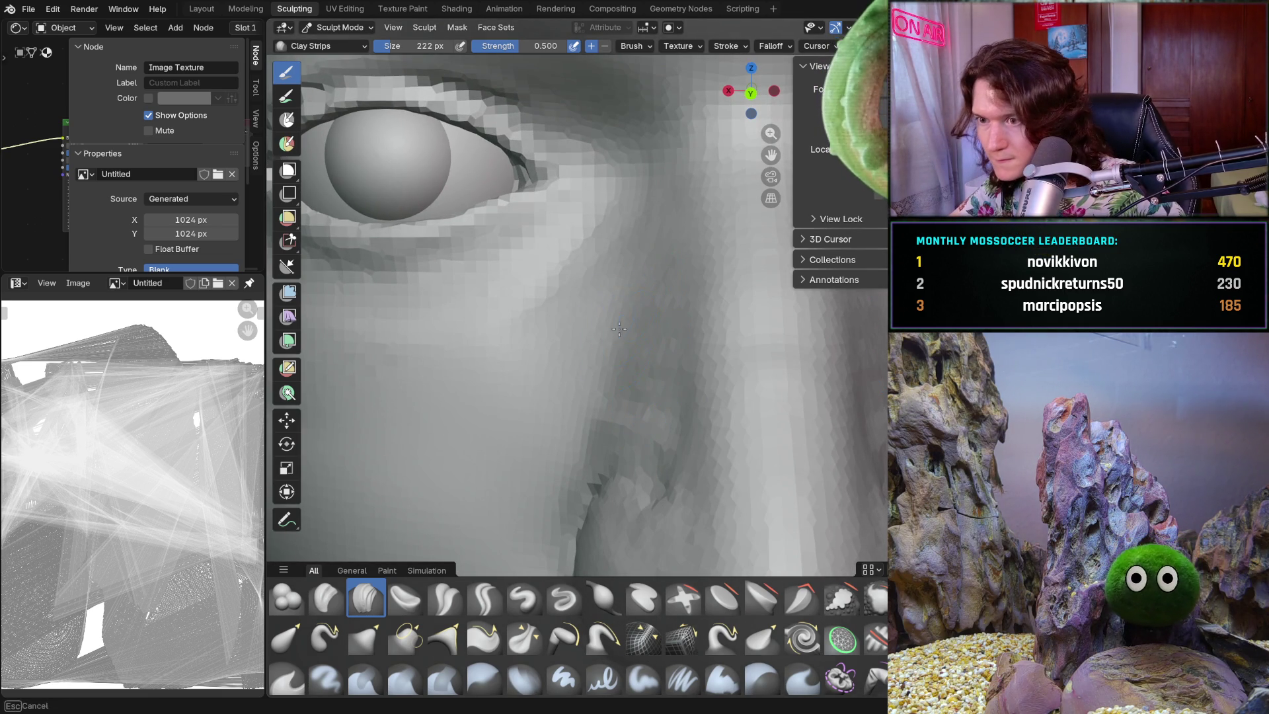
pyautogui.keyDown('ctrl'); pyautogui.moveTo(614, 393); pyautogui.dragTo(610, 424, button='middle'); pyautogui.keyUp('ctrl')
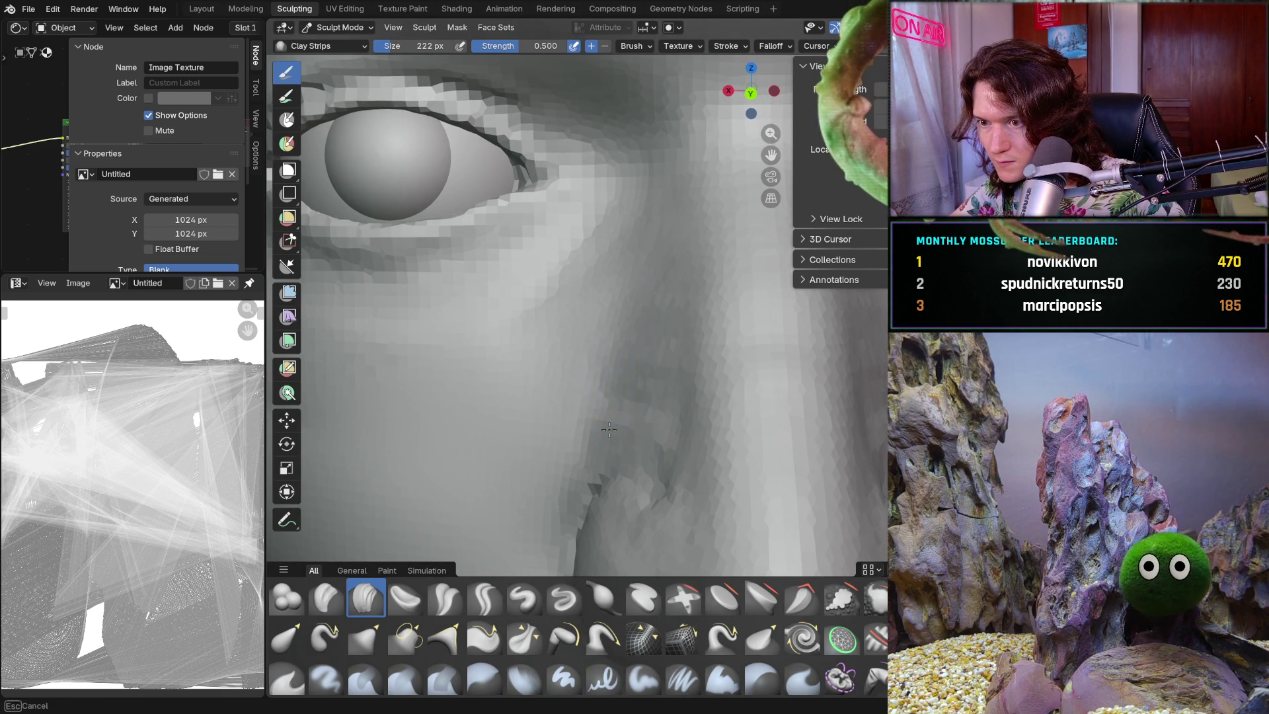
pyautogui.keyDown('ctrl'); pyautogui.moveTo(617, 345); pyautogui.dragTo(657, 436, button='middle'); pyautogui.keyUp('ctrl')
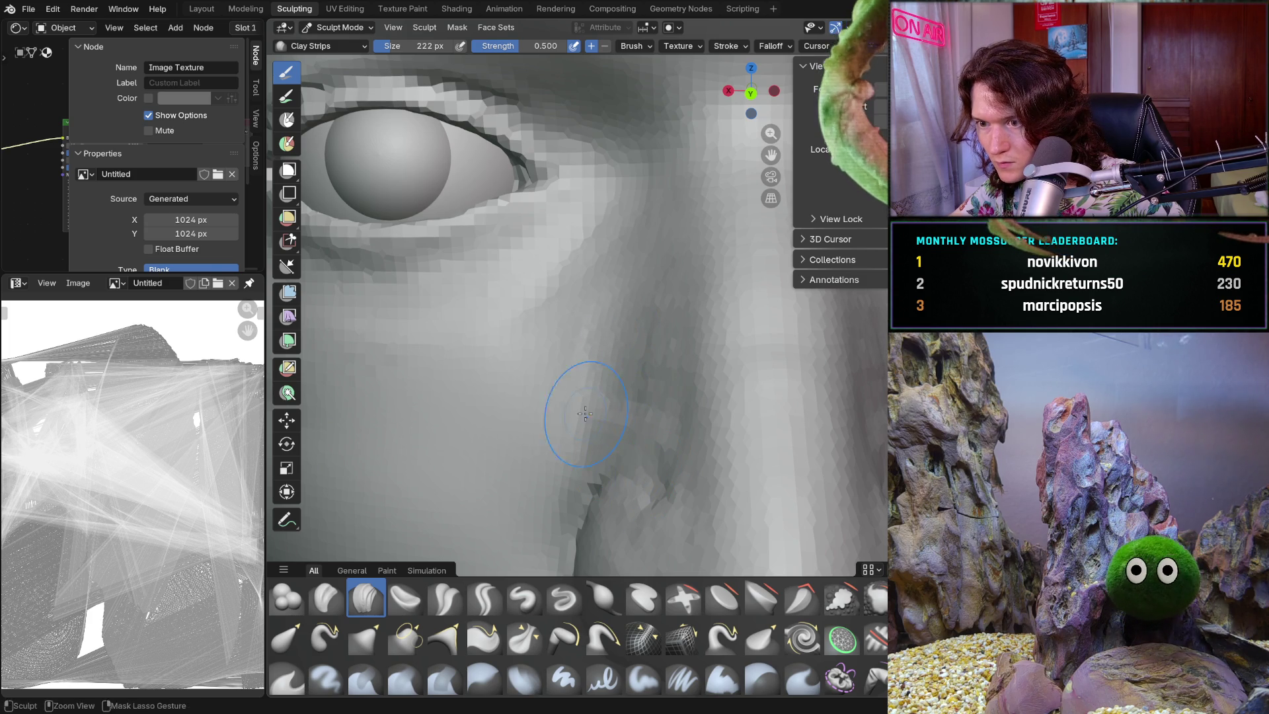
pyautogui.moveTo(582, 383)
pyautogui.keyDown('ctrl'); pyautogui.mouseDown(button='middle')
pyautogui.moveTo(657, 429)
pyautogui.moveTo(668, 459)
pyautogui.moveTo(739, 440)
pyautogui.mouseUp(button='middle'); pyautogui.keyUp('ctrl')
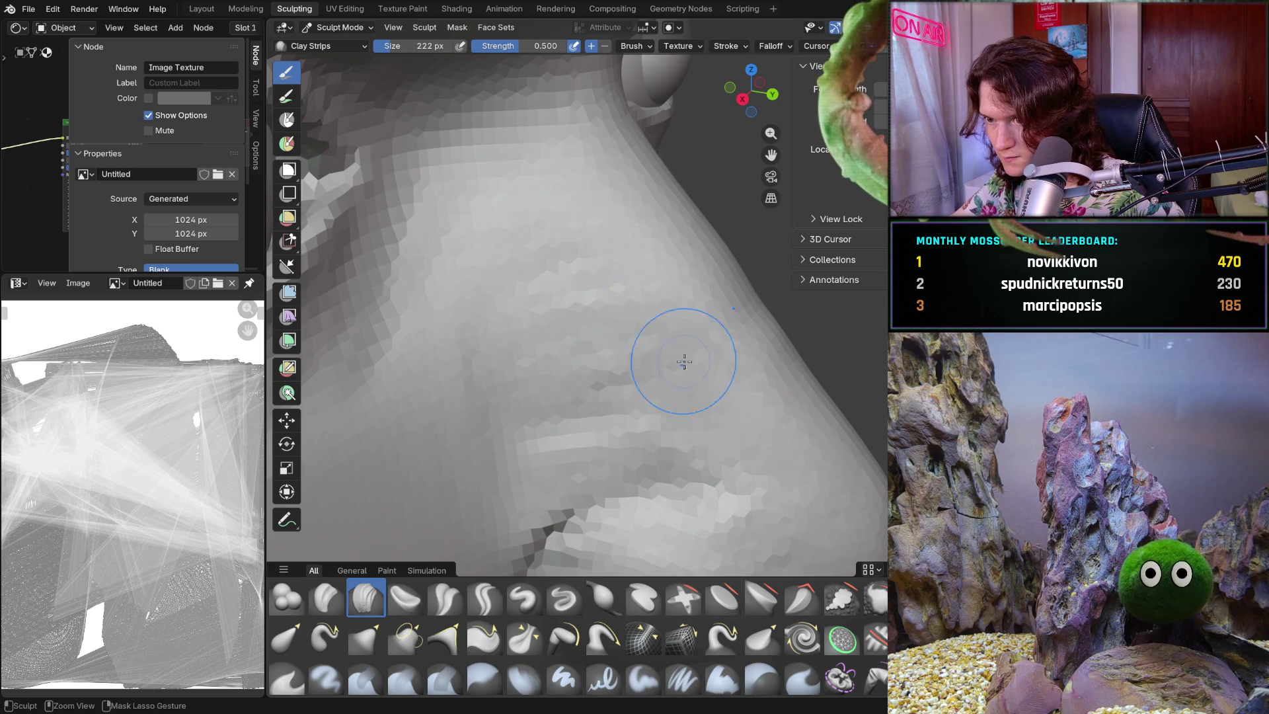
pyautogui.moveTo(759, 473)
pyautogui.mouseDown(button='middle')
pyautogui.moveTo(549, 374)
pyautogui.moveTo(706, 373)
pyautogui.moveTo(684, 400)
pyautogui.mouseUp(button='middle')
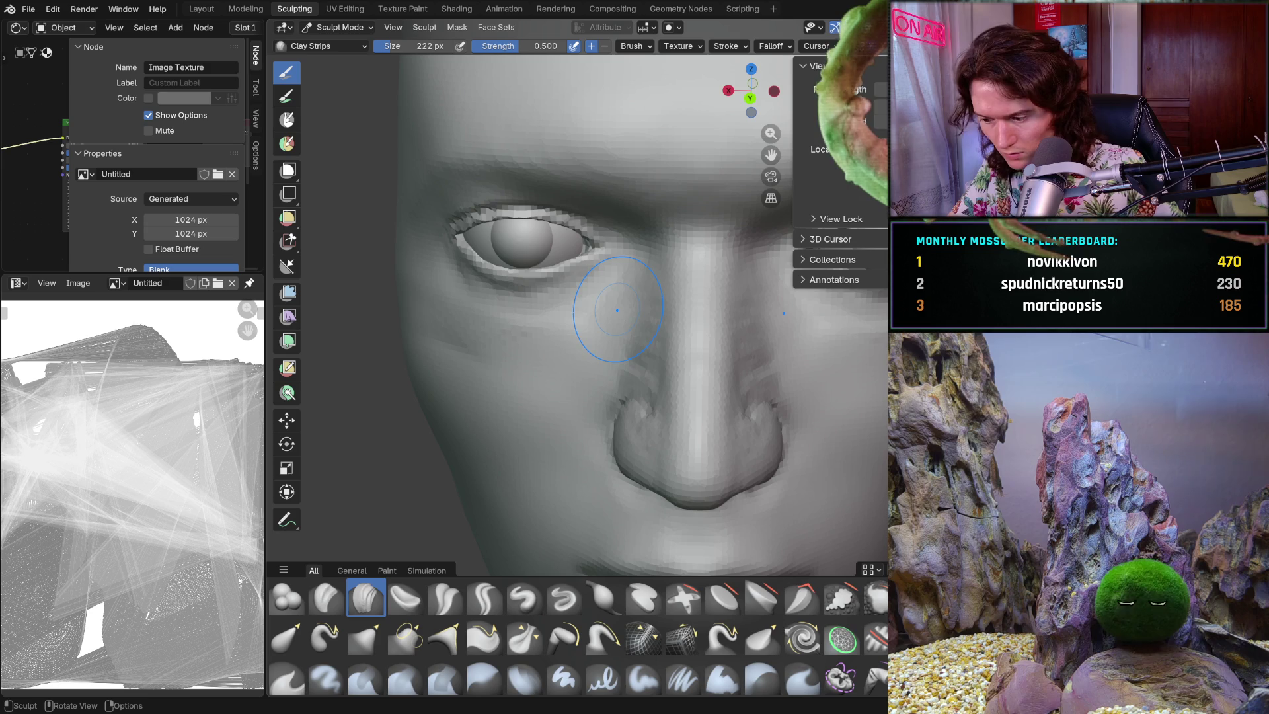
# - Zoom in and sculpt Clay Strips over the cheek beside the nose
pyautogui.scroll(3, 649, 341)
pyautogui.moveTo(649, 341)
pyautogui.mouseDown(button='middle')
pyautogui.moveTo(566, 337)
pyautogui.moveTo(631, 335)
pyautogui.mouseUp(button='middle')
pyautogui.scroll(2, 616, 330)
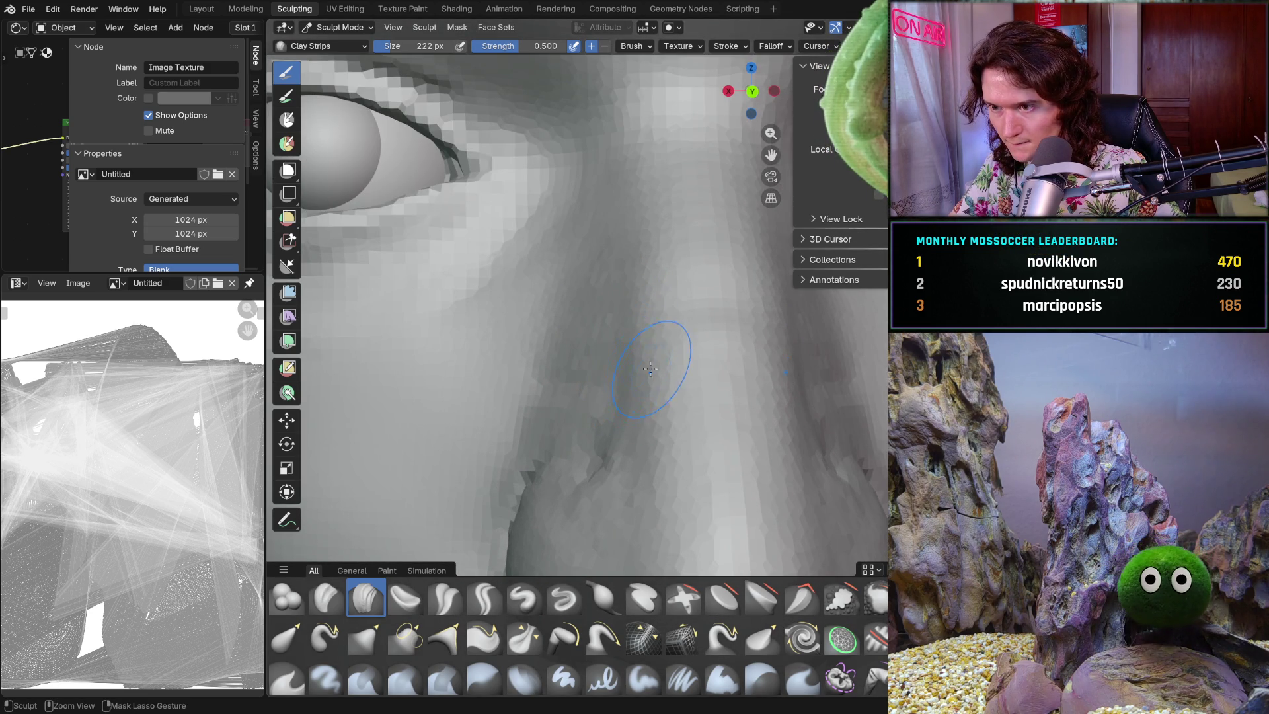
pyautogui.scroll(3, 661, 265)
pyautogui.moveTo(661, 264)
pyautogui.mouseDown(button='middle')
pyautogui.moveTo(691, 366)
pyautogui.moveTo(675, 318)
pyautogui.mouseUp(button='middle')
pyautogui.scroll(-3, 692, 367)
pyautogui.moveTo(690, 230); pyautogui.dragTo(680, 212, button='middle')
pyautogui.moveTo(694, 374); pyautogui.dragTo(696, 378, button='middle')
pyautogui.moveTo(717, 439); pyautogui.dragTo(700, 443)
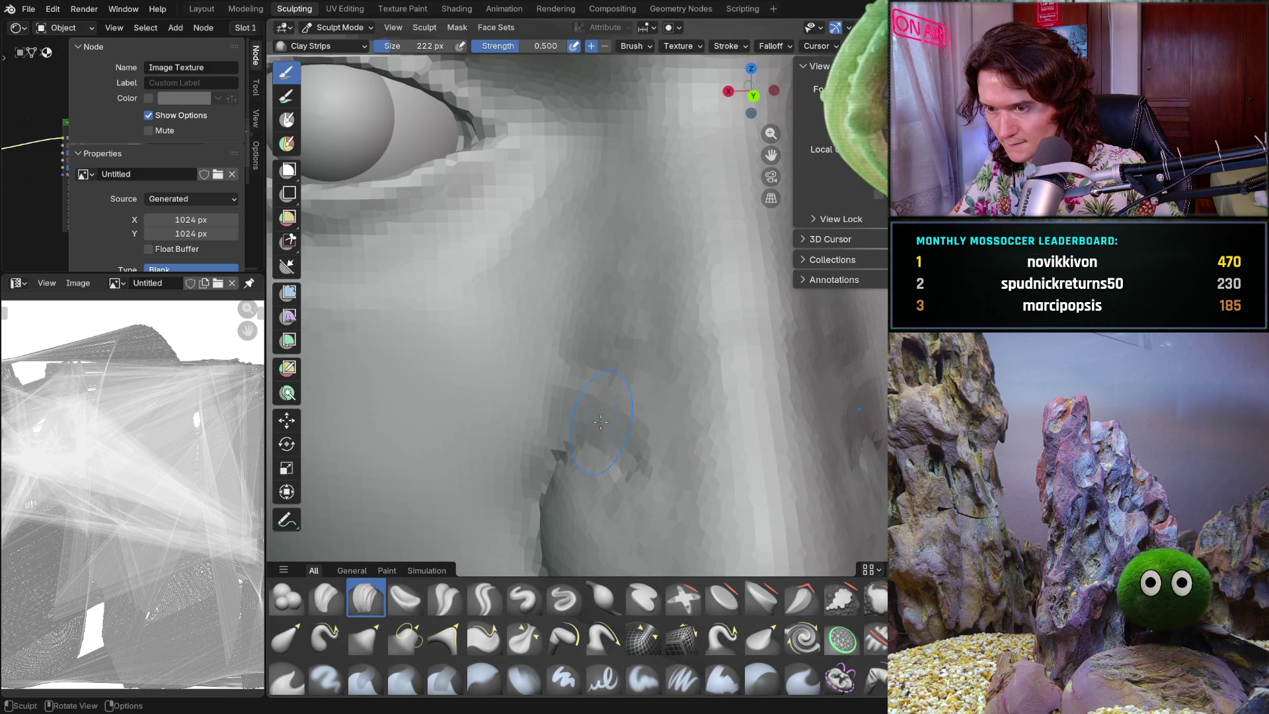
pyautogui.moveTo(585, 343)
pyautogui.mouseDown()
pyautogui.moveTo(605, 298)
pyautogui.moveTo(683, 367)
pyautogui.mouseUp()
# - Step back and check the face from profile and frontal views
pyautogui.moveTo(658, 452); pyautogui.dragTo(651, 445)
pyautogui.scroll(-5, 641, 436)
pyautogui.moveTo(628, 424)
pyautogui.mouseDown(button='middle')
pyautogui.moveTo(610, 401)
pyautogui.moveTo(600, 420)
pyautogui.moveTo(672, 431)
pyautogui.moveTo(598, 449)
pyautogui.mouseUp(button='middle')
pyautogui.scroll(-5, 605, 410)
pyautogui.scroll(5, 599, 450)
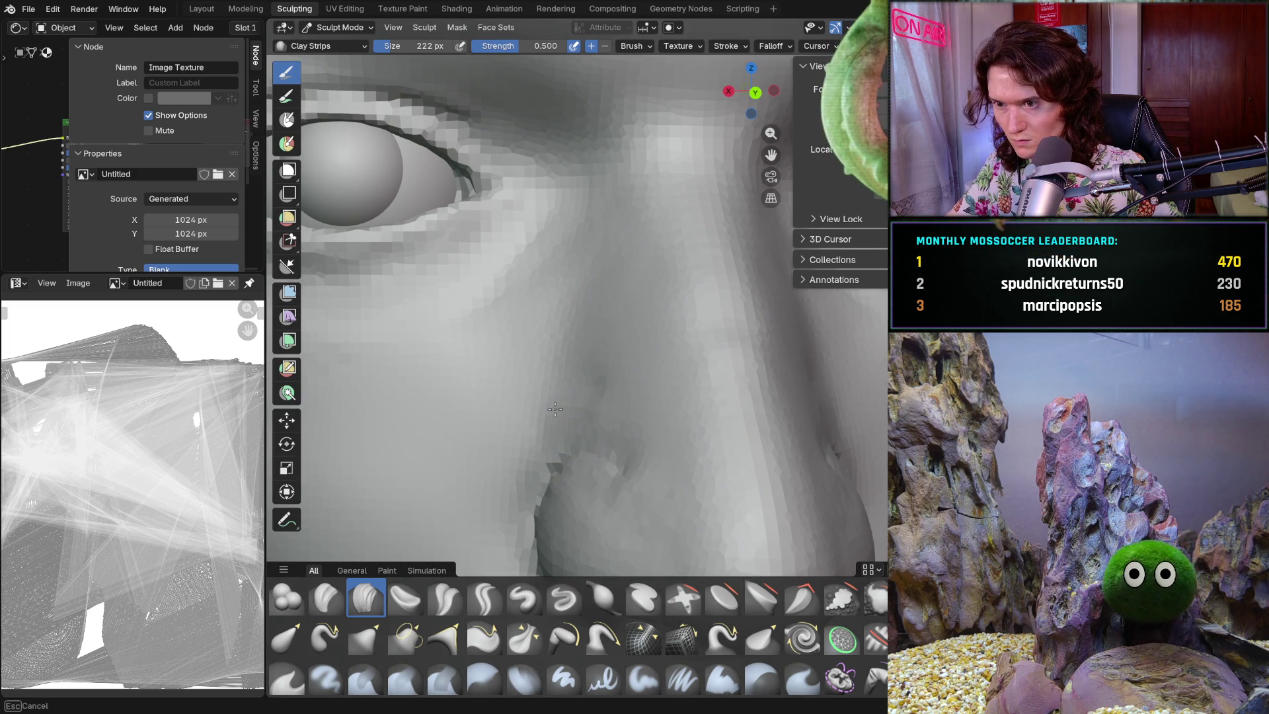
pyautogui.press('Escape')
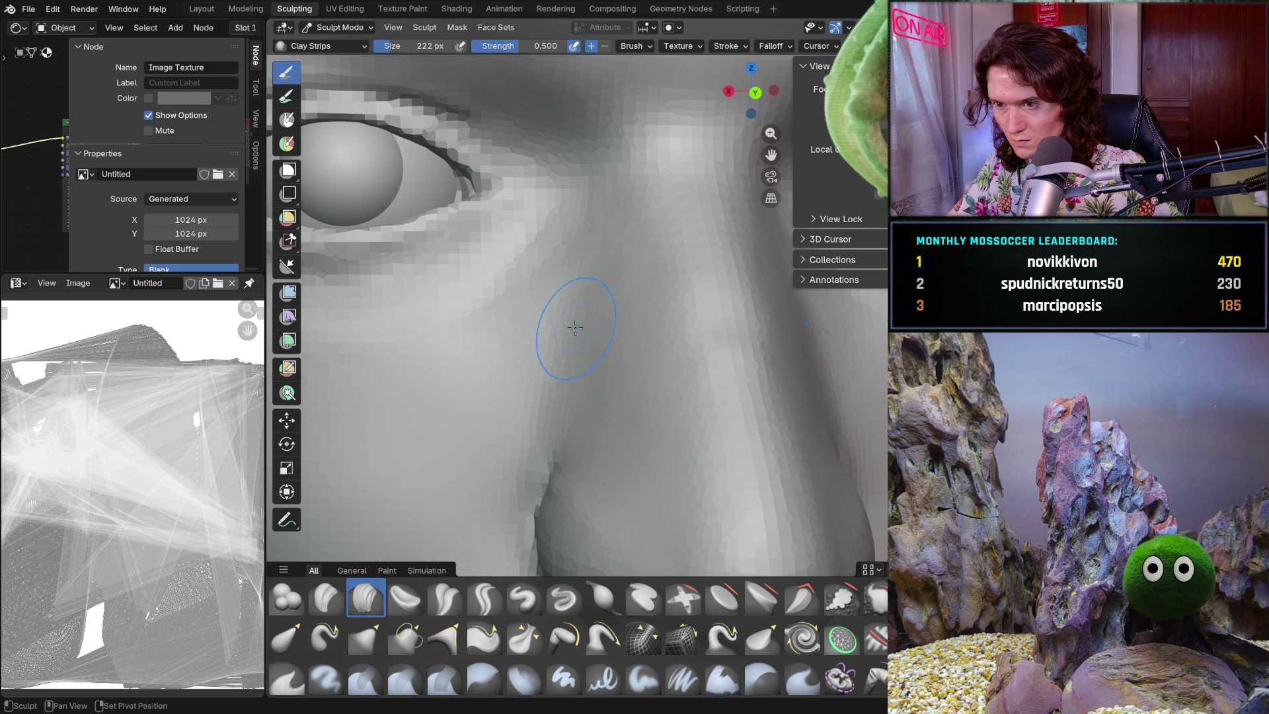
pyautogui.scroll(-5, 575, 382)
pyautogui.moveTo(575, 381)
pyautogui.mouseDown(button='middle')
pyautogui.moveTo(549, 388)
pyautogui.moveTo(619, 419)
pyautogui.moveTo(671, 371)
pyautogui.moveTo(728, 356)
pyautogui.mouseUp(button='middle')
pyautogui.moveTo(604, 391)
pyautogui.mouseDown(button='middle')
pyautogui.moveTo(468, 433)
pyautogui.moveTo(532, 443)
pyautogui.moveTo(638, 411)
pyautogui.moveTo(481, 470)
pyautogui.mouseUp(button='middle')
# - Switch to Crease Sharp and carve a crease along the nostril edge
pyautogui.click(485, 598)
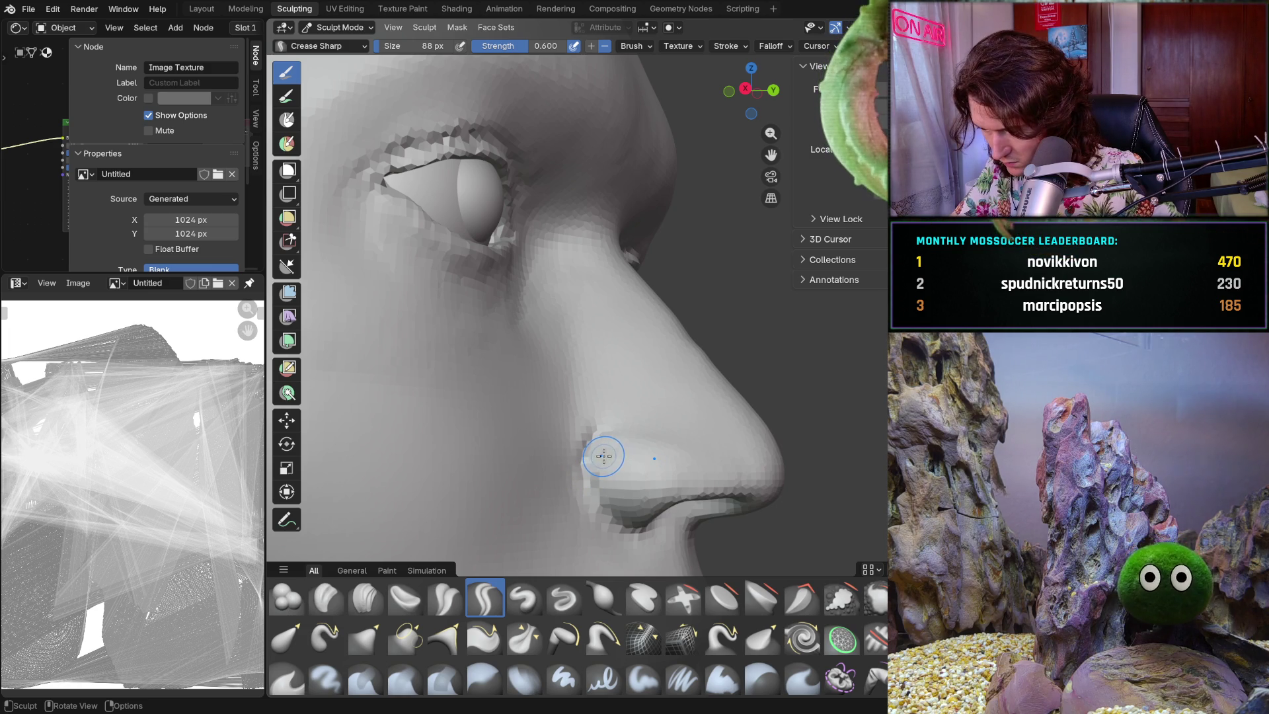
pyautogui.moveTo(603, 456)
pyautogui.mouseDown(button='middle')
pyautogui.moveTo(469, 471)
pyautogui.moveTo(595, 473)
pyautogui.mouseUp(button='middle')
pyautogui.moveTo(595, 473)
pyautogui.mouseDown()
pyautogui.moveTo(568, 522)
pyautogui.moveTo(602, 462)
pyautogui.moveTo(638, 440)
pyautogui.moveTo(723, 454)
pyautogui.mouseUp()
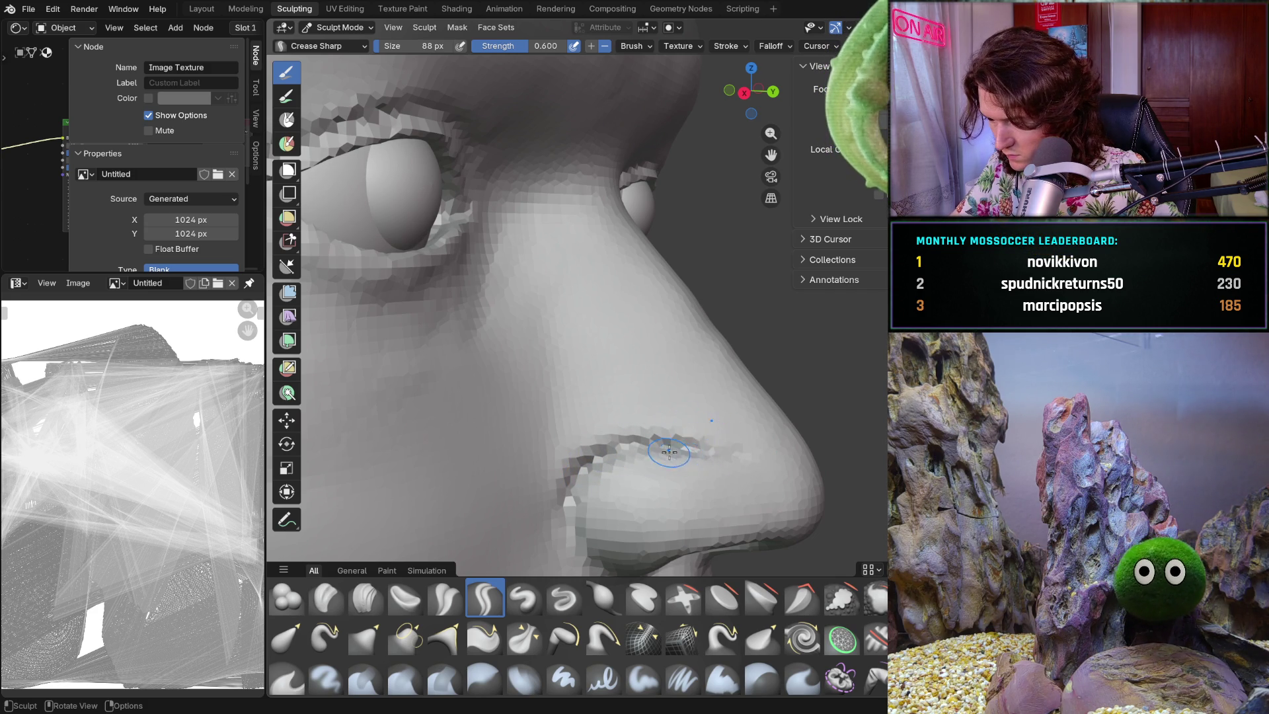
pyautogui.moveTo(665, 446); pyautogui.dragTo(667, 451, button='middle')
pyautogui.moveTo(662, 459)
pyautogui.mouseDown()
pyautogui.moveTo(722, 442)
pyautogui.moveTo(680, 425)
pyautogui.mouseUp()
pyautogui.moveTo(680, 425)
pyautogui.mouseDown(button='middle')
pyautogui.moveTo(467, 433)
pyautogui.moveTo(567, 448)
pyautogui.moveTo(564, 491)
pyautogui.moveTo(577, 456)
pyautogui.moveTo(601, 450)
pyautogui.mouseUp(button='middle')
# - Lengthen the crease along the side of the nose and soften its jagged part
pyautogui.scroll(-5, 606, 452)
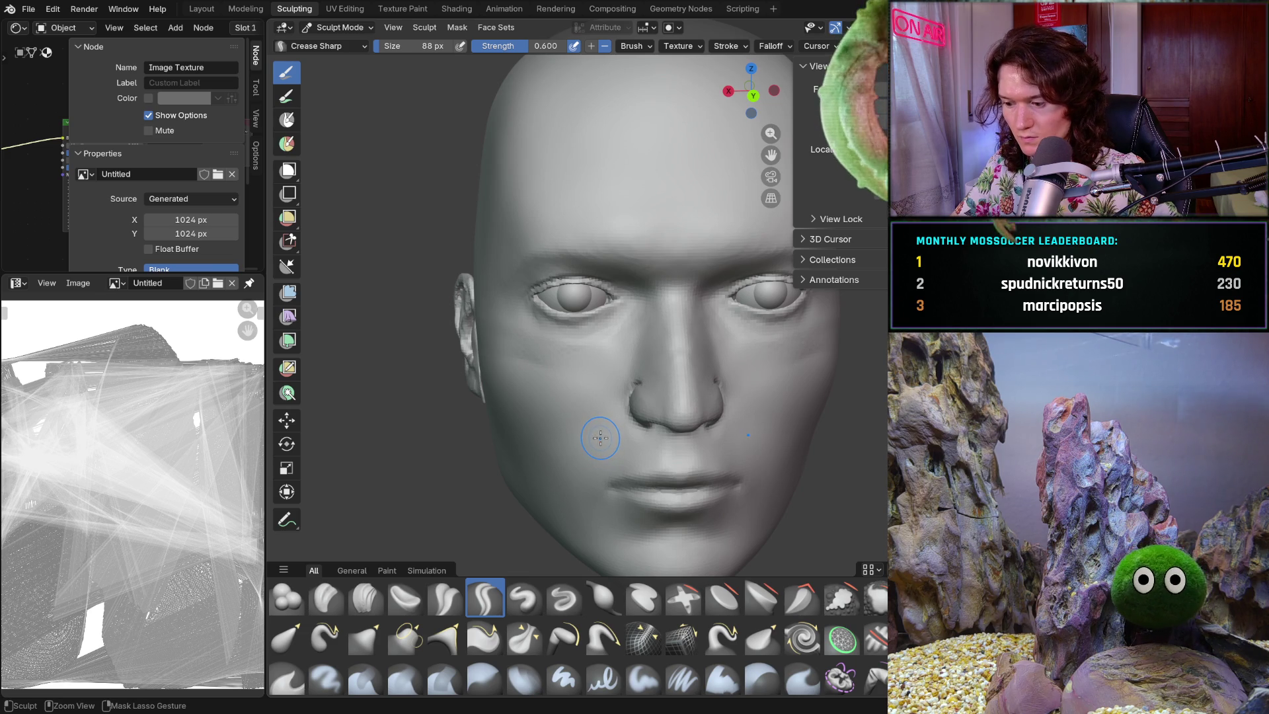
pyautogui.moveTo(598, 437); pyautogui.dragTo(617, 453, button='middle')
pyautogui.scroll(4, 604, 391)
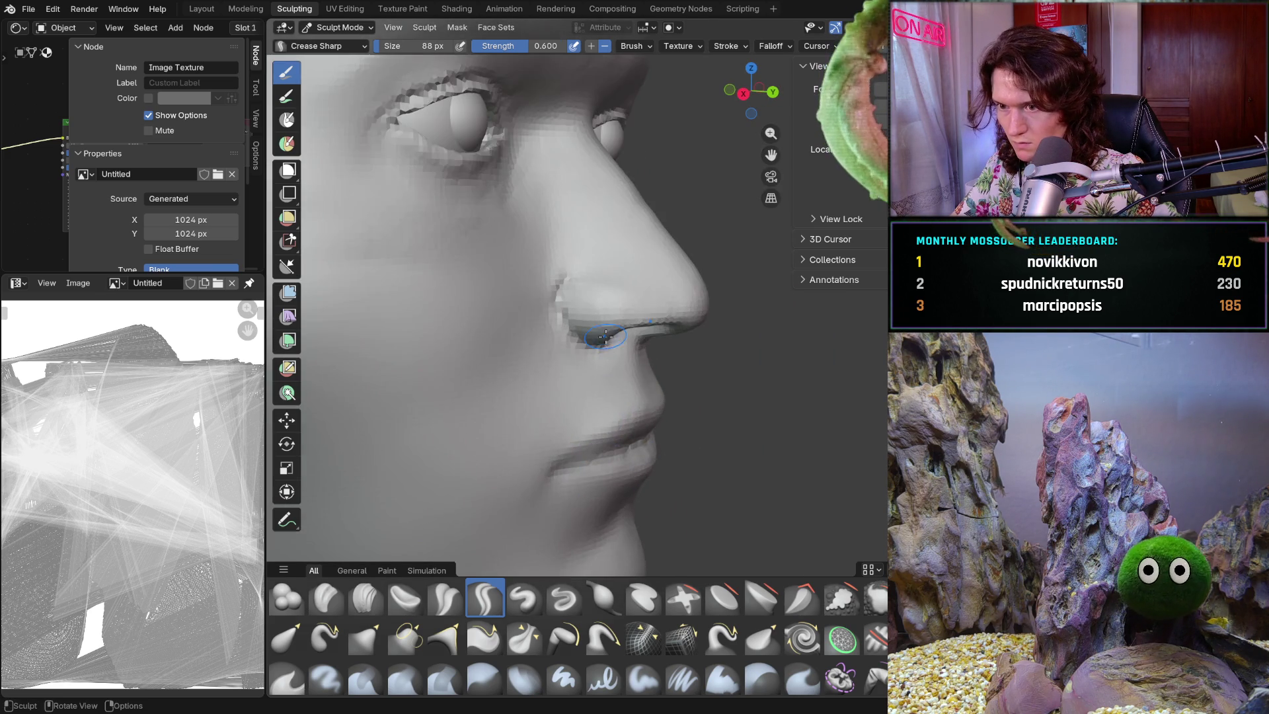
pyautogui.scroll(4, 595, 331)
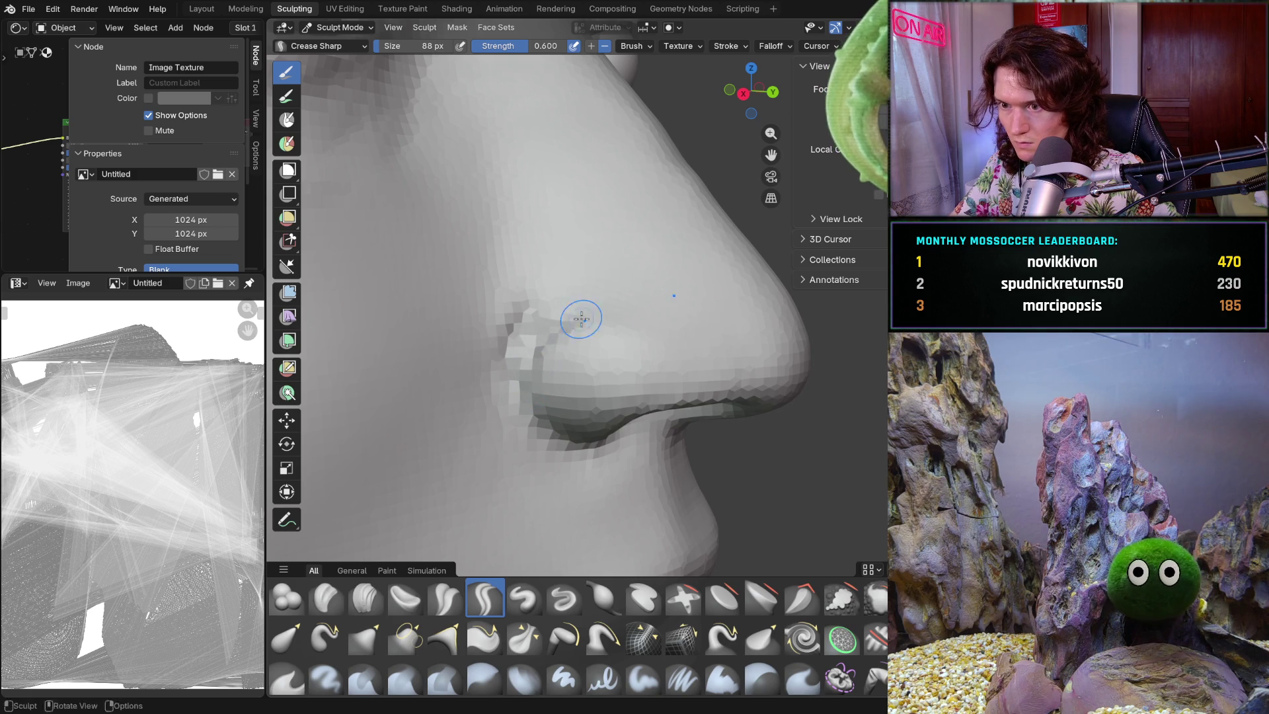
pyautogui.moveTo(555, 329)
pyautogui.mouseDown()
pyautogui.moveTo(647, 316)
pyautogui.moveTo(719, 326)
pyautogui.mouseUp()
pyautogui.moveTo(719, 326)
pyautogui.mouseDown(button='middle')
pyautogui.moveTo(658, 363)
pyautogui.moveTo(549, 358)
pyautogui.moveTo(612, 380)
pyautogui.moveTo(604, 405)
pyautogui.moveTo(708, 405)
pyautogui.moveTo(601, 363)
pyautogui.moveTo(628, 442)
pyautogui.mouseUp(button='middle')
pyautogui.scroll(-3, 550, 357)
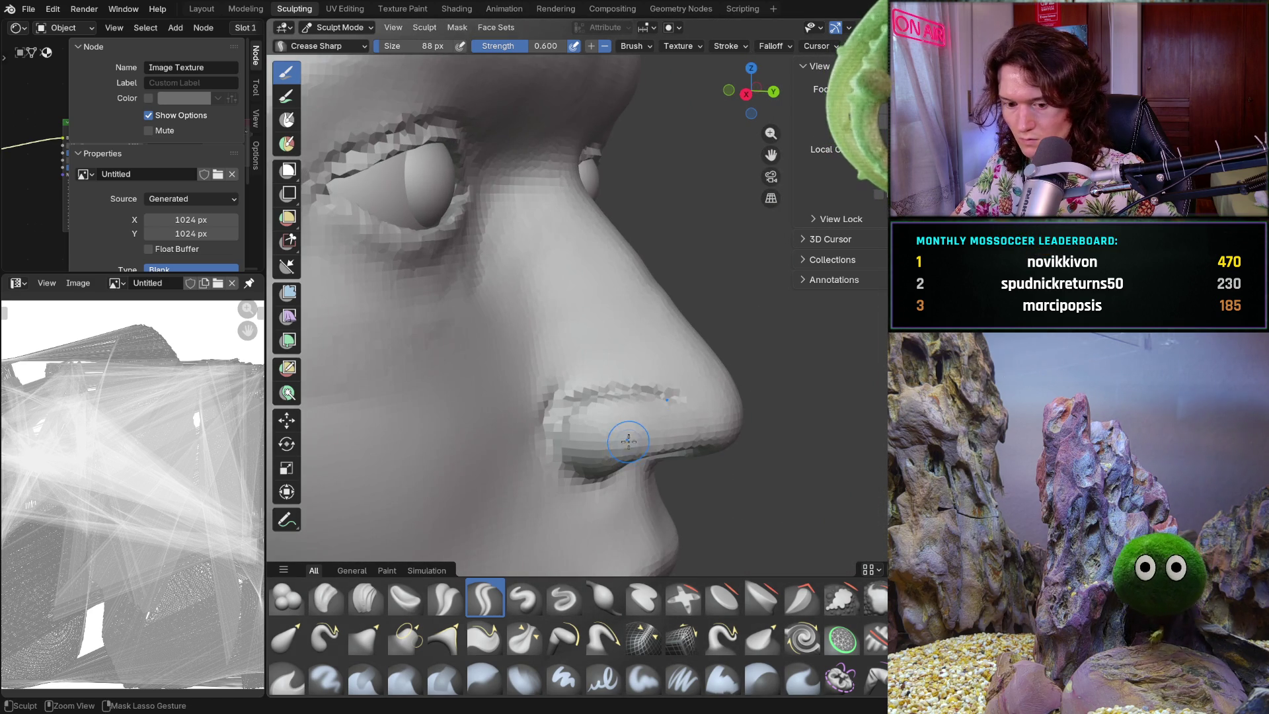
pyautogui.keyDown('ctrl'); pyautogui.moveTo(614, 438); pyautogui.dragTo(594, 453); pyautogui.keyUp('ctrl')
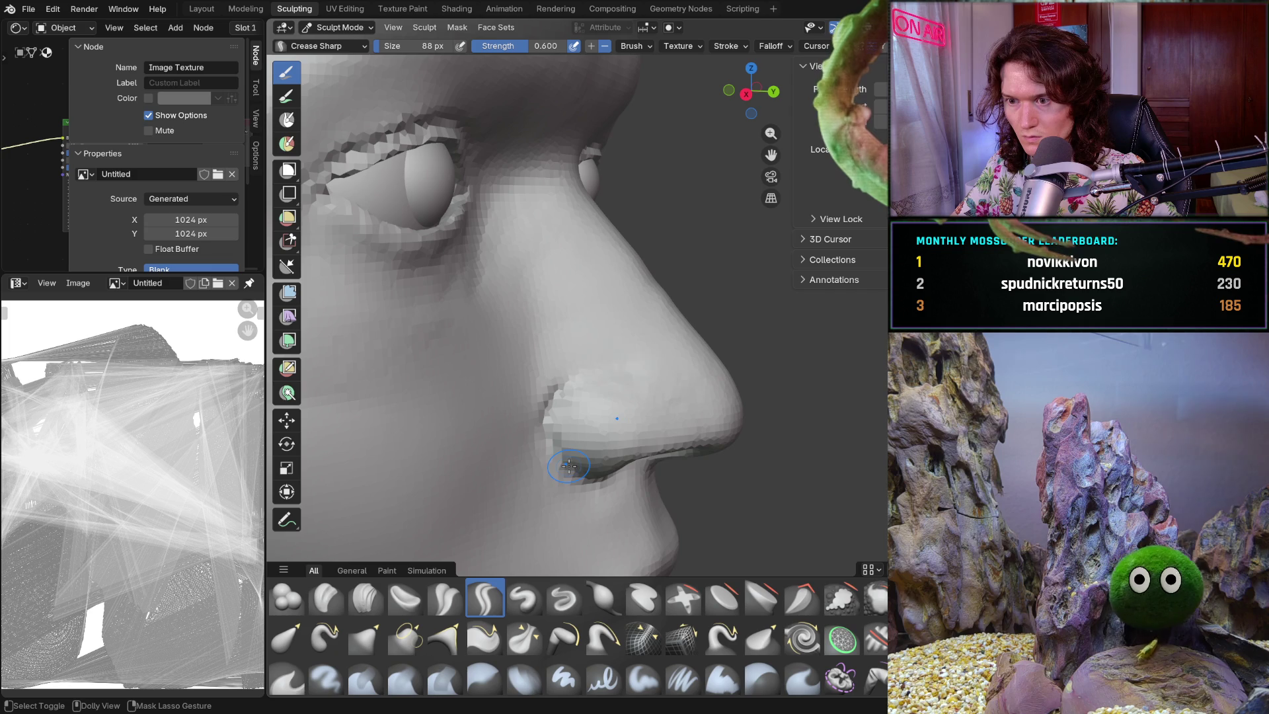
# - Enlarge the brush to 146 px, deepen the nostril crease, then return to Clay Strips
pyautogui.press('f')
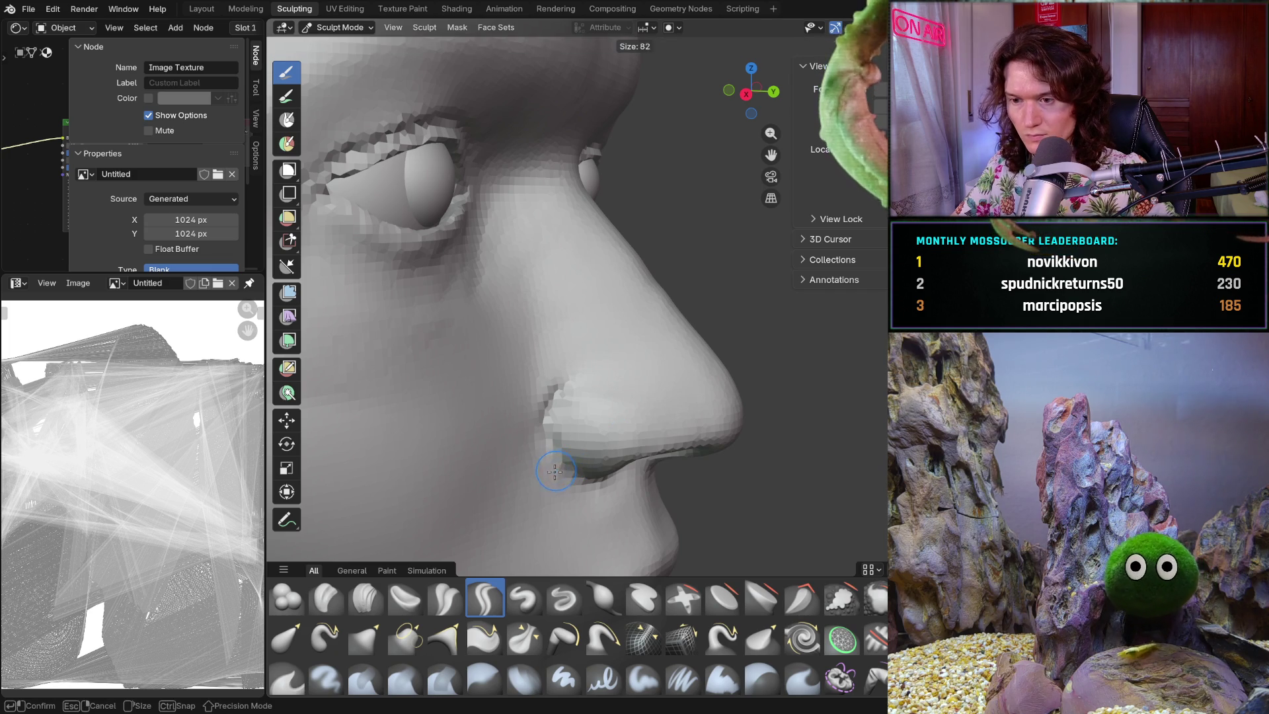
pyautogui.click(569, 474)
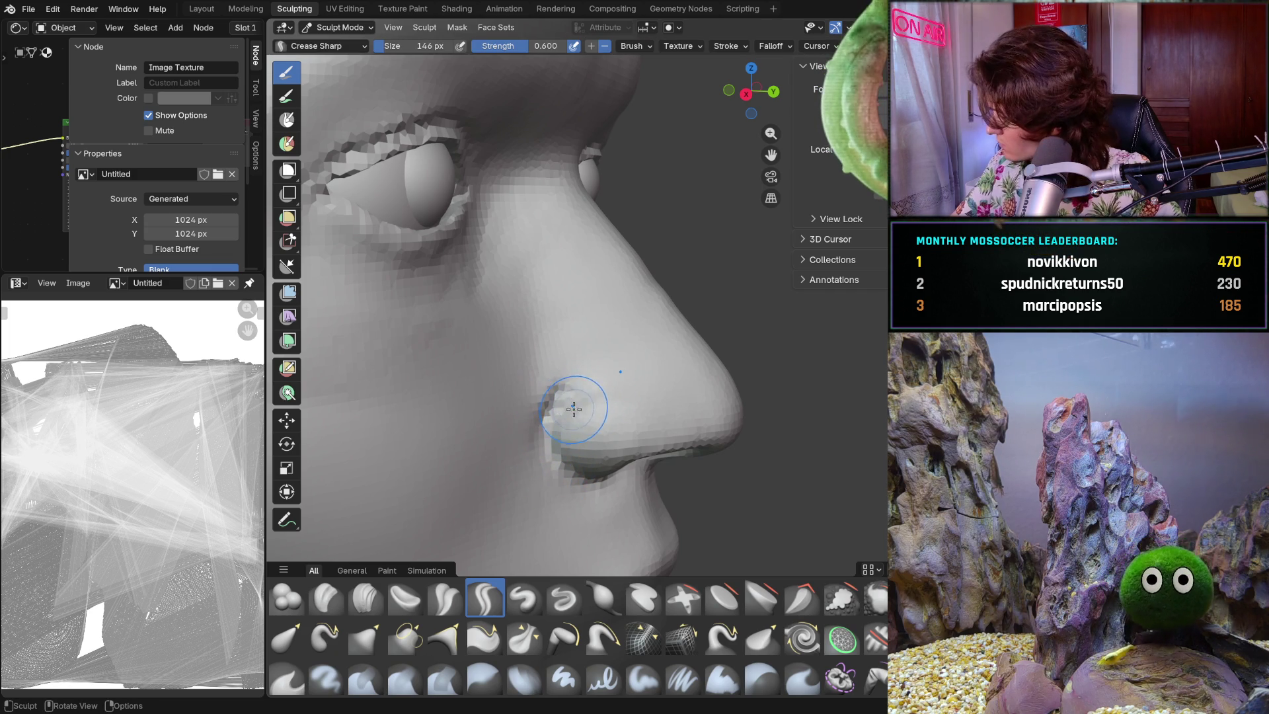
pyautogui.moveTo(573, 408); pyautogui.dragTo(568, 416)
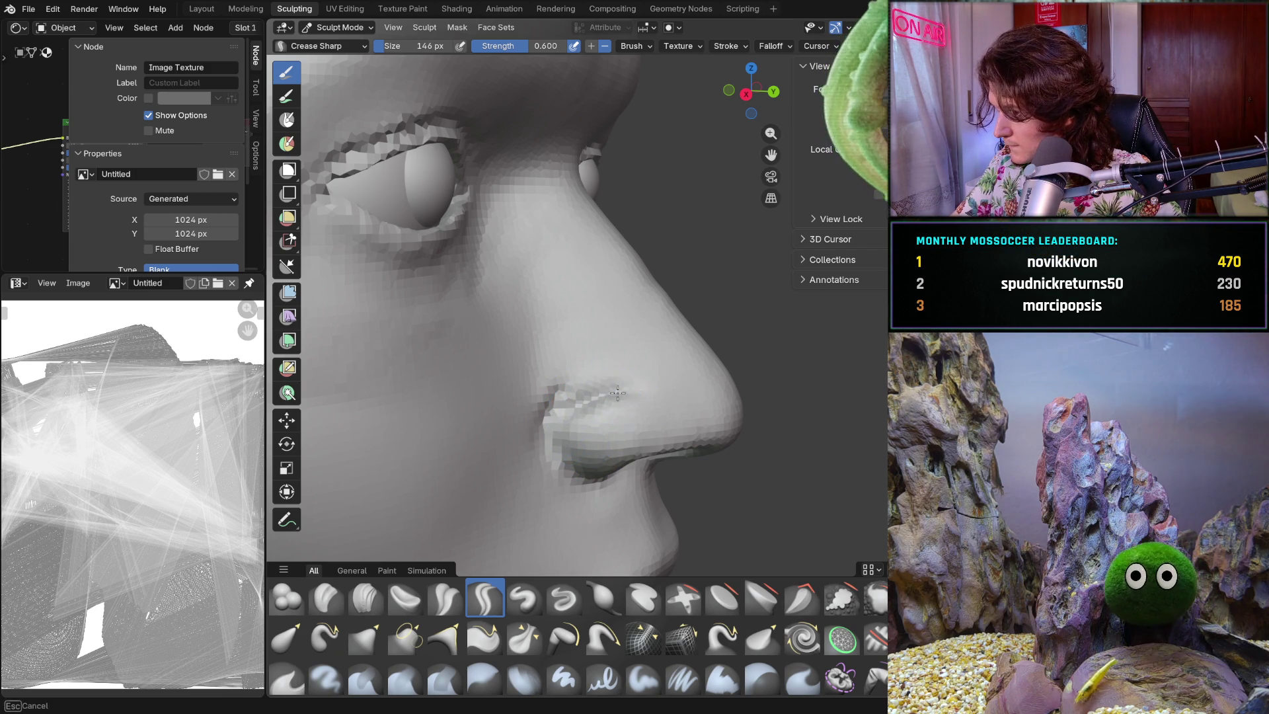
pyautogui.moveTo(660, 399); pyautogui.dragTo(657, 394)
pyautogui.moveTo(589, 403)
pyautogui.mouseDown(button='middle')
pyautogui.moveTo(527, 414)
pyautogui.moveTo(532, 433)
pyautogui.mouseUp(button='middle')
pyautogui.scroll(-5, 526, 415)
pyautogui.scroll(3, 532, 434)
pyautogui.press('c')
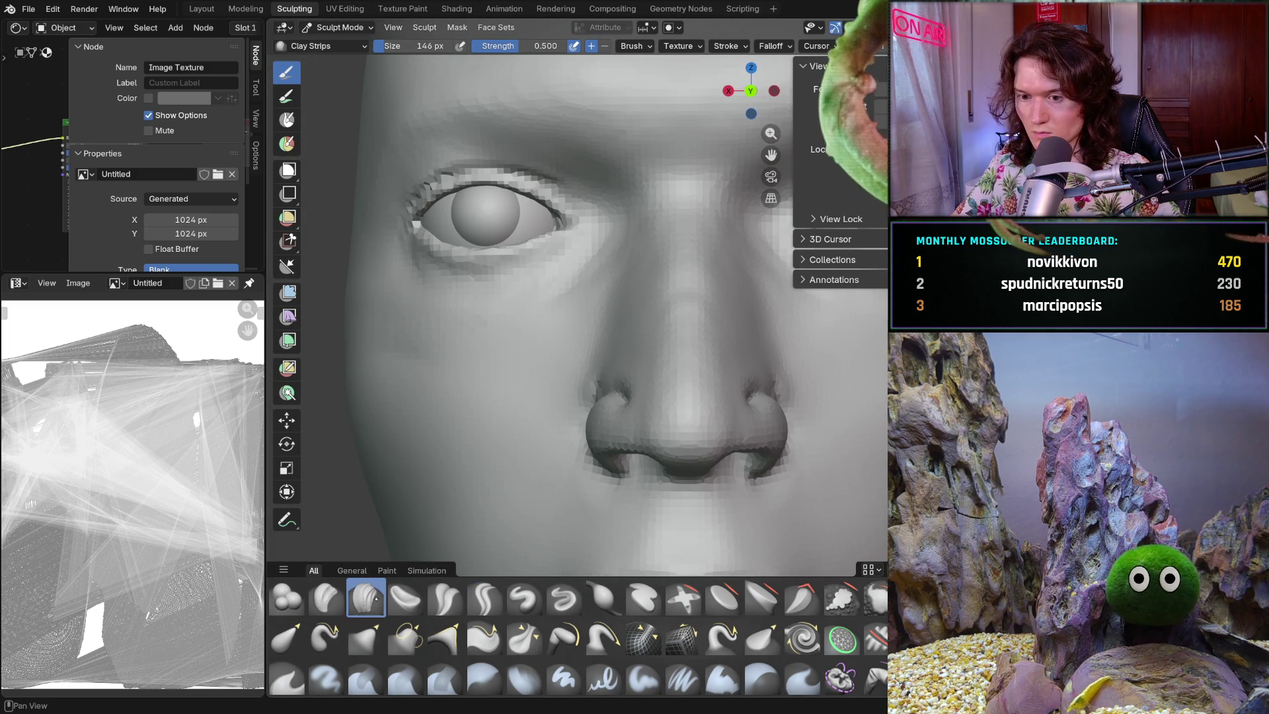
pyautogui.press('f')
pyautogui.click(522, 440)
pyautogui.moveTo(522, 439); pyautogui.dragTo(608, 408, button='middle')
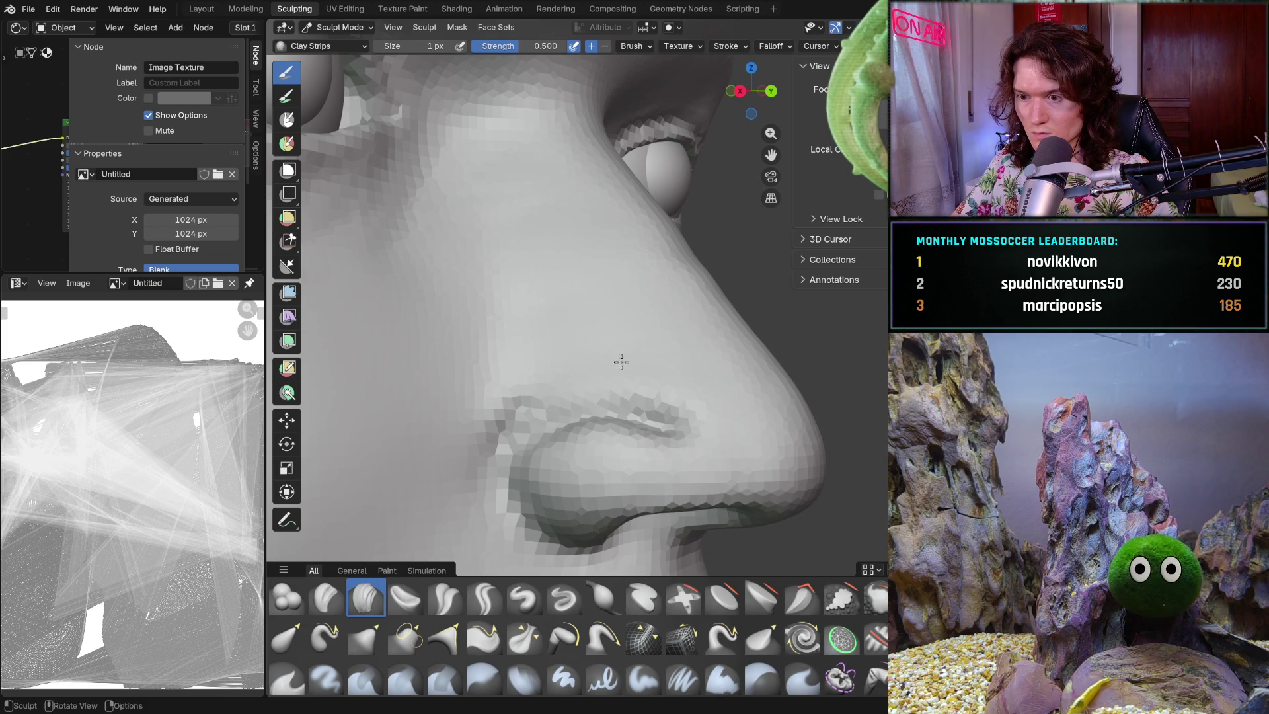
pyautogui.keyDown('ctrl'); pyautogui.moveTo(607, 383); pyautogui.dragTo(540, 536, button='middle'); pyautogui.keyUp('ctrl')
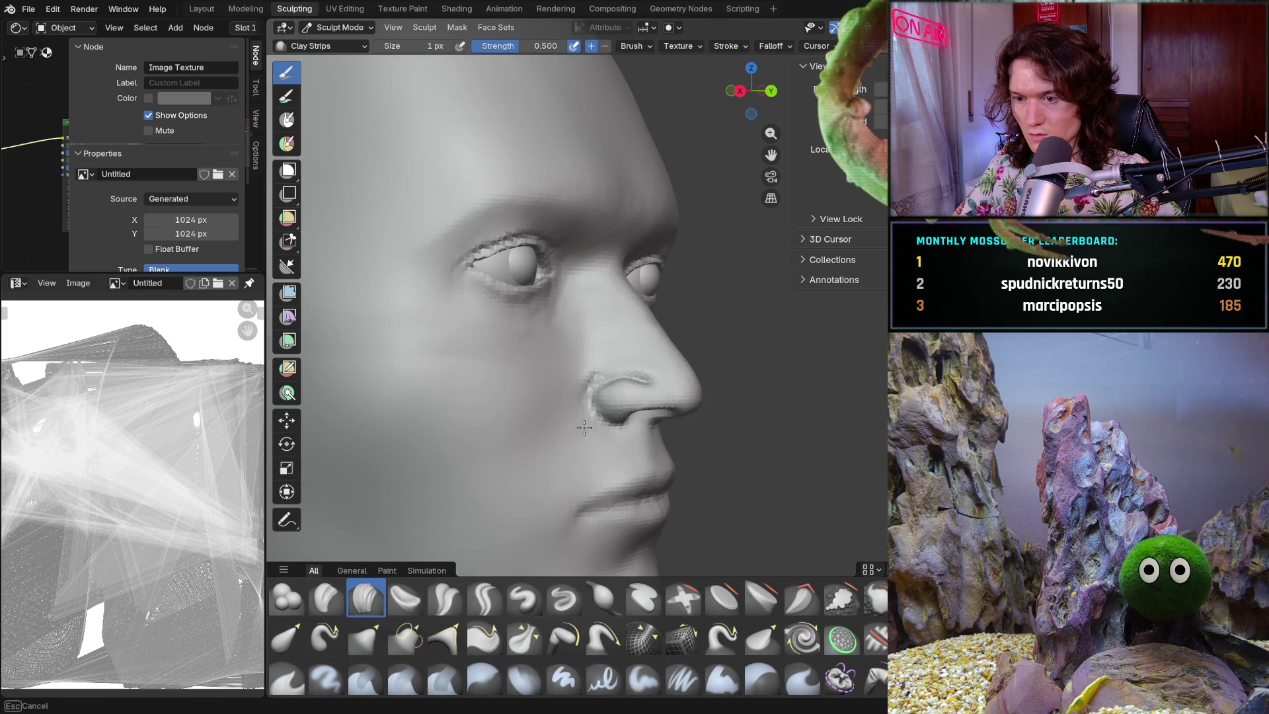
pyautogui.scroll(-5, 581, 440)
pyautogui.moveTo(577, 456)
pyautogui.mouseDown(button='middle')
pyautogui.moveTo(611, 396)
pyautogui.moveTo(587, 397)
pyautogui.mouseUp(button='middle')
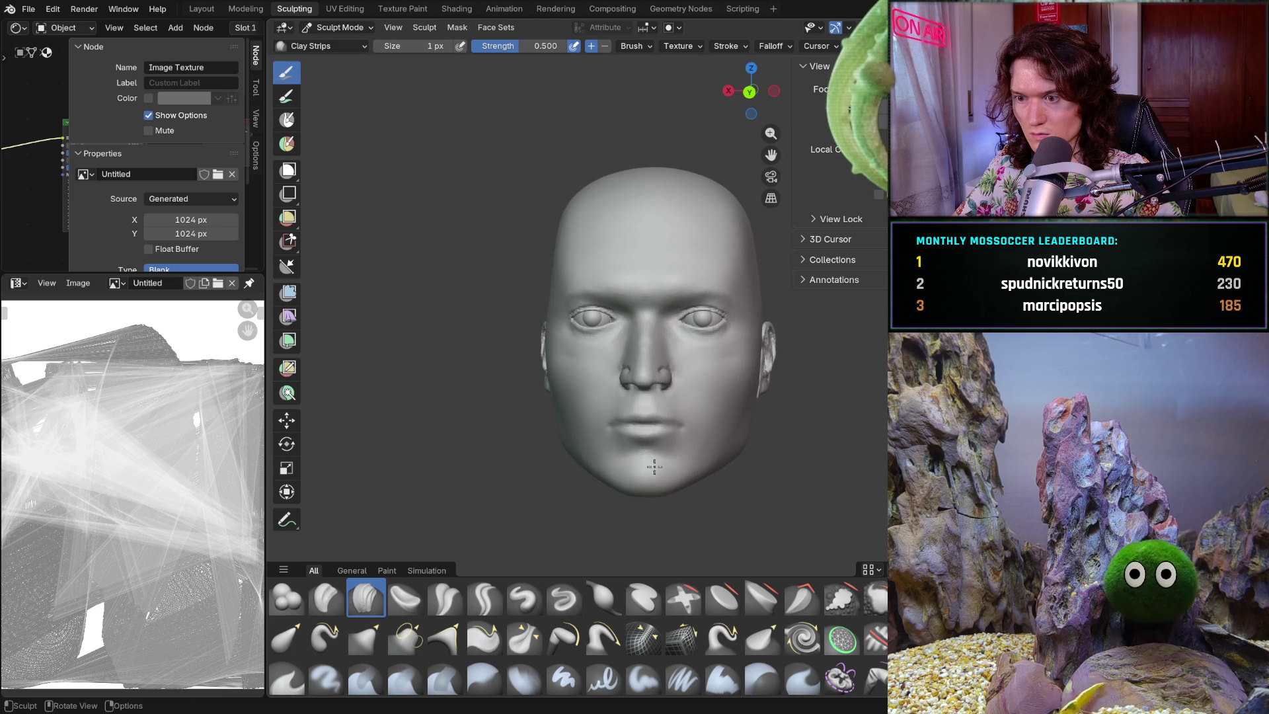
pyautogui.scroll(3, 657, 476)
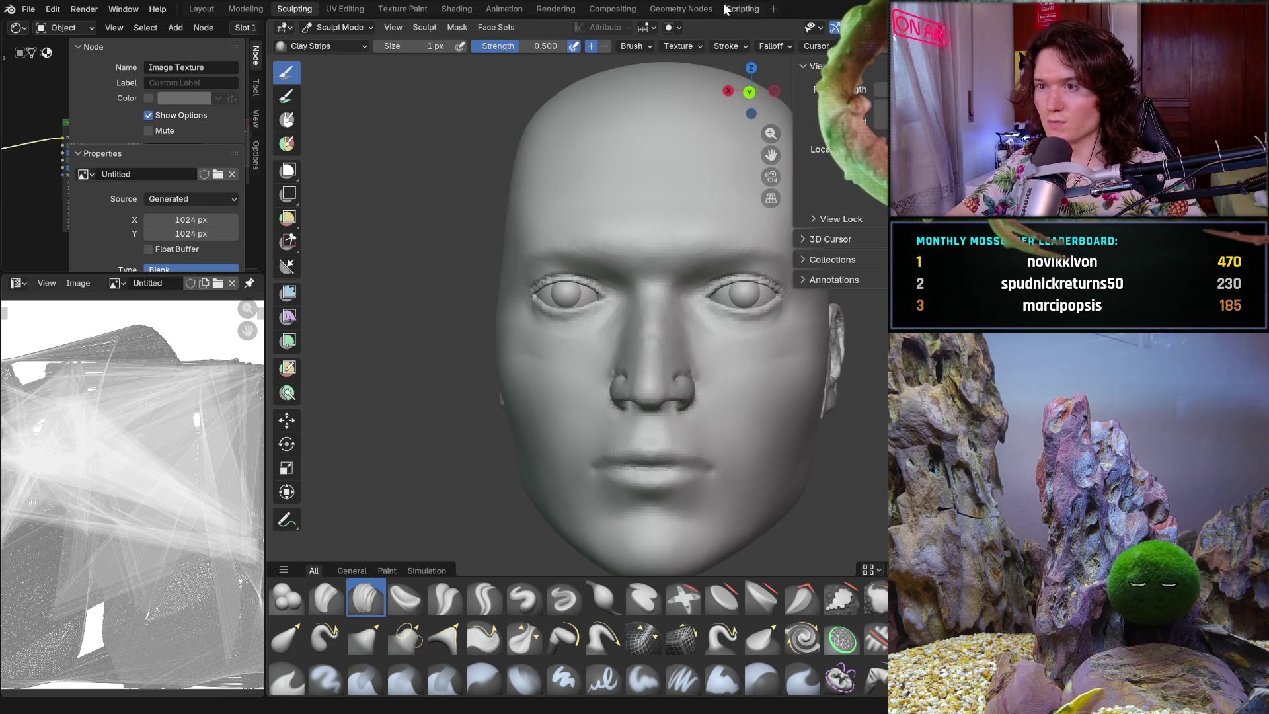
pyautogui.click(640, 47)
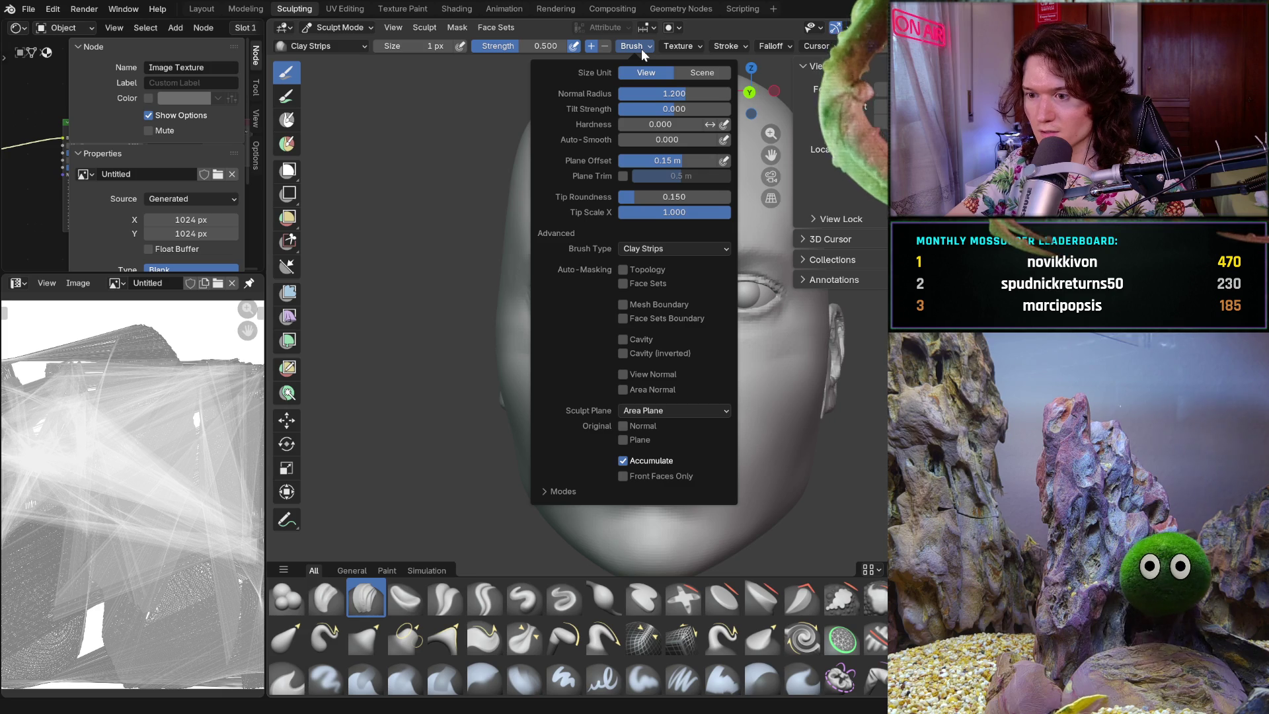
# - Orbit the head slightly and save the sculpt with Ctrl+S to V2_main_char_10.blend
pyautogui.moveTo(738, 46)
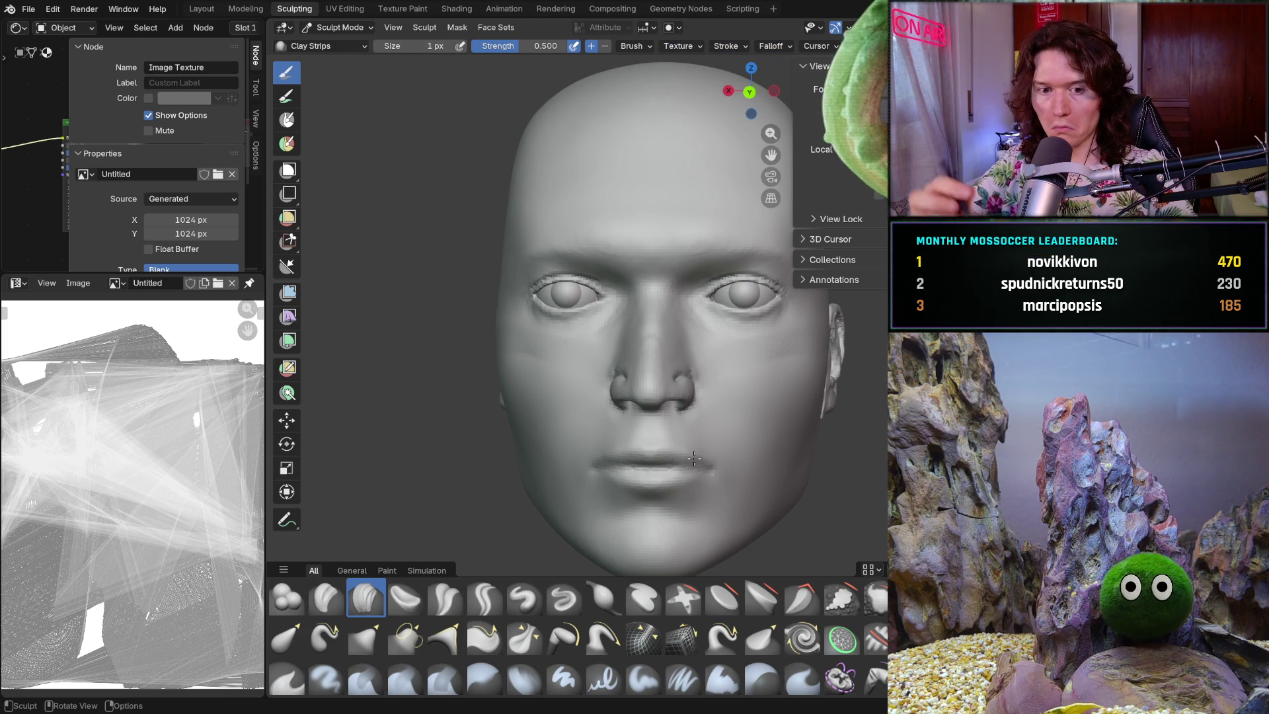
pyautogui.moveTo(694, 458)
pyautogui.mouseDown(button='middle')
pyautogui.moveTo(650, 414)
pyautogui.moveTo(595, 463)
pyautogui.moveTo(521, 468)
pyautogui.moveTo(688, 430)
pyautogui.mouseUp(button='middle')
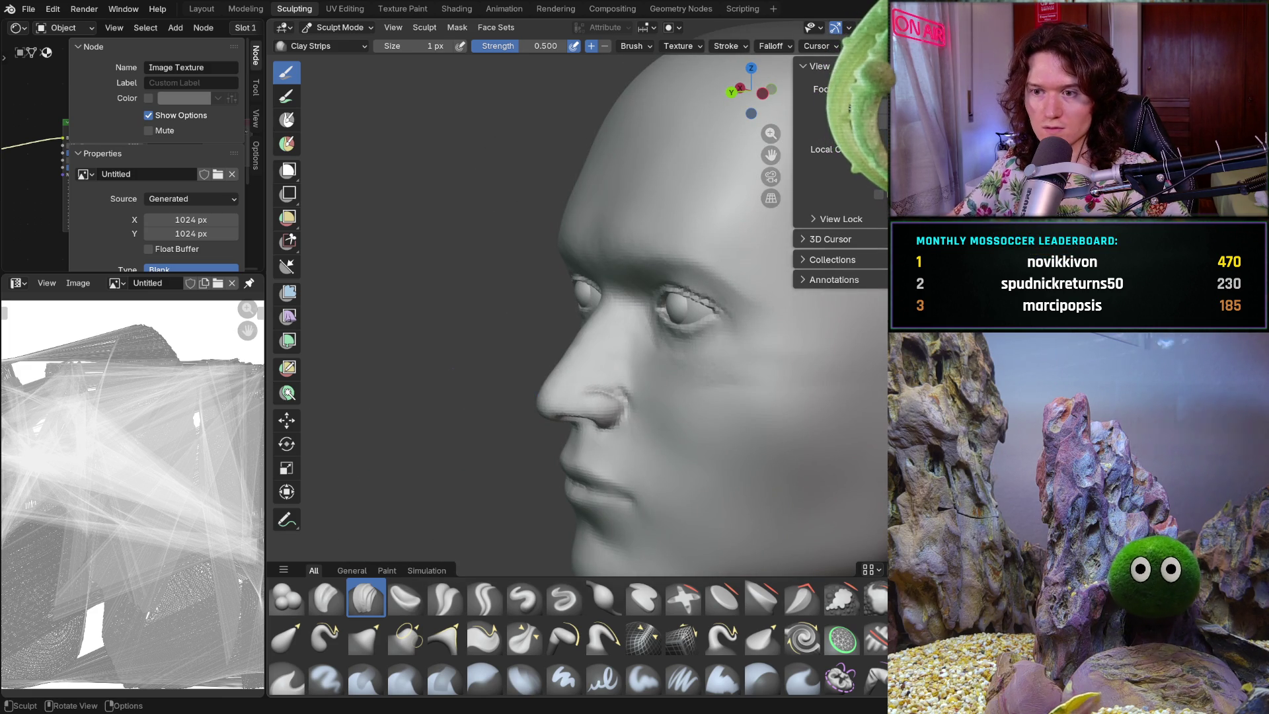
pyautogui.hotkey('ctrl', 's')
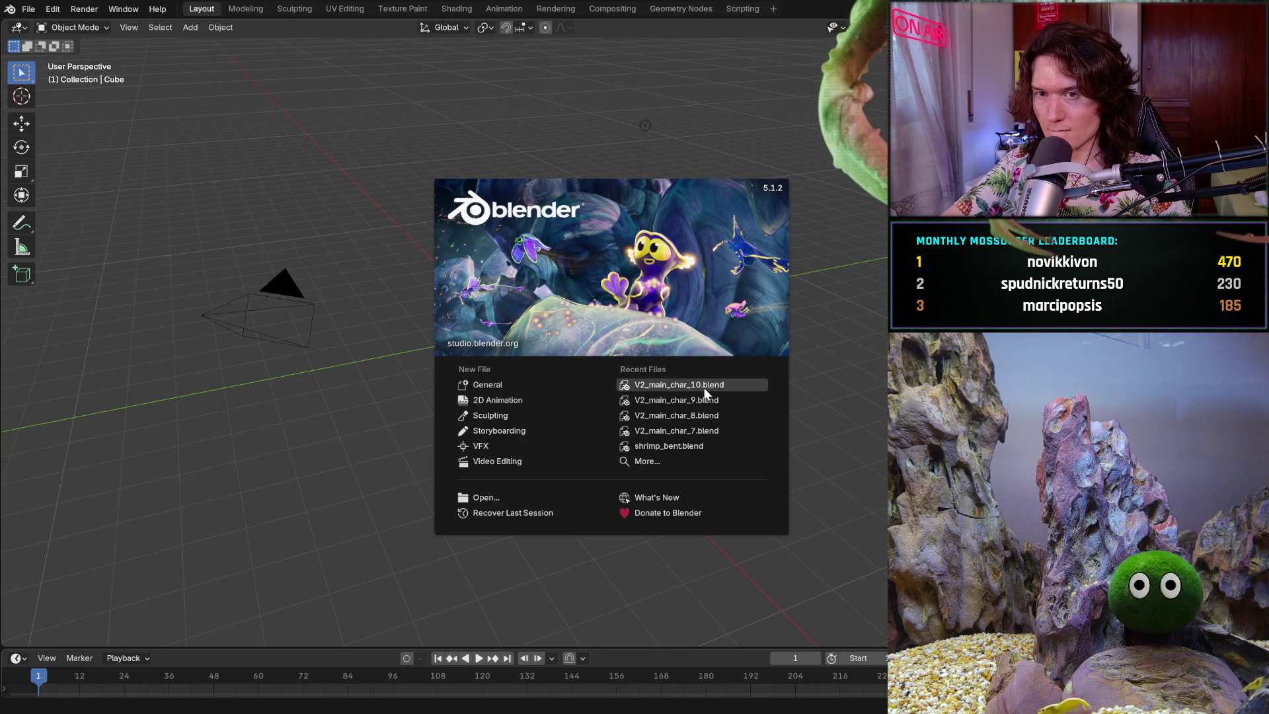
# - Reopen V2_main_char_10.blend from the splash screen's Recent Files list
pyautogui.click(704, 389)
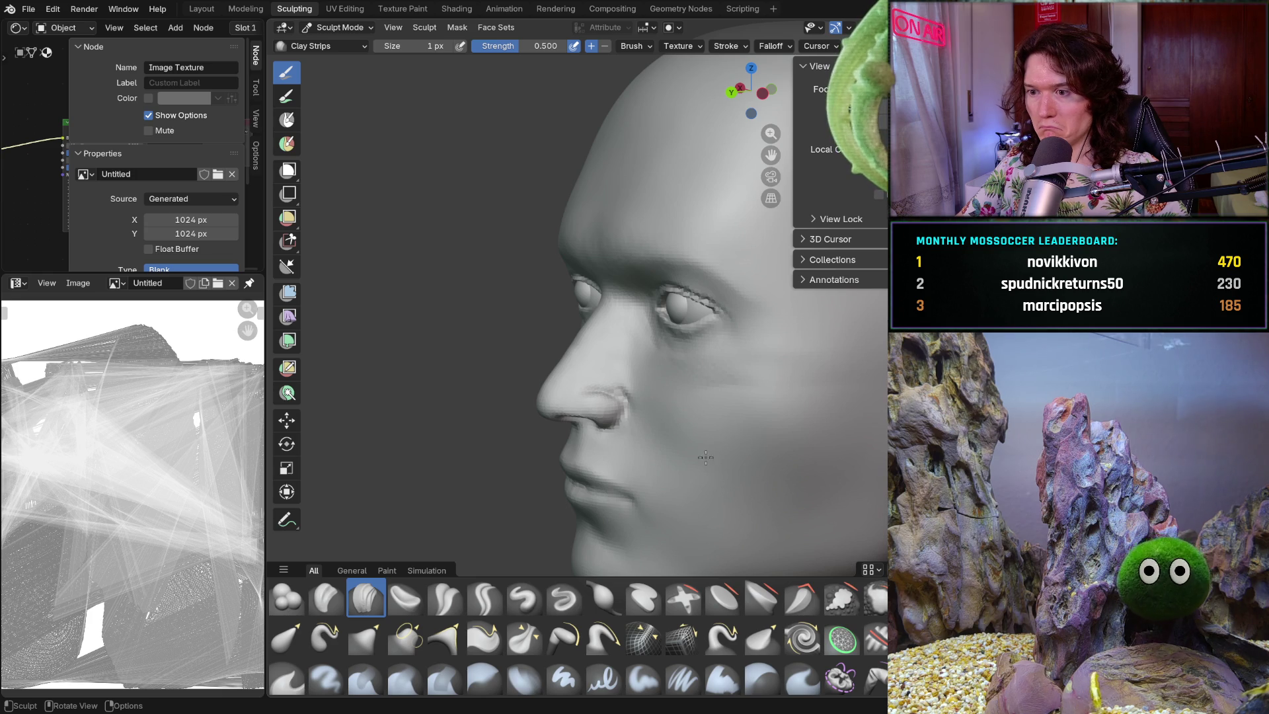
# - Set the brush size to 196 px and stroke Clay Strips along the upper nostril crease
pyautogui.press('f')
pyautogui.click(741, 437)
pyautogui.moveTo(642, 434)
pyautogui.mouseDown(button='middle')
pyautogui.moveTo(589, 393)
pyautogui.moveTo(646, 411)
pyautogui.moveTo(499, 371)
pyautogui.moveTo(425, 368)
pyautogui.mouseUp(button='middle')
pyautogui.scroll(5, 589, 393)
pyautogui.scroll(5, 552, 315)
pyautogui.moveTo(451, 285)
pyautogui.keyDown('ctrl'); pyautogui.mouseDown()
pyautogui.moveTo(397, 269)
pyautogui.moveTo(510, 251)
pyautogui.moveTo(482, 255)
pyautogui.moveTo(607, 308)
pyautogui.mouseUp(); pyautogui.keyUp('ctrl')
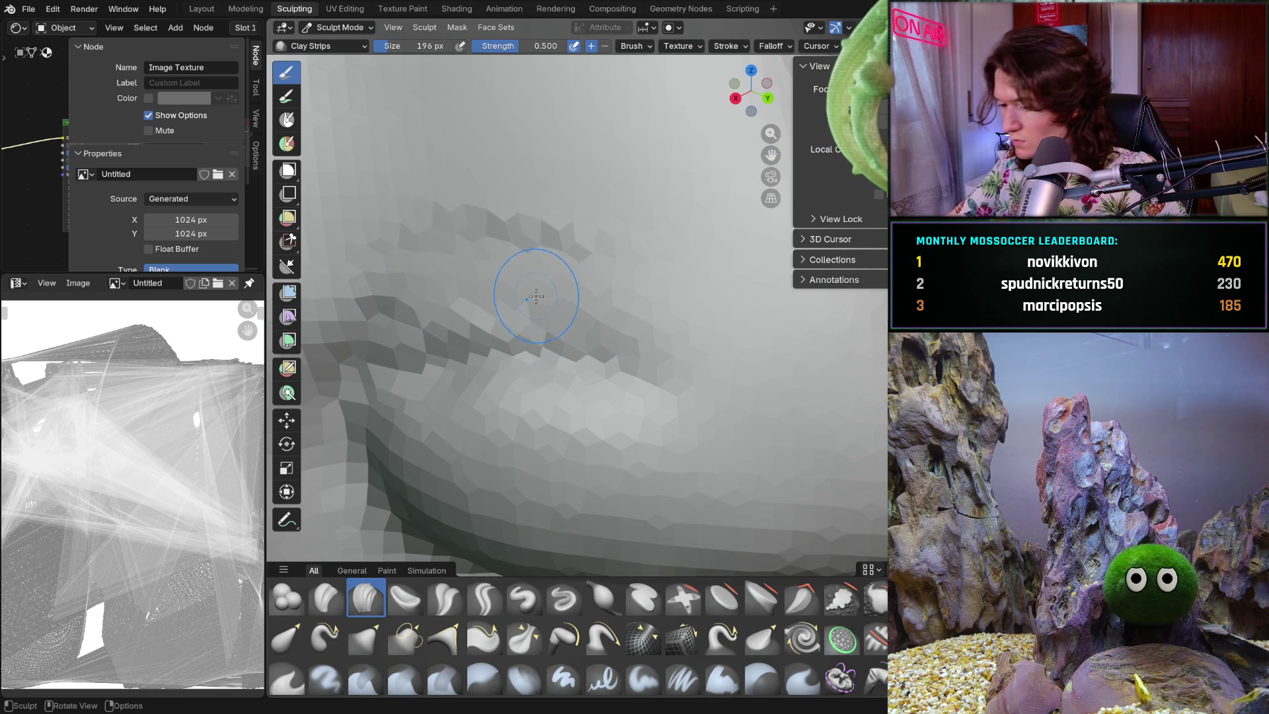
pyautogui.moveTo(454, 269); pyautogui.dragTo(474, 276)
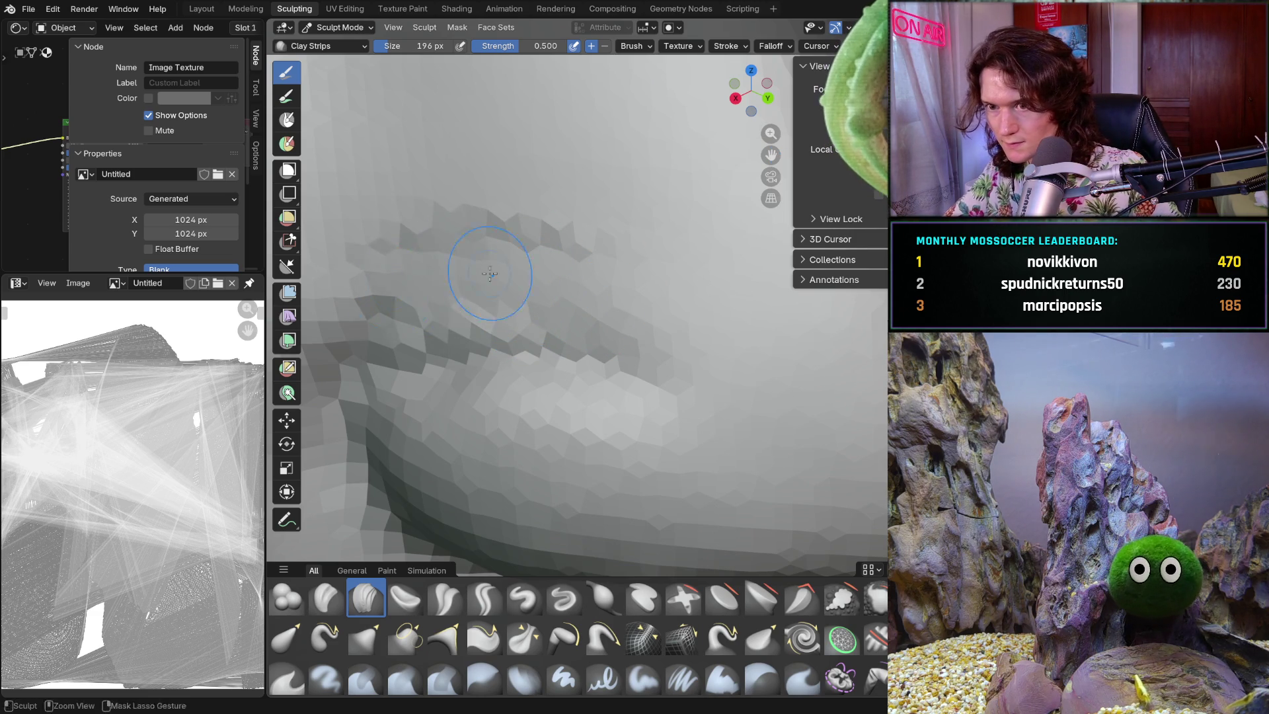
pyautogui.moveTo(409, 303)
pyautogui.mouseDown()
pyautogui.moveTo(516, 317)
pyautogui.moveTo(614, 311)
pyautogui.moveTo(412, 296)
pyautogui.moveTo(730, 339)
pyautogui.moveTo(699, 306)
pyautogui.mouseUp()
pyautogui.moveTo(834, 405)
pyautogui.mouseDown()
pyautogui.moveTo(798, 368)
pyautogui.moveTo(742, 377)
pyautogui.mouseUp()
pyautogui.moveTo(743, 377)
pyautogui.keyDown('ctrl'); pyautogui.mouseDown(button='middle')
pyautogui.moveTo(689, 333)
pyautogui.moveTo(661, 344)
pyautogui.moveTo(581, 334)
pyautogui.moveTo(636, 382)
pyautogui.moveTo(652, 344)
pyautogui.mouseUp(button='middle'); pyautogui.keyUp('ctrl')
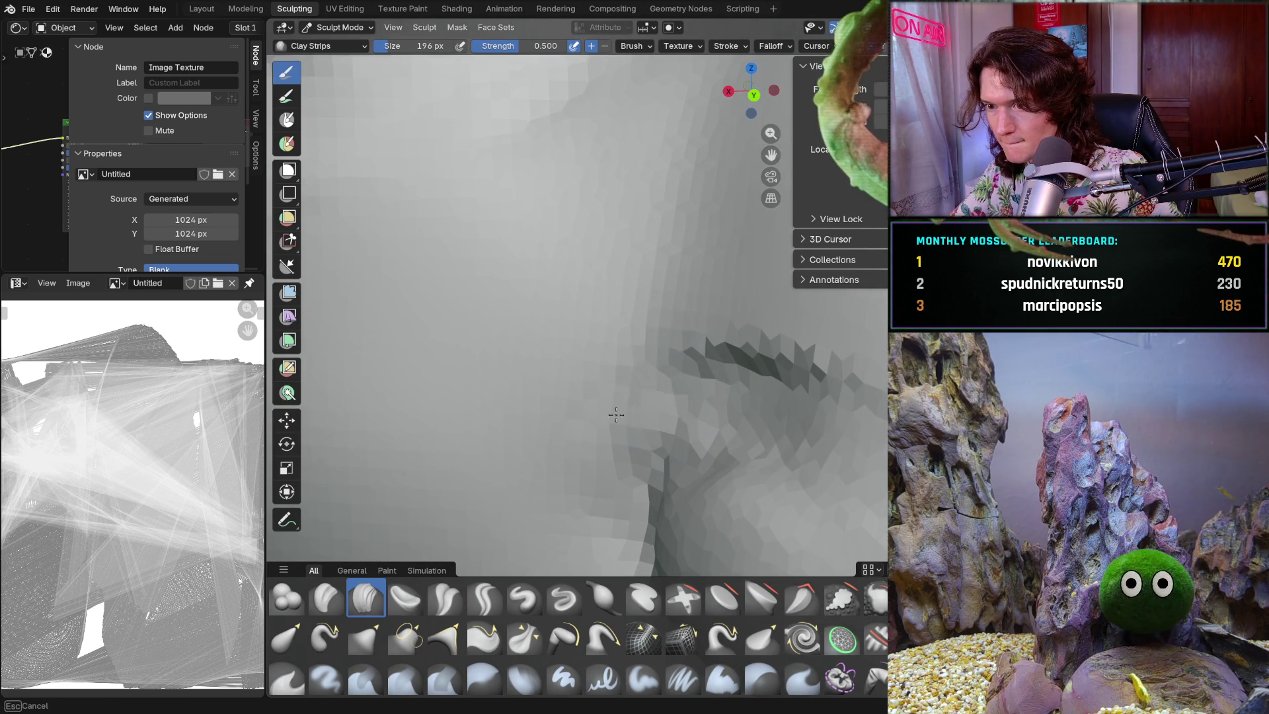
# - Orbit and zoom around the nose to inspect the deepened nostril crease from several angles
pyautogui.moveTo(794, 338)
pyautogui.keyDown('ctrl'); pyautogui.mouseDown(button='middle')
pyautogui.moveTo(771, 334)
pyautogui.moveTo(728, 362)
pyautogui.moveTo(737, 306)
pyautogui.moveTo(728, 337)
pyautogui.moveTo(717, 334)
pyautogui.moveTo(637, 302)
pyautogui.moveTo(622, 270)
pyautogui.moveTo(685, 444)
pyautogui.mouseUp(button='middle'); pyautogui.keyUp('ctrl')
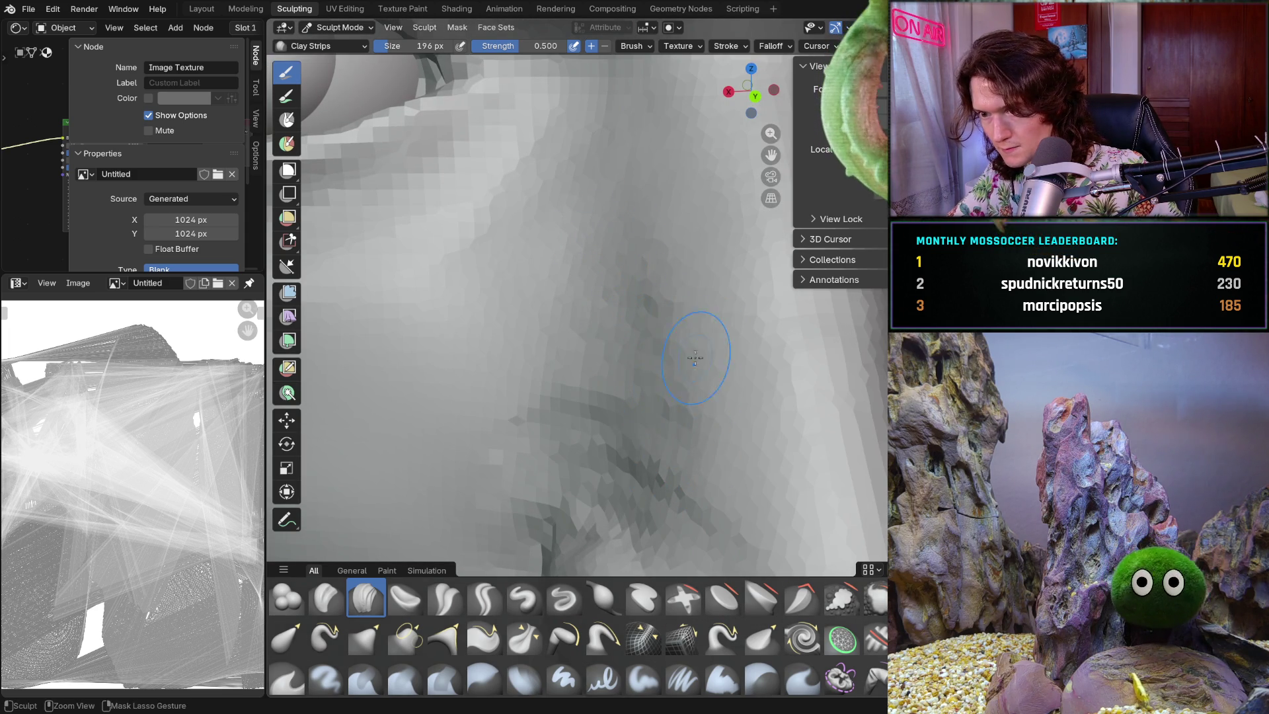
pyautogui.moveTo(654, 314)
pyautogui.keyDown('ctrl'); pyautogui.mouseDown(button='middle')
pyautogui.moveTo(567, 284)
pyautogui.moveTo(612, 425)
pyautogui.mouseUp(button='middle'); pyautogui.keyUp('ctrl')
pyautogui.moveTo(622, 472)
pyautogui.keyDown('ctrl'); pyautogui.mouseDown(button='middle')
pyautogui.moveTo(643, 421)
pyautogui.moveTo(552, 364)
pyautogui.mouseUp(button='middle'); pyautogui.keyUp('ctrl')
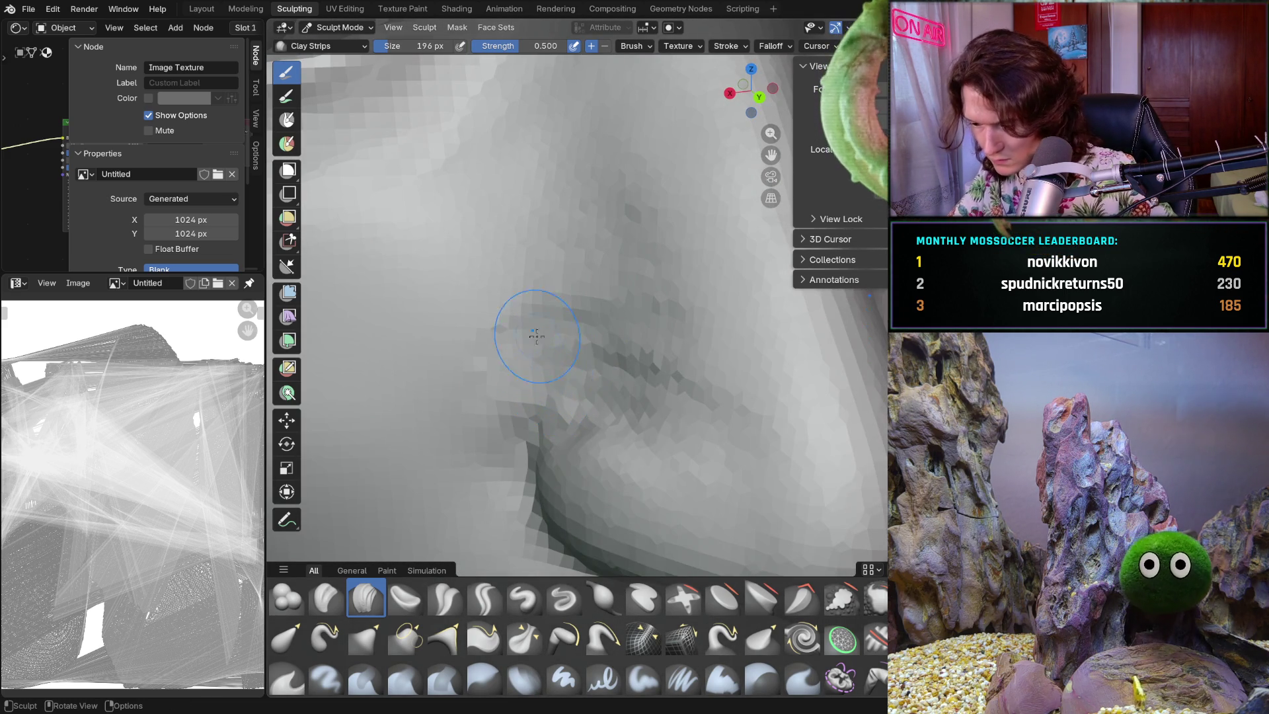
pyautogui.scroll(-5, 540, 341)
pyautogui.moveTo(575, 335); pyautogui.dragTo(662, 297, button='middle')
pyautogui.scroll(5, 708, 269)
pyautogui.moveTo(706, 350)
pyautogui.mouseDown(button='middle')
pyautogui.moveTo(688, 304)
pyautogui.moveTo(723, 284)
pyautogui.moveTo(597, 289)
pyautogui.mouseUp(button='middle')
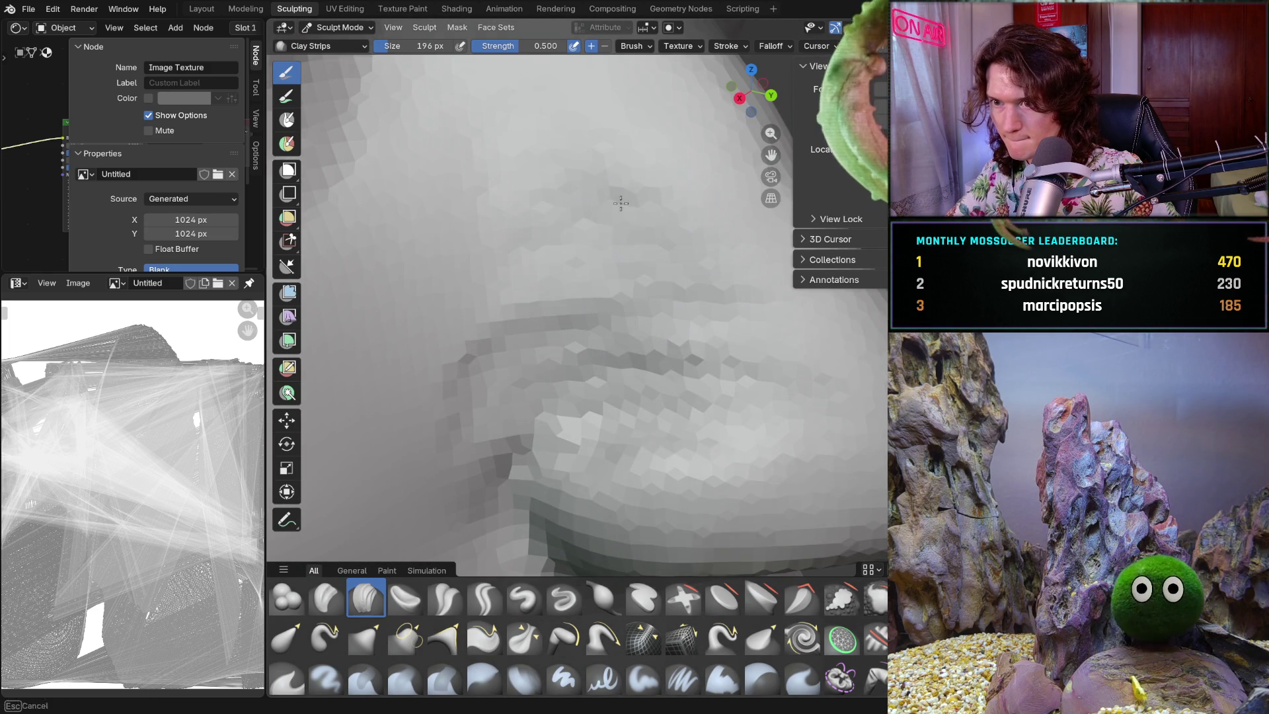
pyautogui.moveTo(582, 347)
pyautogui.mouseDown(button='middle')
pyautogui.moveTo(604, 331)
pyautogui.moveTo(527, 269)
pyautogui.moveTo(555, 331)
pyautogui.moveTo(565, 298)
pyautogui.mouseUp(button='middle')
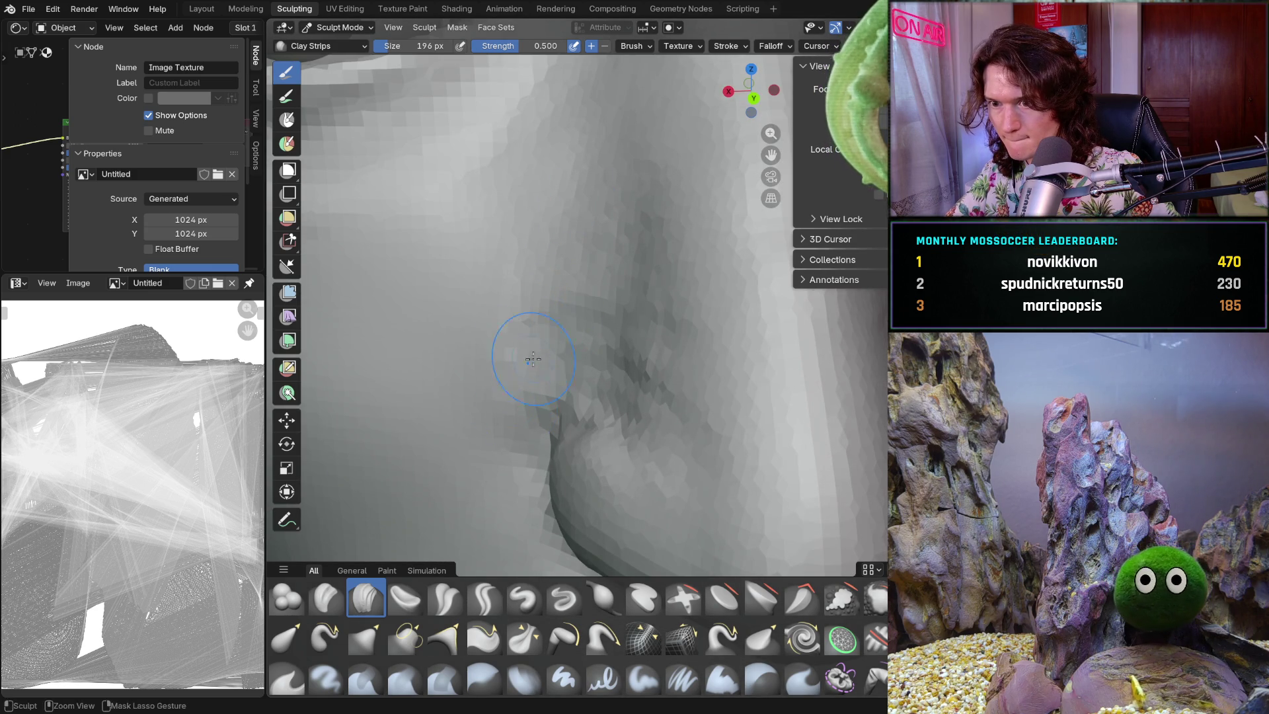
pyautogui.moveTo(564, 322); pyautogui.dragTo(560, 362, button='middle')
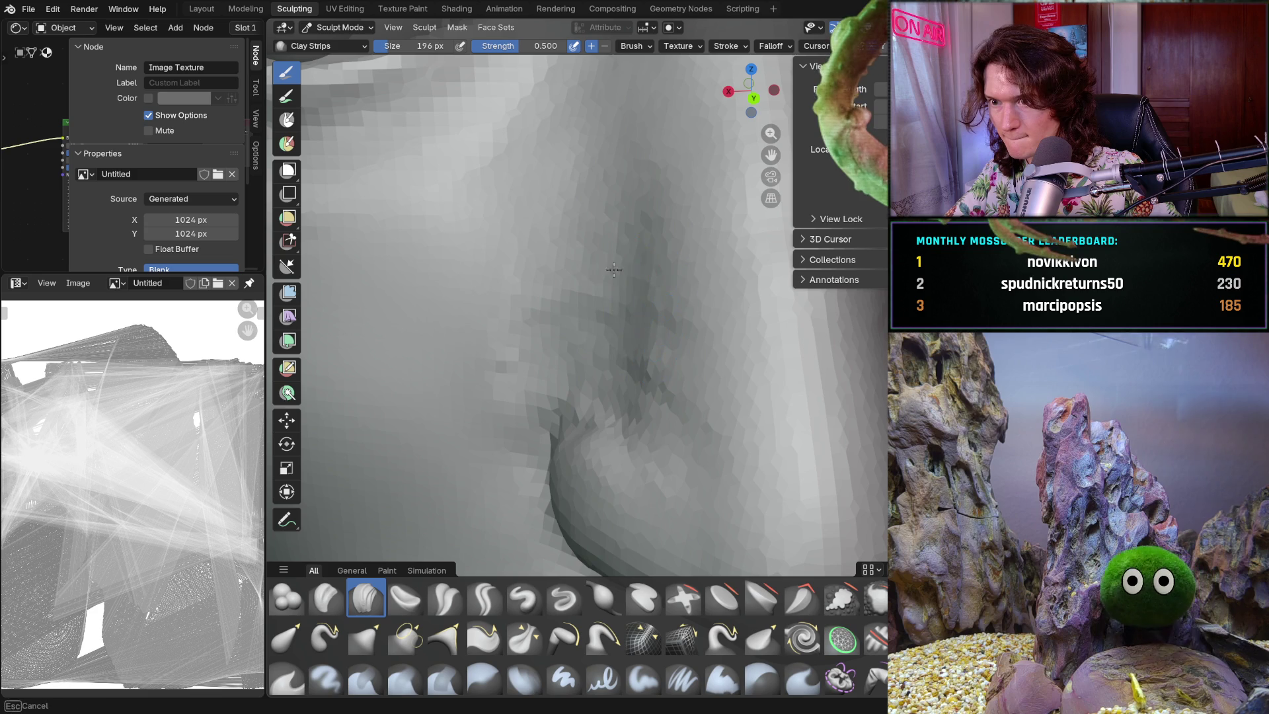
pyautogui.moveTo(636, 266)
pyautogui.mouseDown(button='middle')
pyautogui.moveTo(615, 364)
pyautogui.moveTo(669, 389)
pyautogui.mouseUp(button='middle')
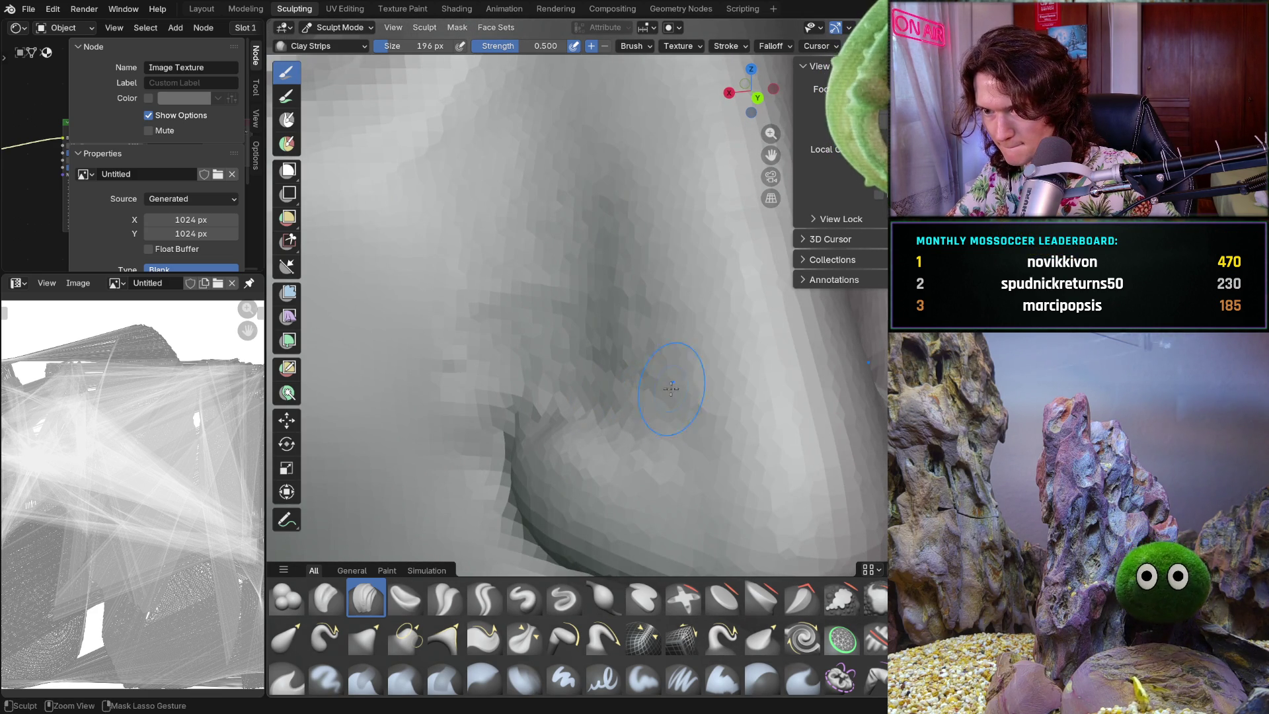
pyautogui.moveTo(651, 344); pyautogui.dragTo(645, 341, button='middle')
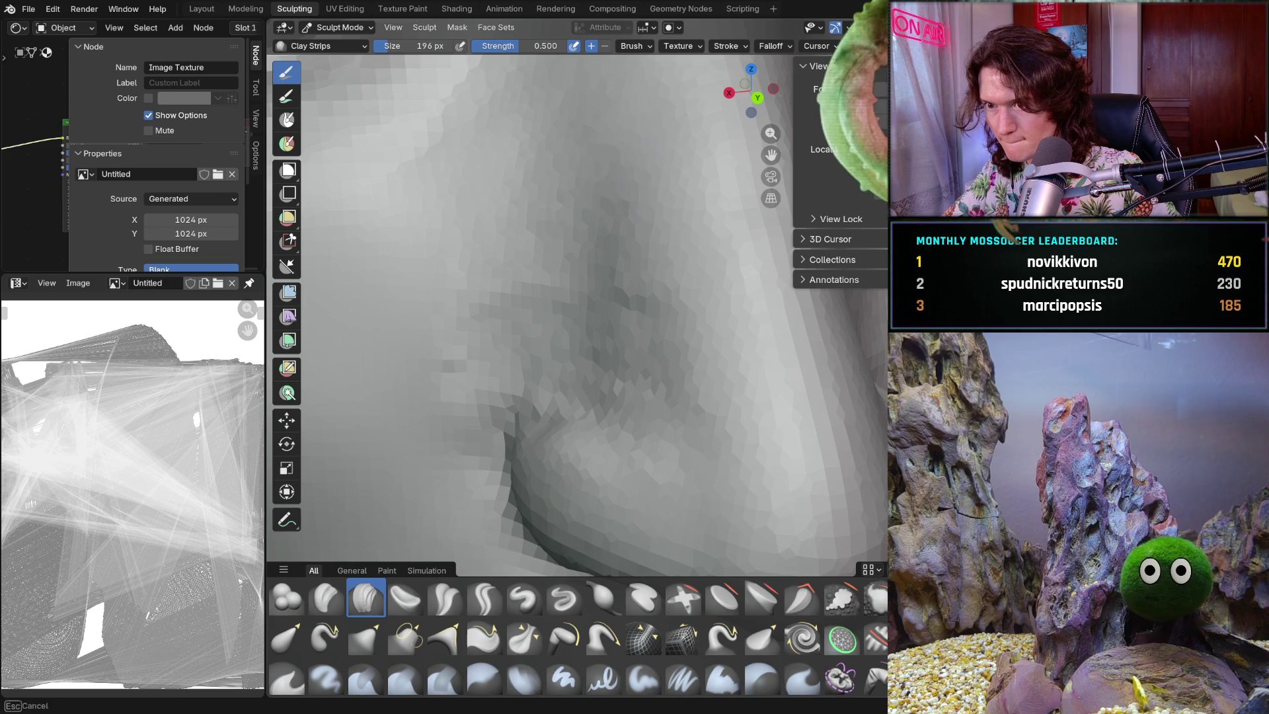
pyautogui.keyDown('ctrl'); pyautogui.moveTo(614, 259); pyautogui.dragTo(687, 318, button='middle'); pyautogui.keyUp('ctrl')
pyautogui.scroll(3, 712, 319)
pyautogui.scroll(-5, 711, 319)
pyautogui.moveTo(609, 363)
pyautogui.mouseDown(button='middle')
pyautogui.moveTo(508, 372)
pyautogui.moveTo(567, 369)
pyautogui.mouseUp(button='middle')
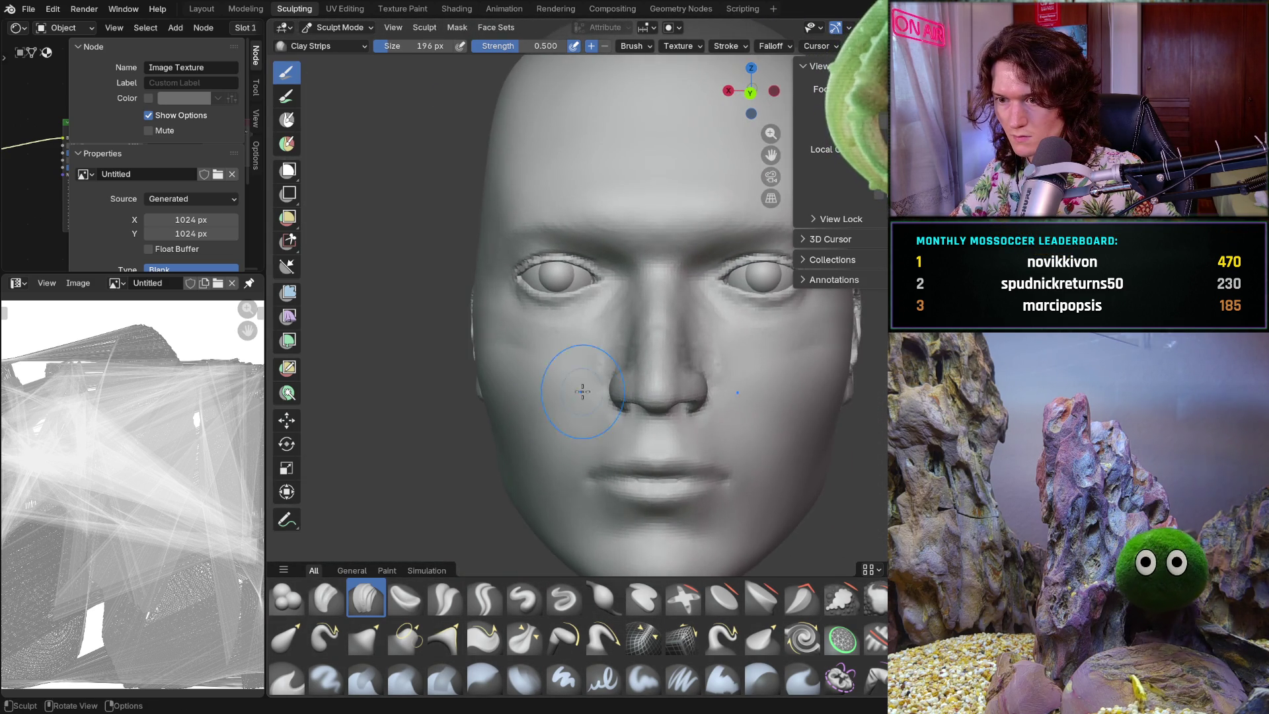
# - From a three-quarter view, carve Clay Strips strokes along the alar crease beside the nose
pyautogui.scroll(4, 567, 369)
pyautogui.scroll(3, 581, 418)
pyautogui.moveTo(581, 417)
pyautogui.mouseDown(button='middle')
pyautogui.moveTo(646, 410)
pyautogui.moveTo(618, 360)
pyautogui.mouseUp(button='middle')
pyautogui.scroll(3, 615, 354)
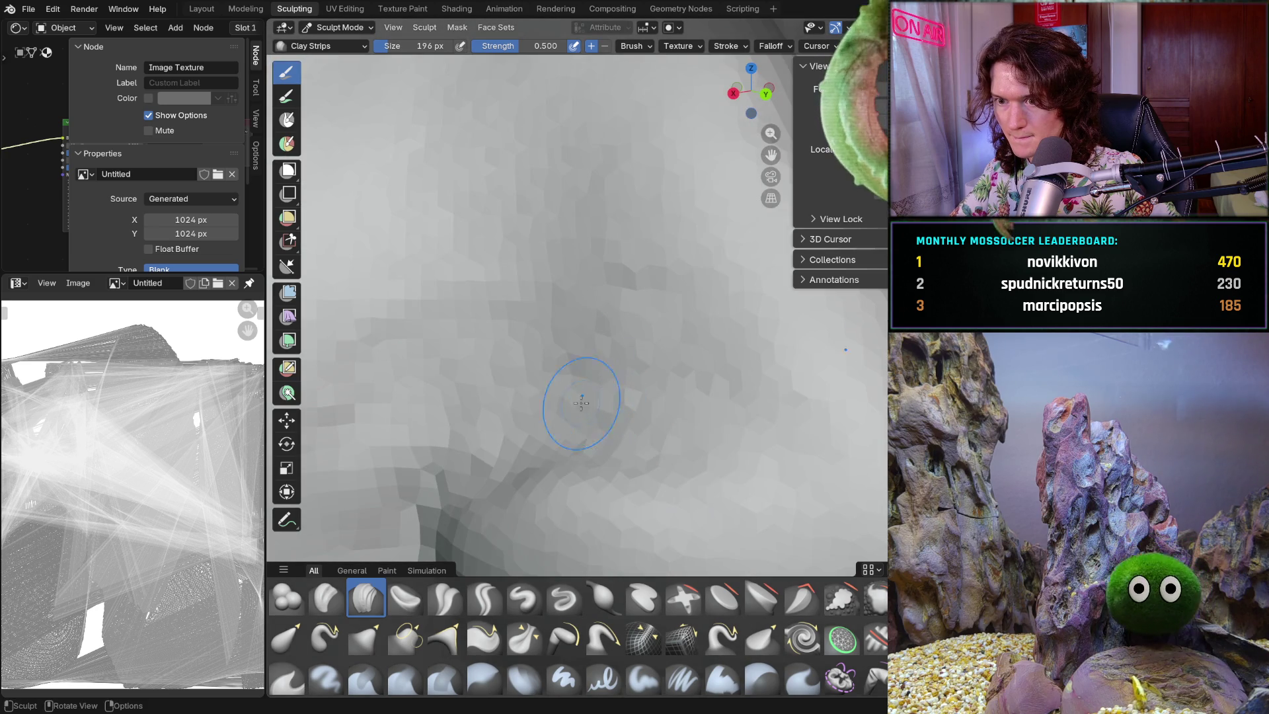
pyautogui.scroll(-2, 556, 397)
pyautogui.scroll(1, 527, 412)
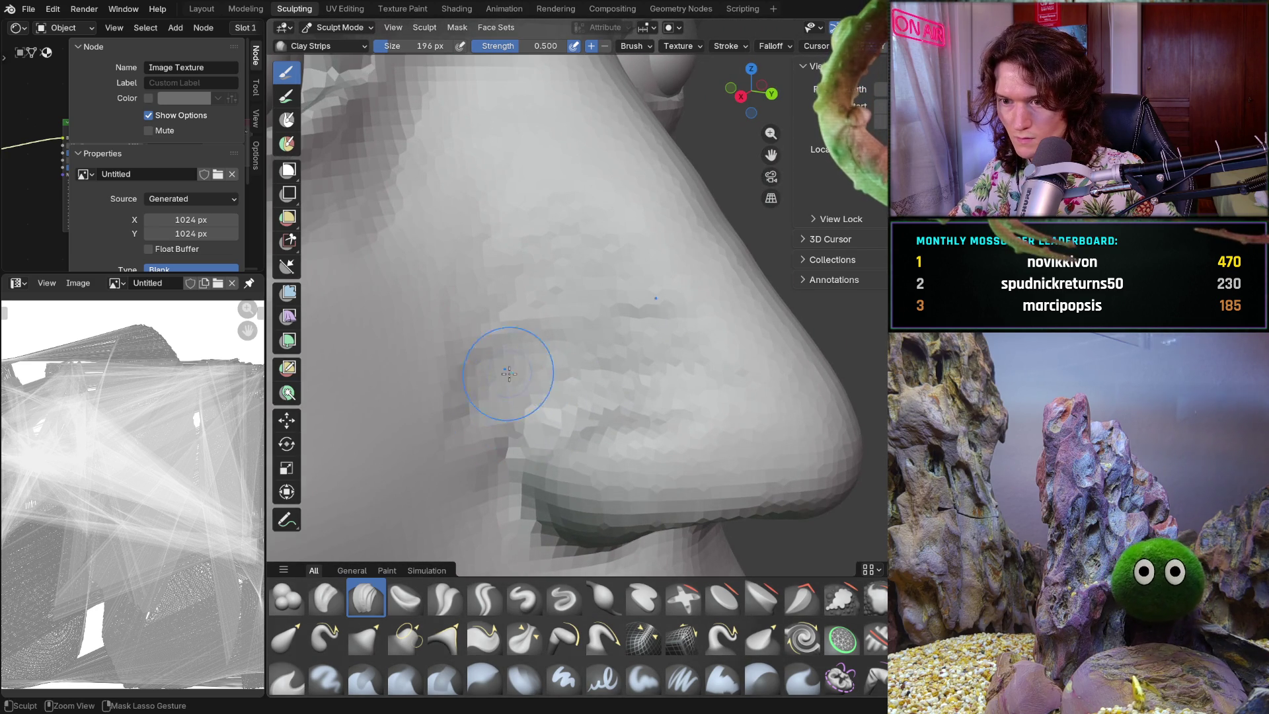
pyautogui.moveTo(485, 415)
pyautogui.mouseDown()
pyautogui.moveTo(525, 383)
pyautogui.moveTo(688, 363)
pyautogui.mouseUp()
pyautogui.moveTo(522, 321)
pyautogui.mouseDown()
pyautogui.moveTo(575, 334)
pyautogui.moveTo(570, 291)
pyautogui.mouseUp()
# - Orbit to a front view and examine the side of the nose up close
pyautogui.moveTo(558, 181)
pyautogui.mouseDown(button='middle')
pyautogui.moveTo(467, 184)
pyautogui.moveTo(550, 283)
pyautogui.mouseUp(button='middle')
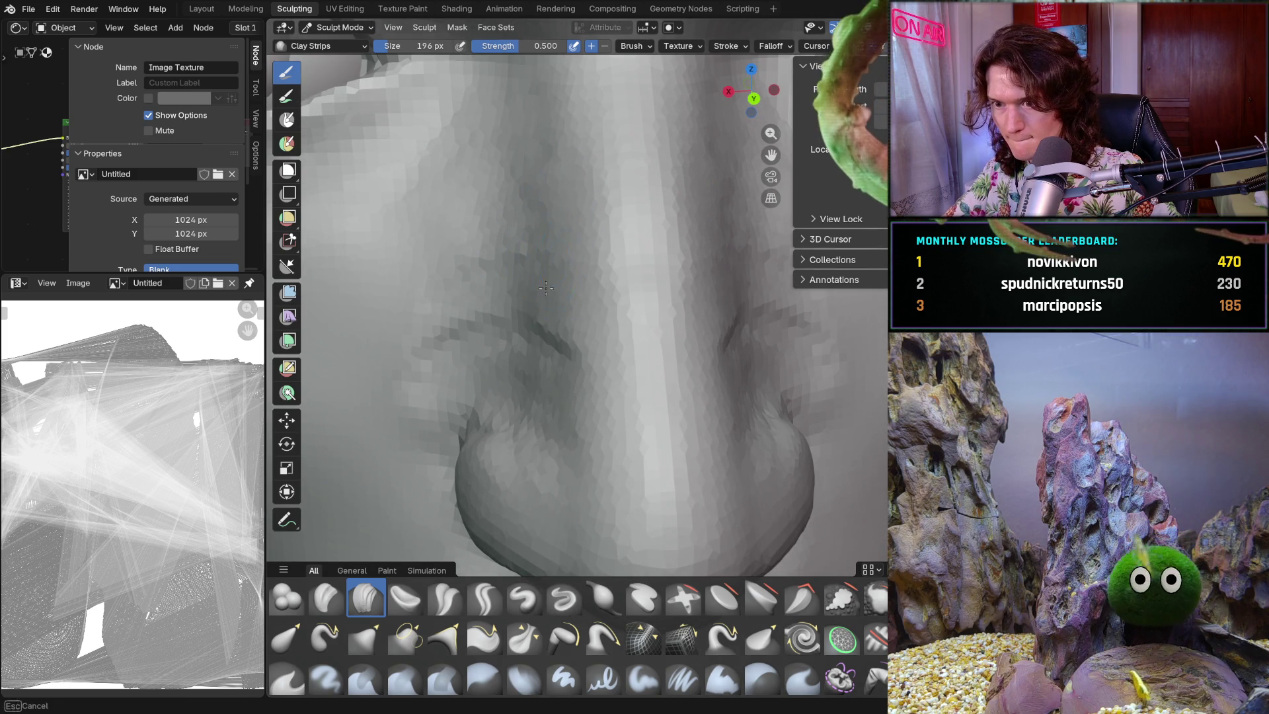
pyautogui.moveTo(571, 400)
pyautogui.mouseDown(button='middle')
pyautogui.moveTo(661, 364)
pyautogui.moveTo(736, 386)
pyautogui.mouseUp(button='middle')
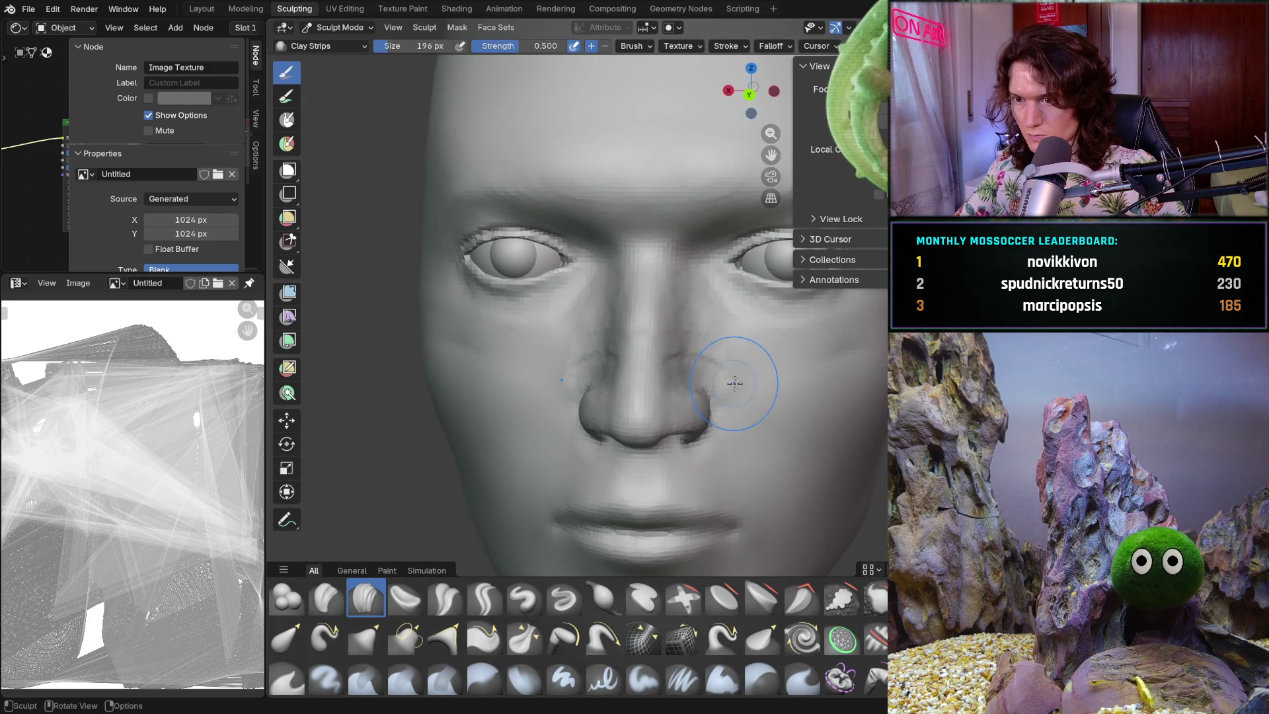
pyautogui.scroll(3, 735, 386)
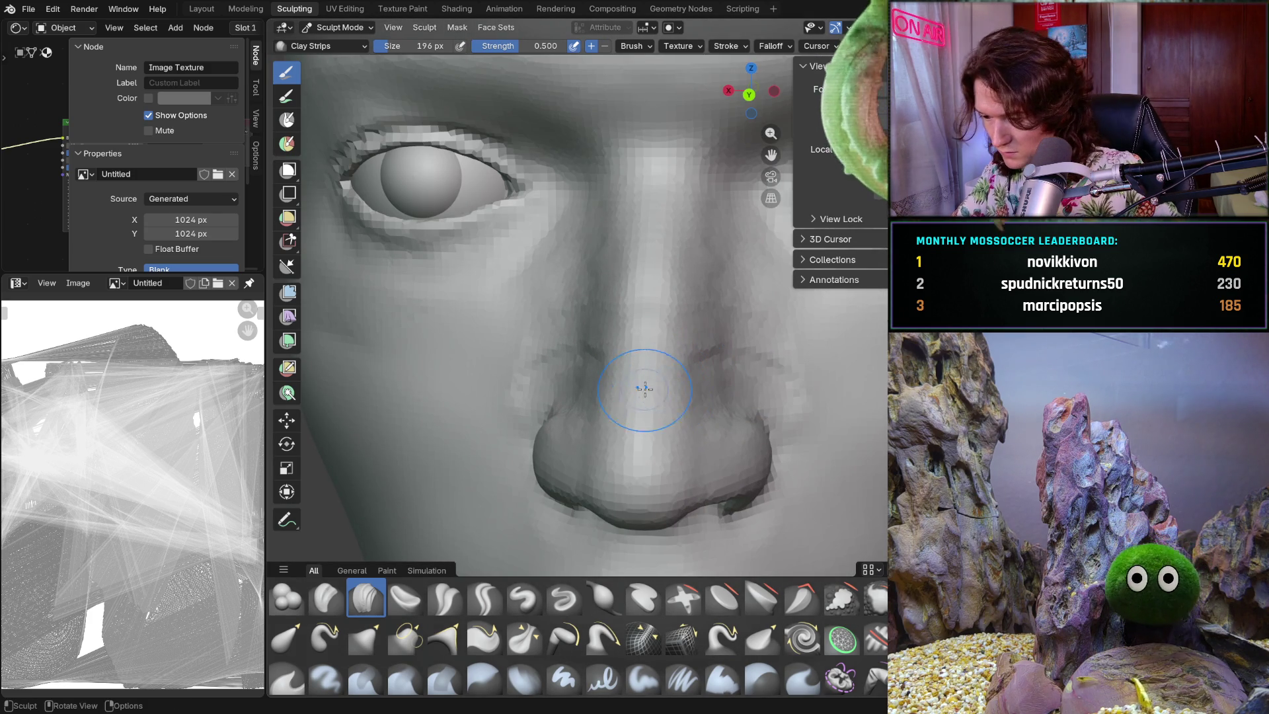
pyautogui.moveTo(609, 388); pyautogui.dragTo(593, 341, button='middle')
pyautogui.scroll(3, 593, 341)
pyautogui.scroll(-4, 593, 341)
pyautogui.moveTo(603, 416)
pyautogui.mouseDown(button='middle')
pyautogui.moveTo(558, 377)
pyautogui.moveTo(564, 439)
pyautogui.moveTo(523, 234)
pyautogui.mouseUp(button='middle')
pyautogui.scroll(5, 578, 431)
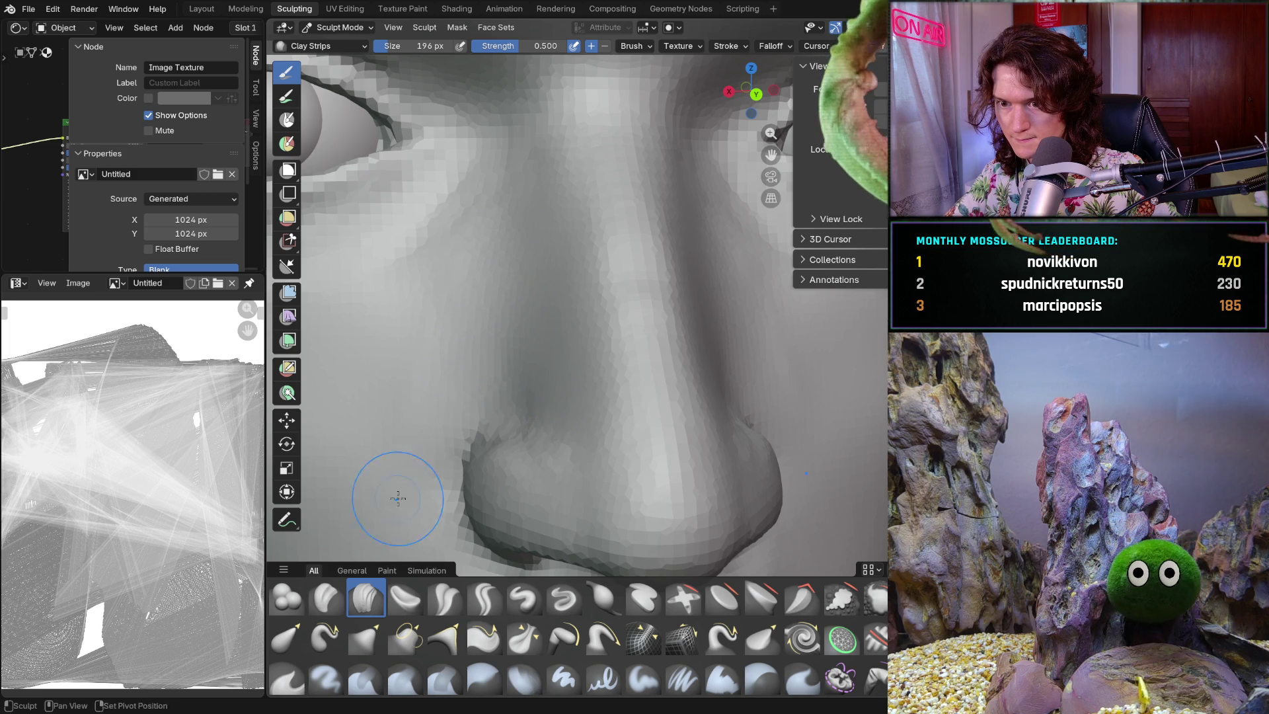
pyautogui.scroll(-10, 625, 359)
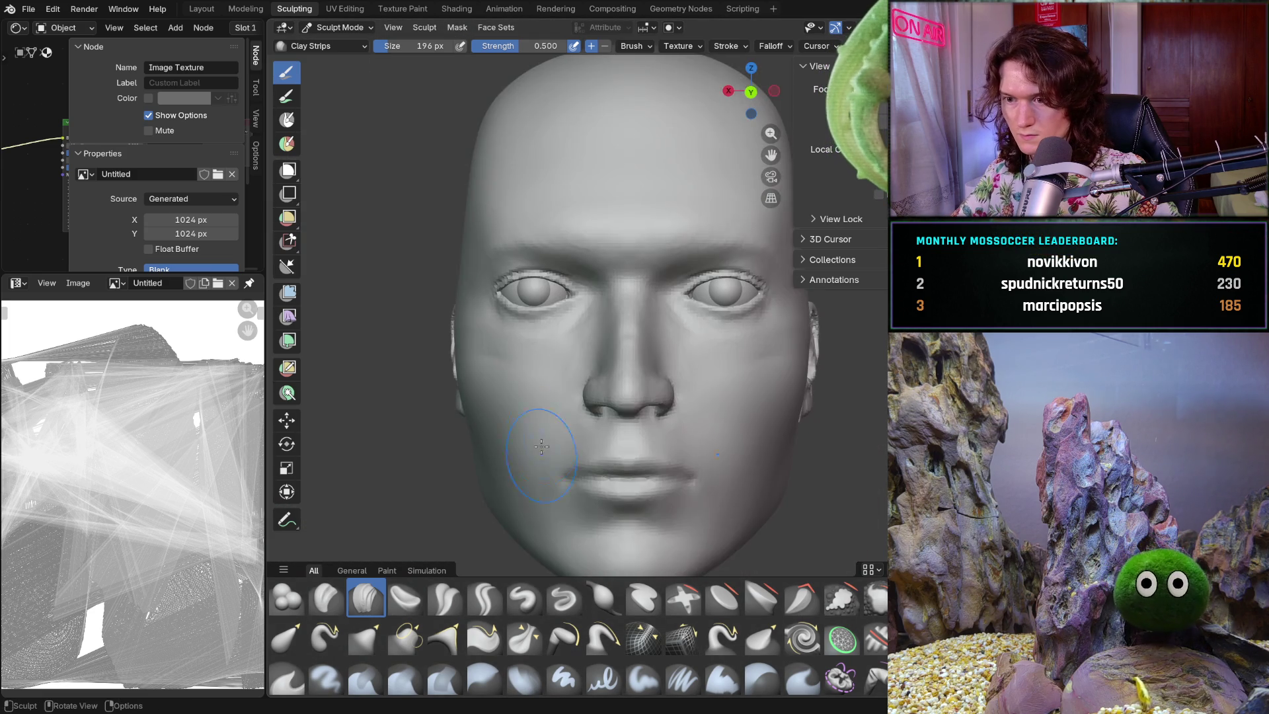
pyautogui.moveTo(556, 416)
pyautogui.mouseDown(button='middle')
pyautogui.moveTo(552, 439)
pyautogui.moveTo(516, 417)
pyautogui.moveTo(561, 406)
pyautogui.moveTo(566, 390)
pyautogui.mouseUp(button='middle')
pyautogui.scroll(8, 509, 408)
pyautogui.scroll(6, 566, 383)
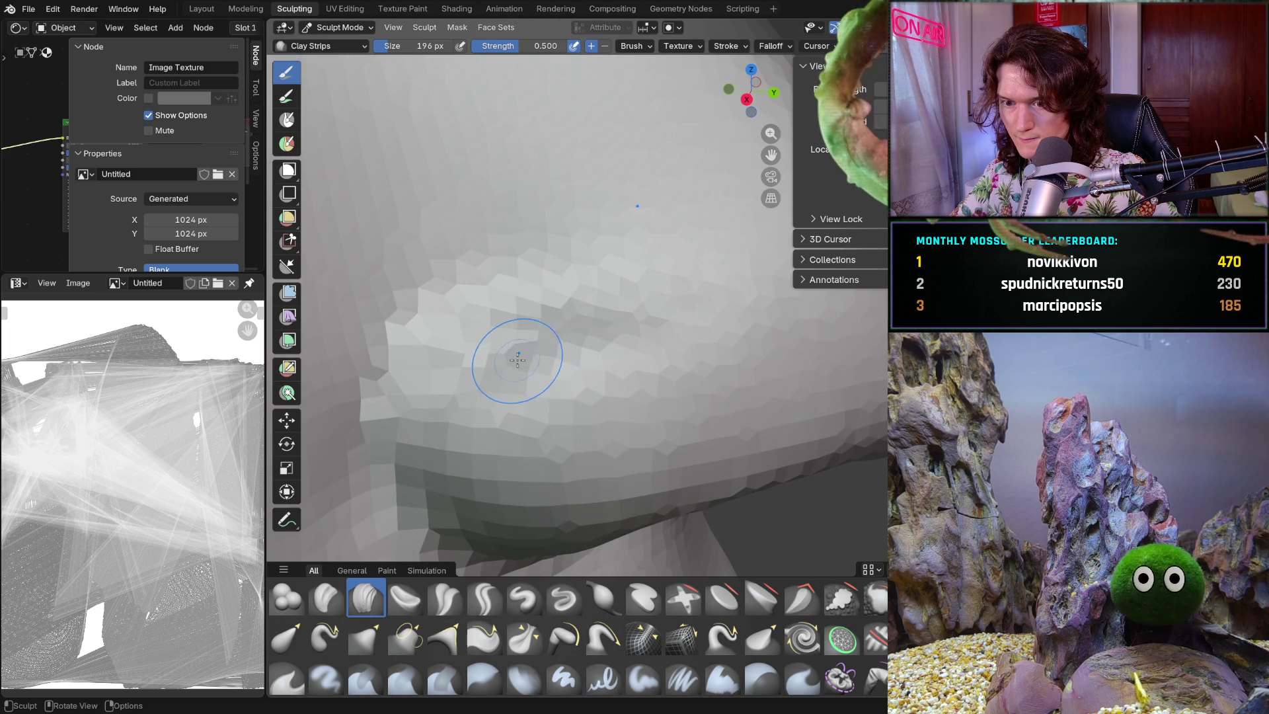
# - Cancel an accidental box selection, then view the nose from the front and below
pyautogui.press('b')
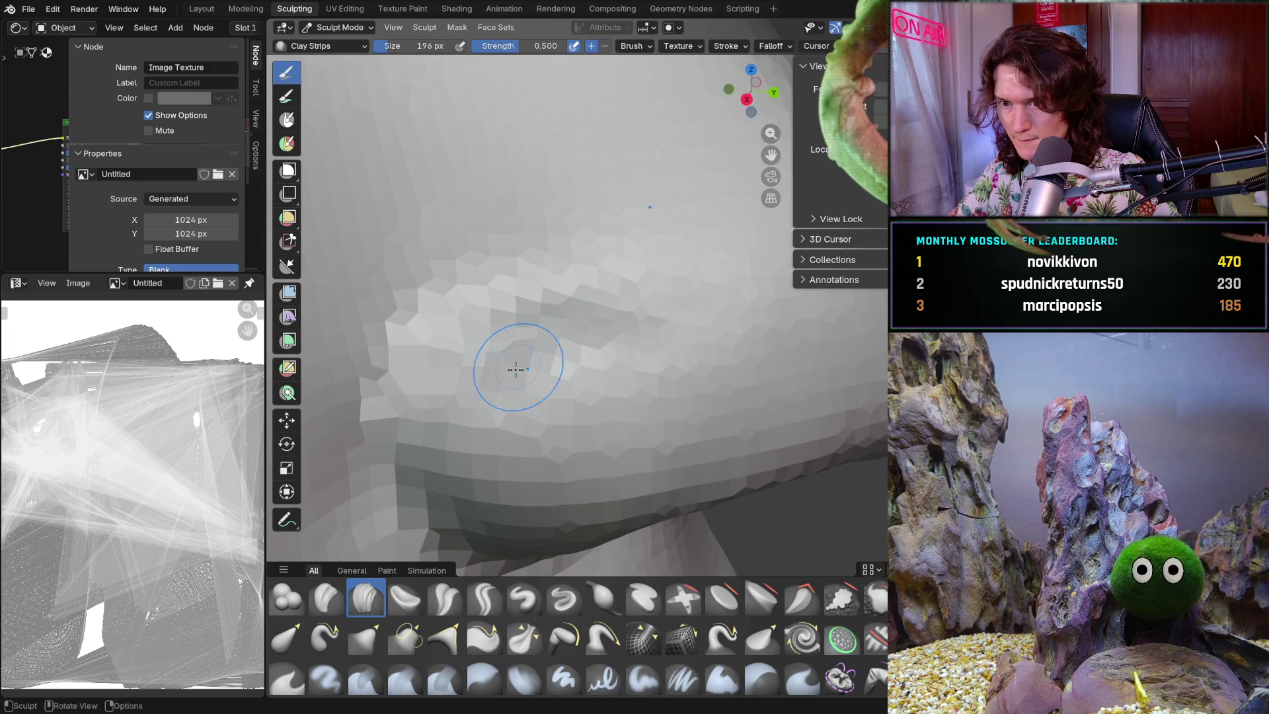
pyautogui.press('Escape')
pyautogui.scroll(-5, 737, 368)
pyautogui.moveTo(608, 344); pyautogui.dragTo(518, 320, button='middle')
pyautogui.scroll(8, 670, 361)
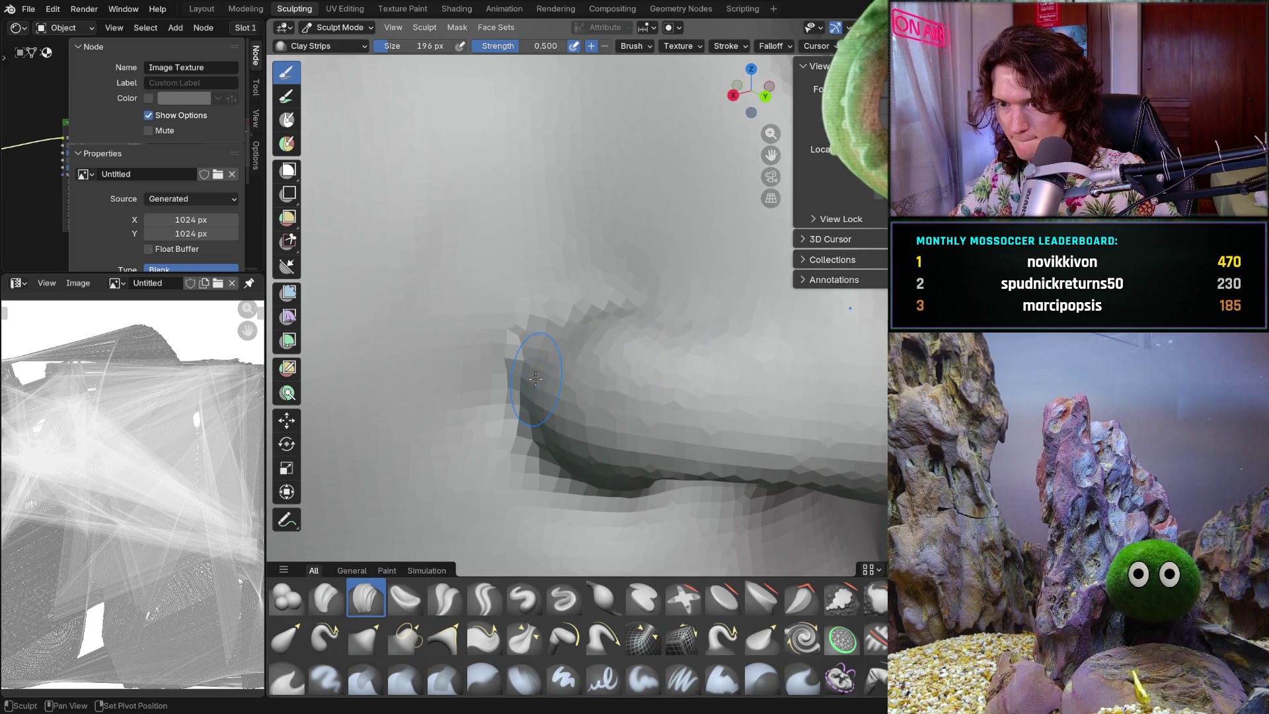
pyautogui.scroll(-5, 589, 361)
pyautogui.moveTo(592, 423); pyautogui.dragTo(628, 378, button='middle')
pyautogui.scroll(5, 661, 354)
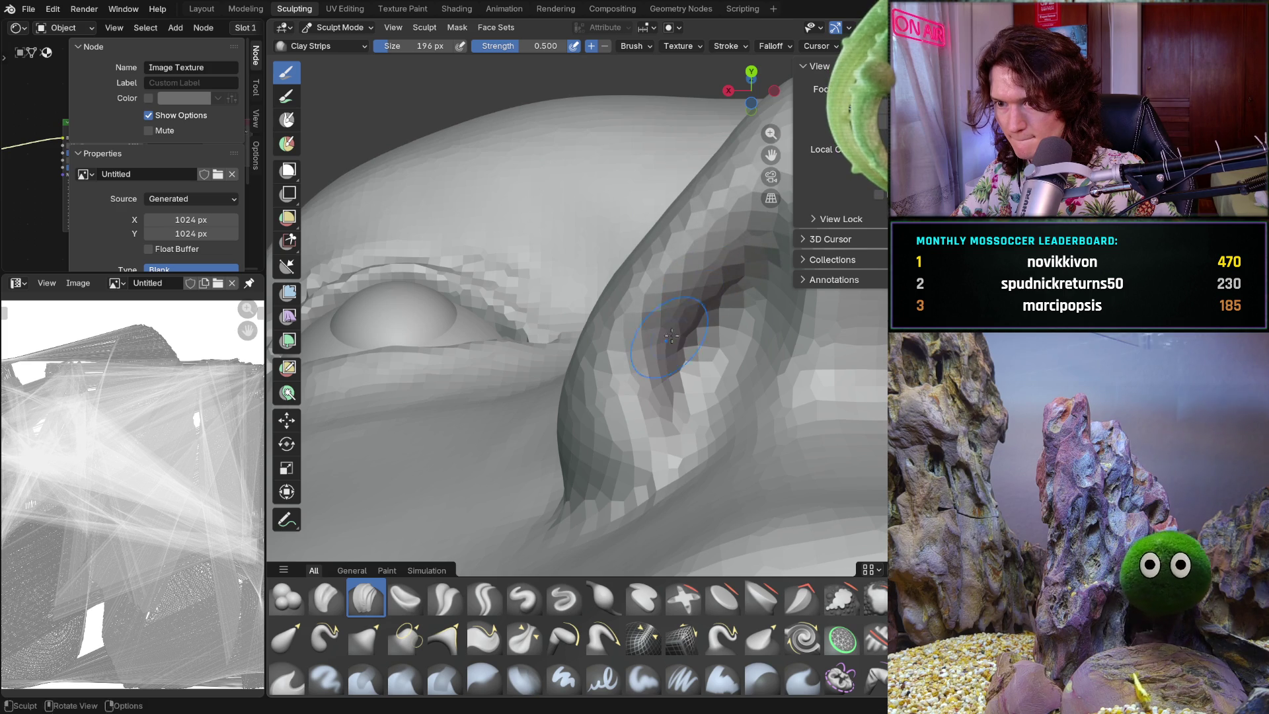
# - From a three-quarter side view, sculpt Clay Strips strokes along the nostril crease
pyautogui.moveTo(654, 382)
pyautogui.mouseDown(button='middle')
pyautogui.moveTo(660, 425)
pyautogui.moveTo(651, 370)
pyautogui.mouseUp(button='middle')
pyautogui.scroll(-4, 651, 370)
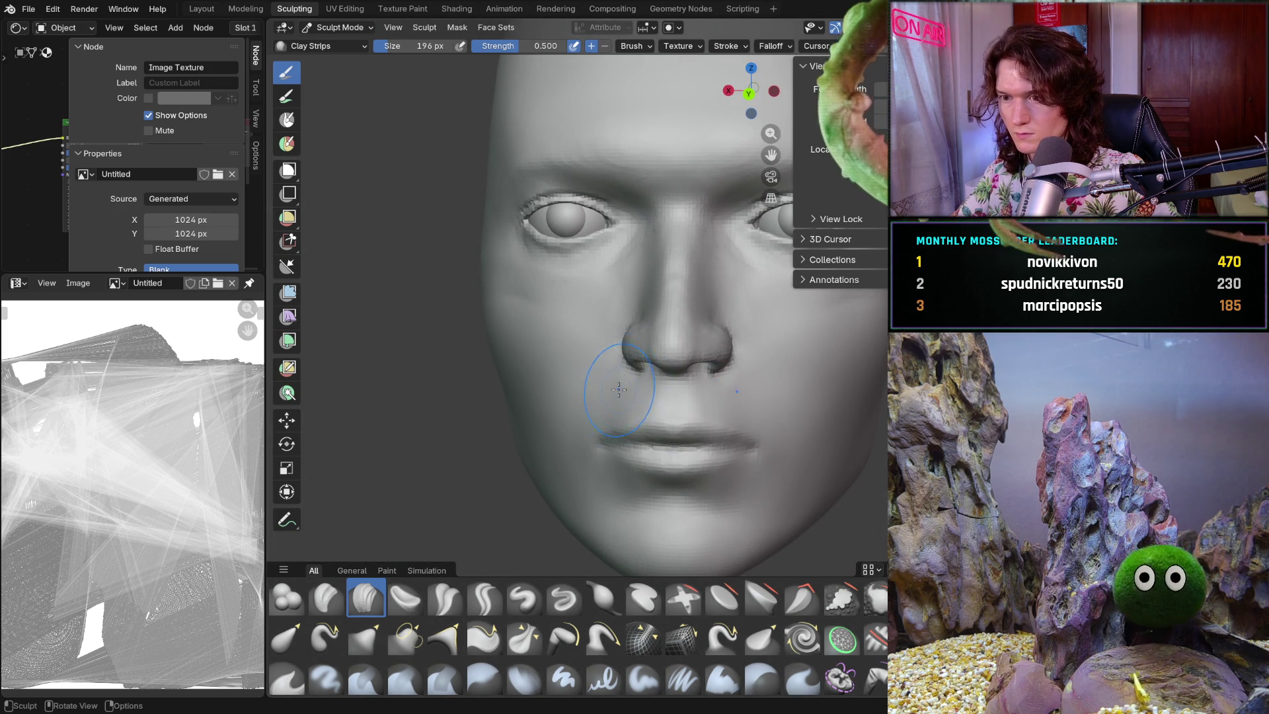
pyautogui.scroll(5, 621, 400)
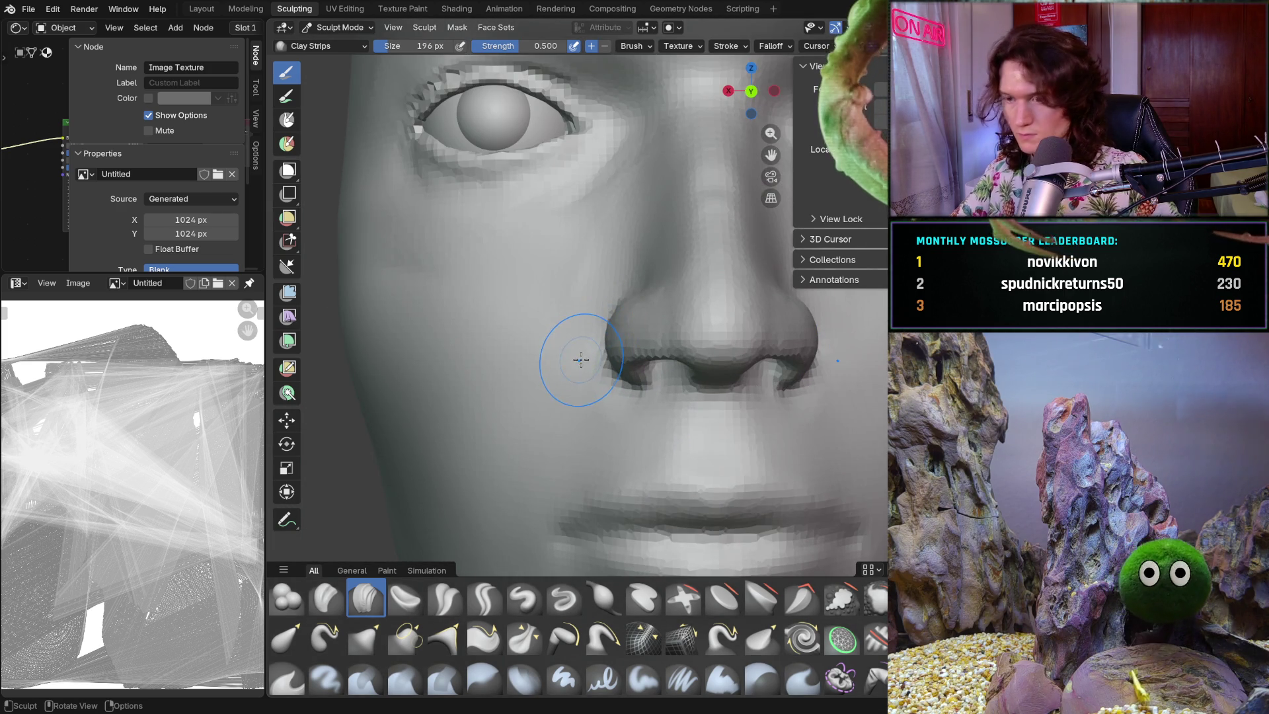
pyautogui.moveTo(568, 347); pyautogui.dragTo(643, 380, button='middle')
pyautogui.scroll(5, 643, 380)
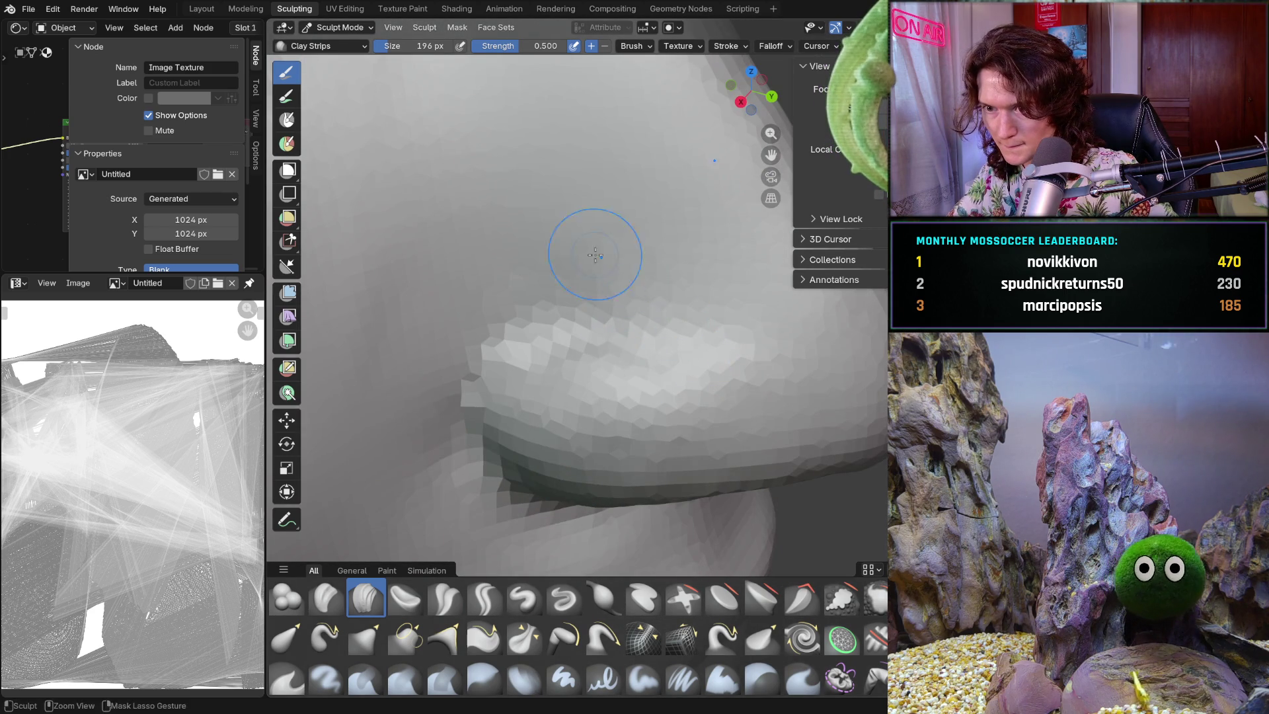
pyautogui.moveTo(542, 290); pyautogui.dragTo(467, 332)
pyautogui.moveTo(409, 415)
pyautogui.mouseDown()
pyautogui.moveTo(388, 357)
pyautogui.moveTo(463, 232)
pyautogui.mouseUp()
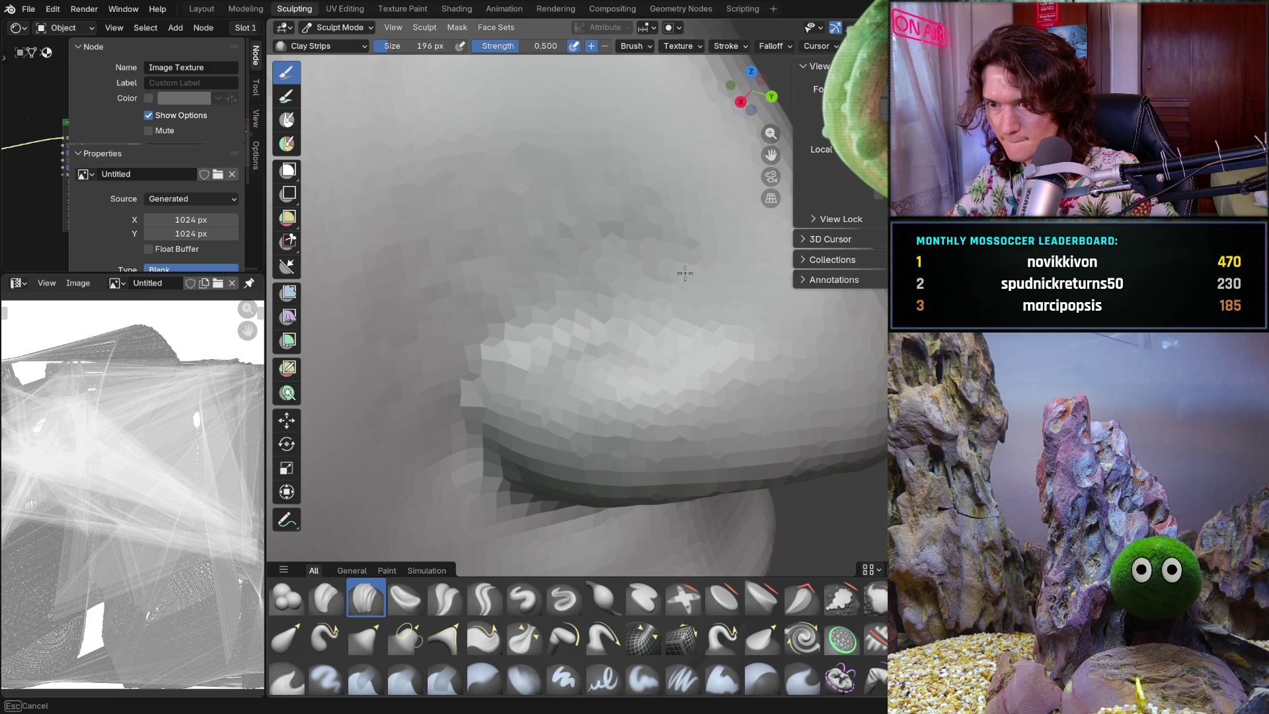
# - Orbit between frontal and wider views to check how the nostril blends into the cheek
pyautogui.scroll(-5, 688, 235)
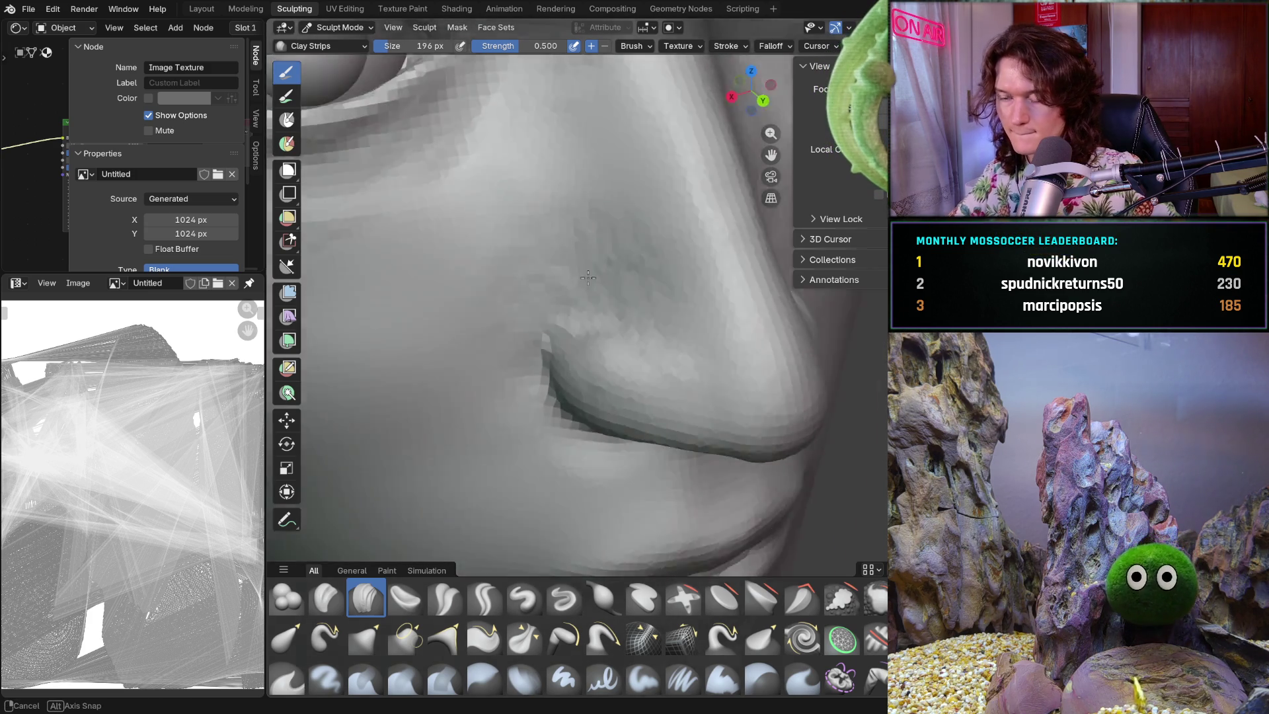
pyautogui.moveTo(567, 249)
pyautogui.mouseDown(button='middle')
pyautogui.moveTo(625, 328)
pyautogui.moveTo(610, 331)
pyautogui.mouseUp(button='middle')
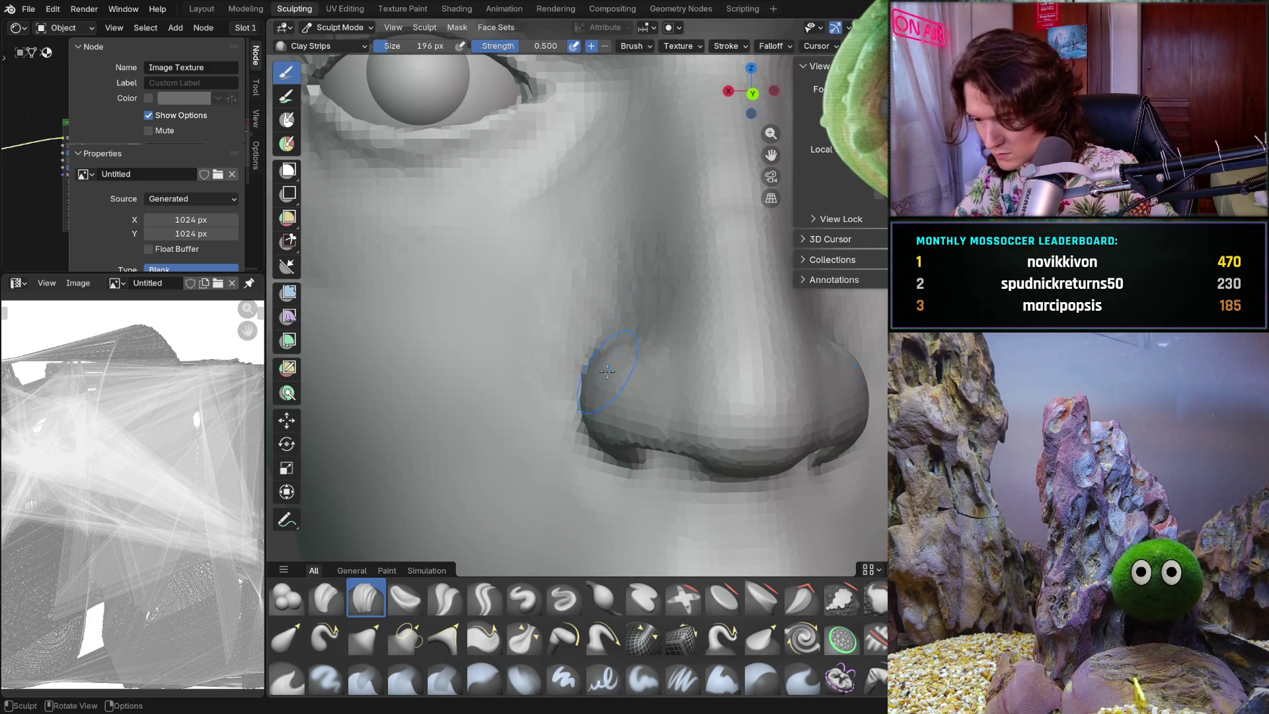
pyautogui.scroll(8, 605, 360)
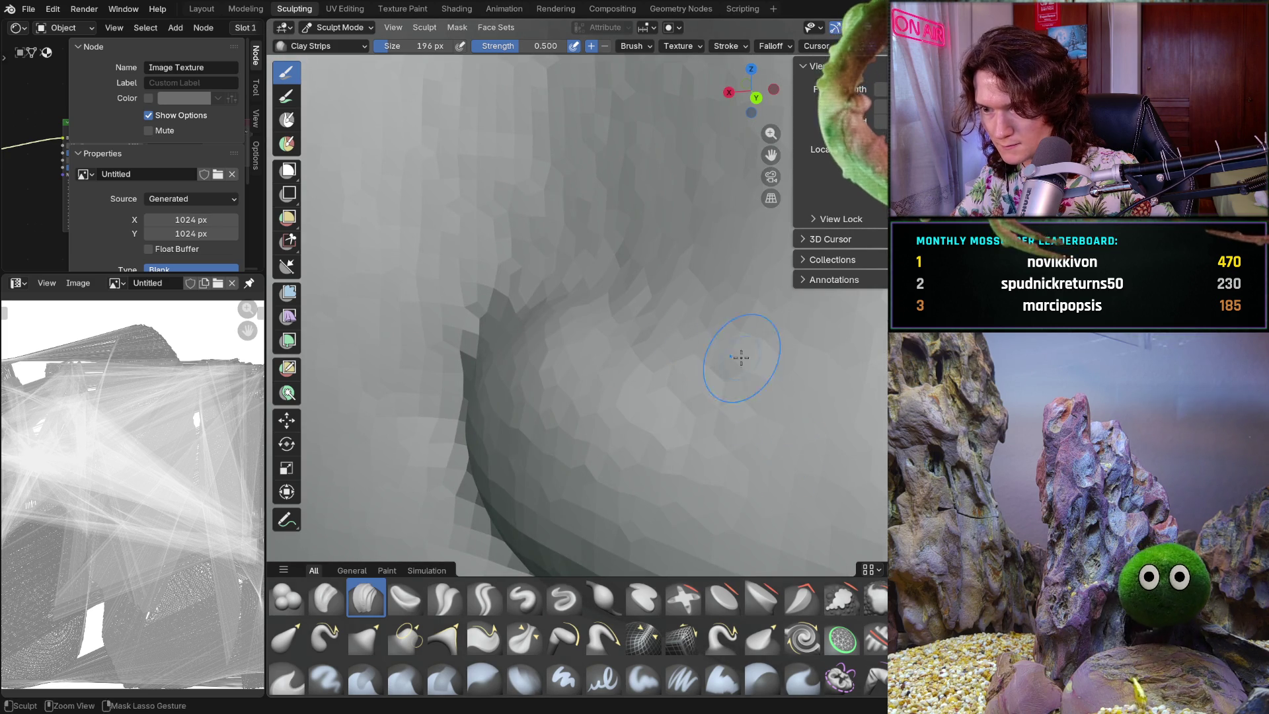
pyautogui.scroll(-6, 787, 350)
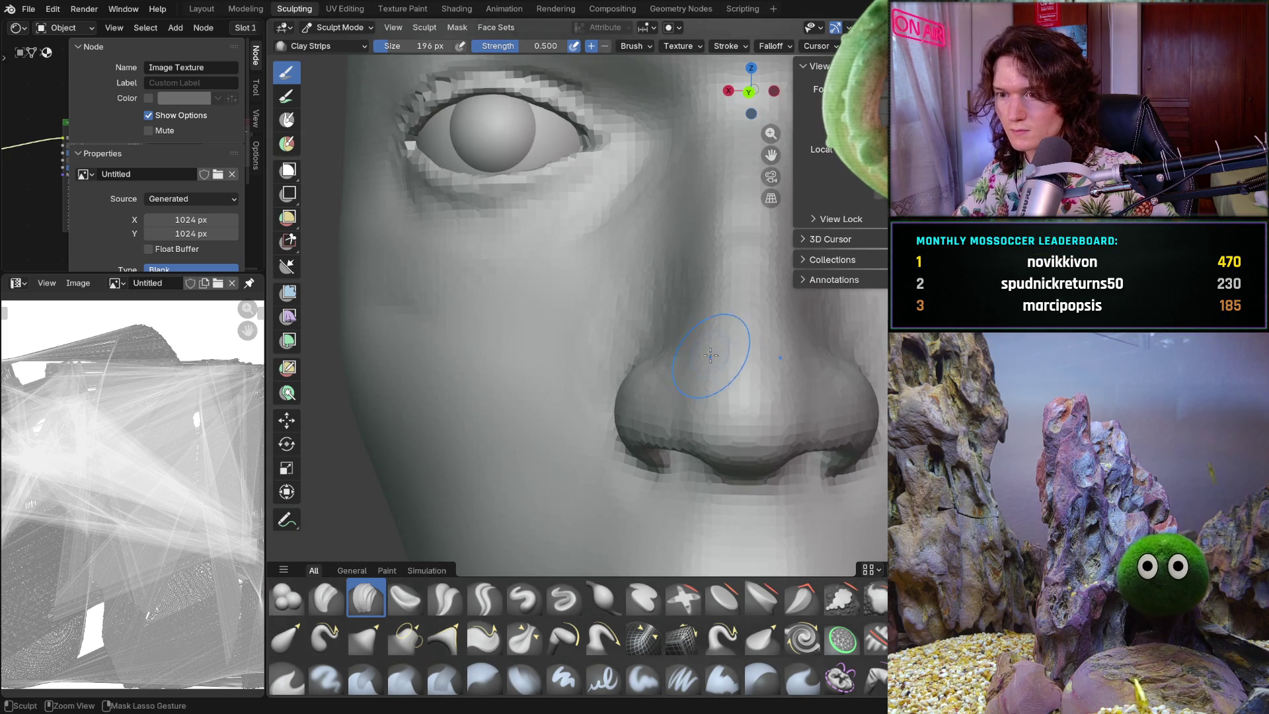
pyautogui.scroll(2, 710, 345)
pyautogui.moveTo(690, 330)
pyautogui.mouseDown(button='middle')
pyautogui.moveTo(664, 365)
pyautogui.moveTo(588, 337)
pyautogui.mouseUp(button='middle')
pyautogui.scroll(-1, 617, 360)
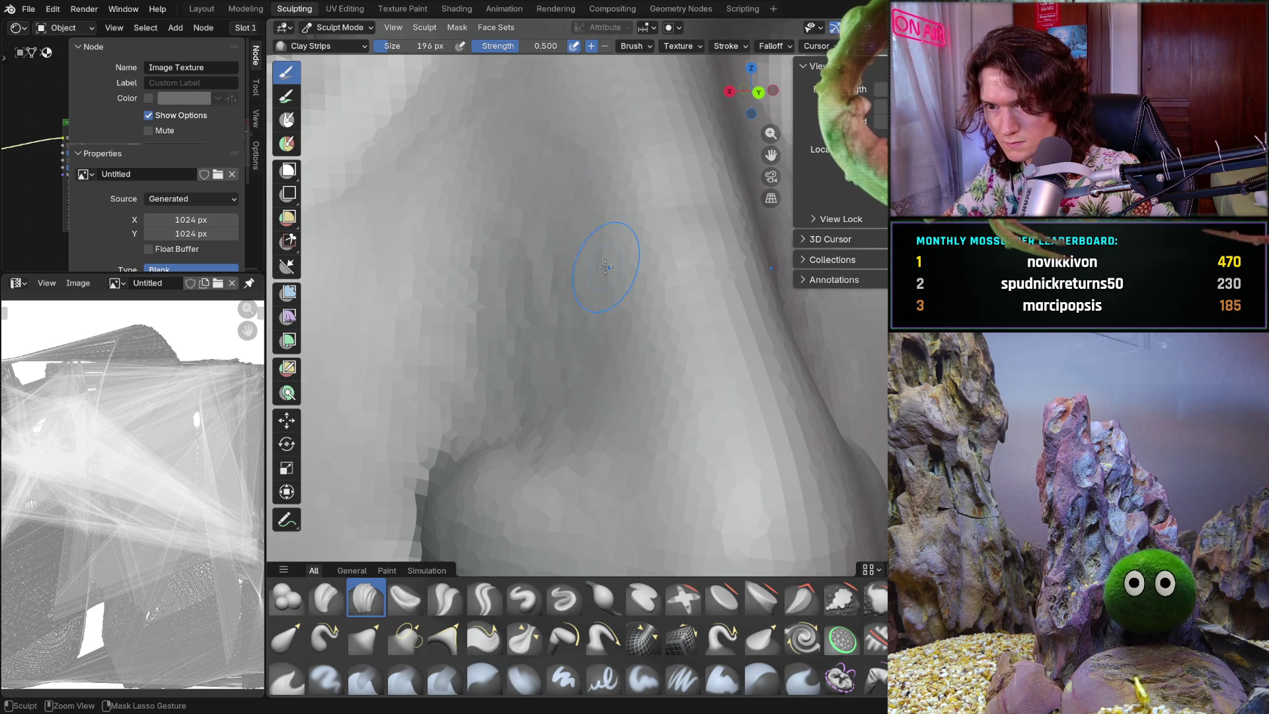
pyautogui.moveTo(405, 283)
pyautogui.mouseDown(button='middle')
pyautogui.moveTo(444, 311)
pyautogui.moveTo(645, 370)
pyautogui.mouseUp(button='middle')
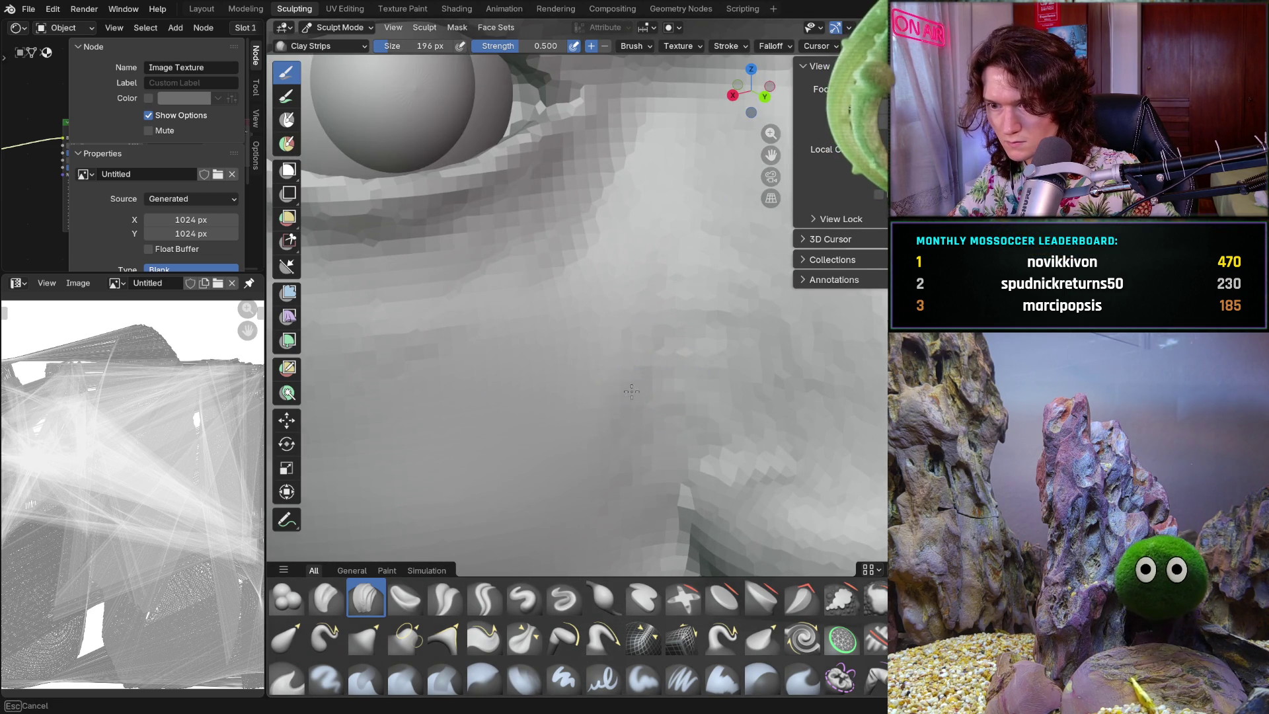
pyautogui.moveTo(714, 261)
pyautogui.mouseDown(button='middle')
pyautogui.moveTo(675, 278)
pyautogui.moveTo(706, 303)
pyautogui.mouseUp(button='middle')
pyautogui.scroll(-5, 700, 255)
pyautogui.moveTo(674, 357)
pyautogui.mouseDown(button='middle')
pyautogui.moveTo(597, 329)
pyautogui.moveTo(614, 382)
pyautogui.mouseUp(button='middle')
pyautogui.scroll(-4, 614, 381)
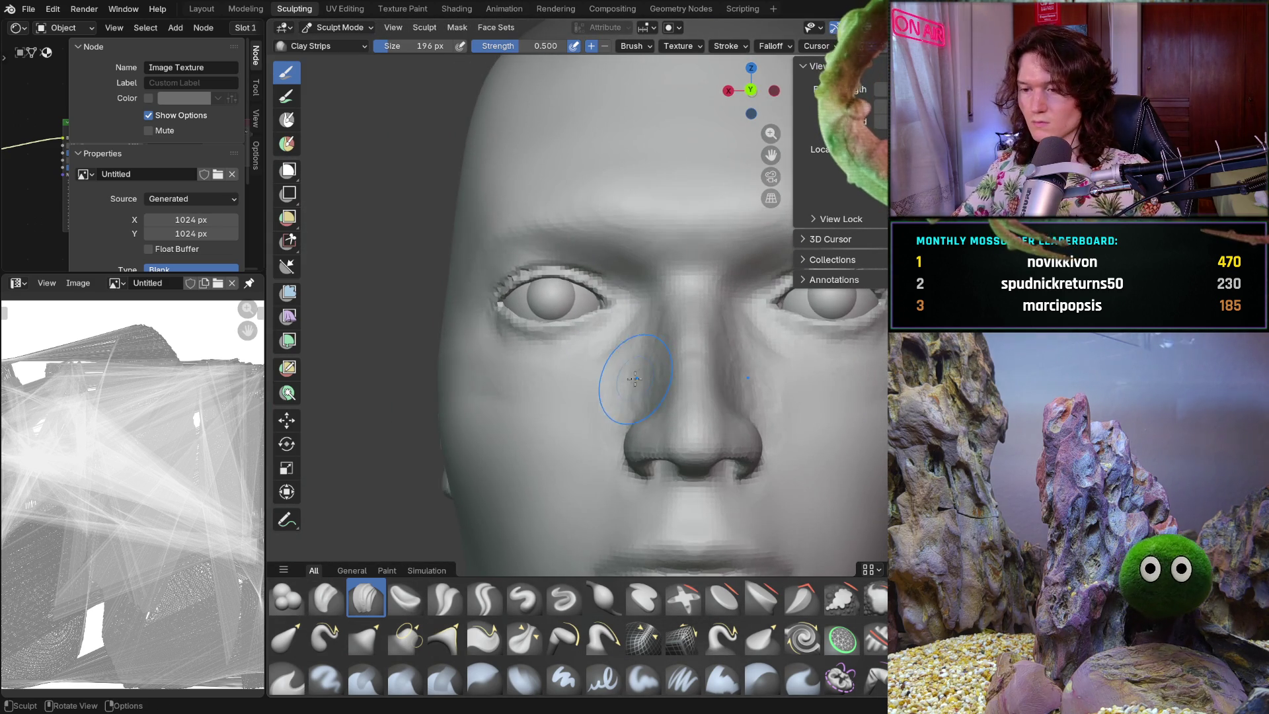
pyautogui.scroll(-3, 649, 333)
pyautogui.moveTo(649, 333); pyautogui.dragTo(659, 367, button='middle')
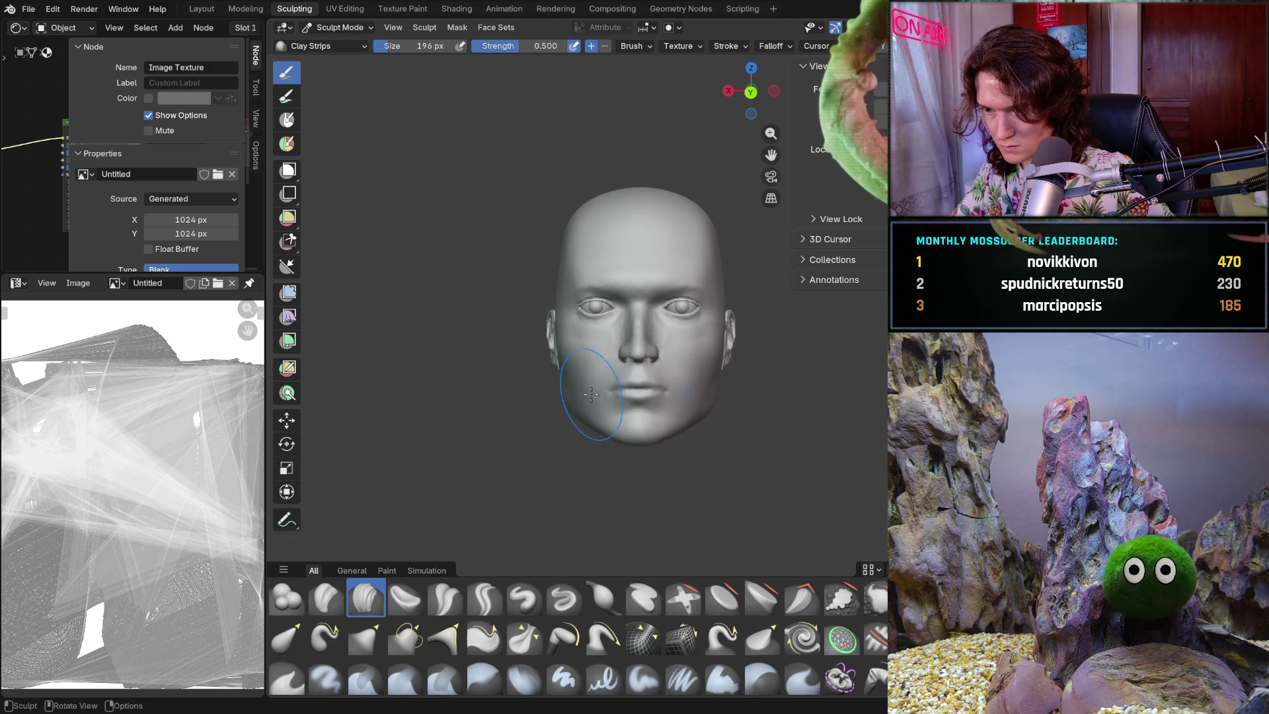
# - Unhide the long hair mesh around the head
pyautogui.moveTo(611, 375); pyautogui.dragTo(606, 389, button='middle')
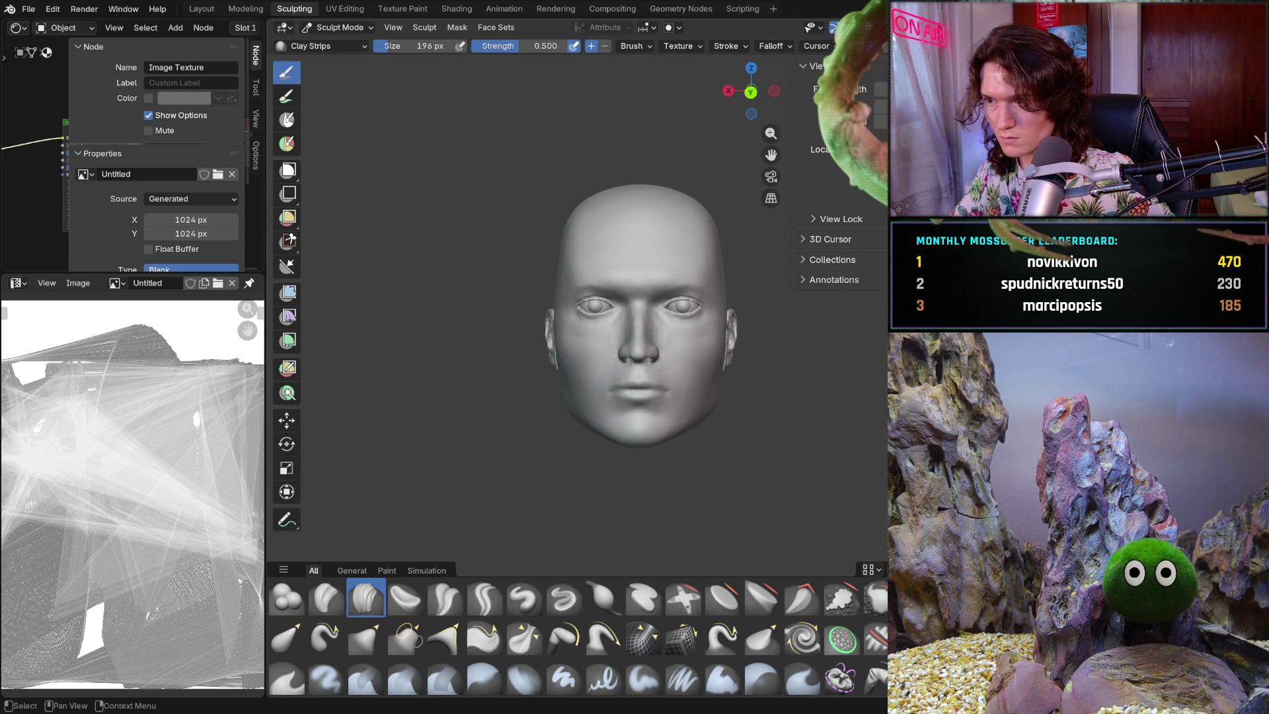
pyautogui.hotkey('alt', 'h')
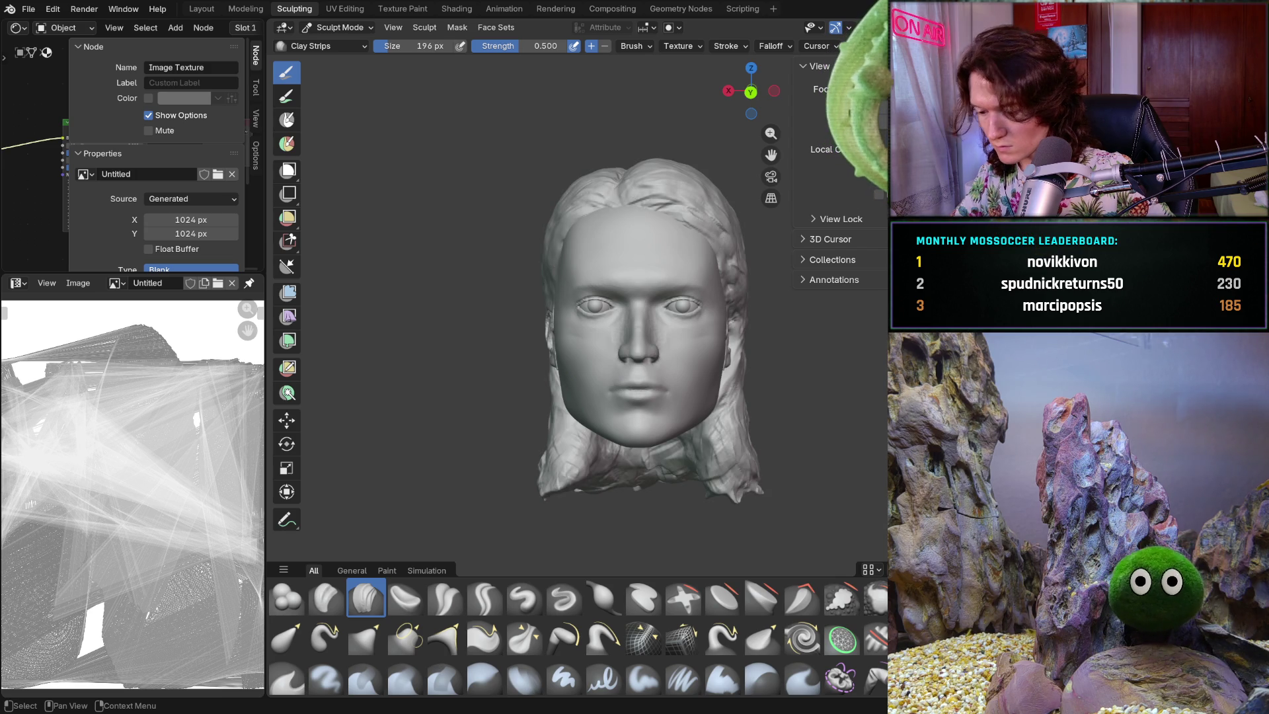
pyautogui.scroll(3, 689, 447)
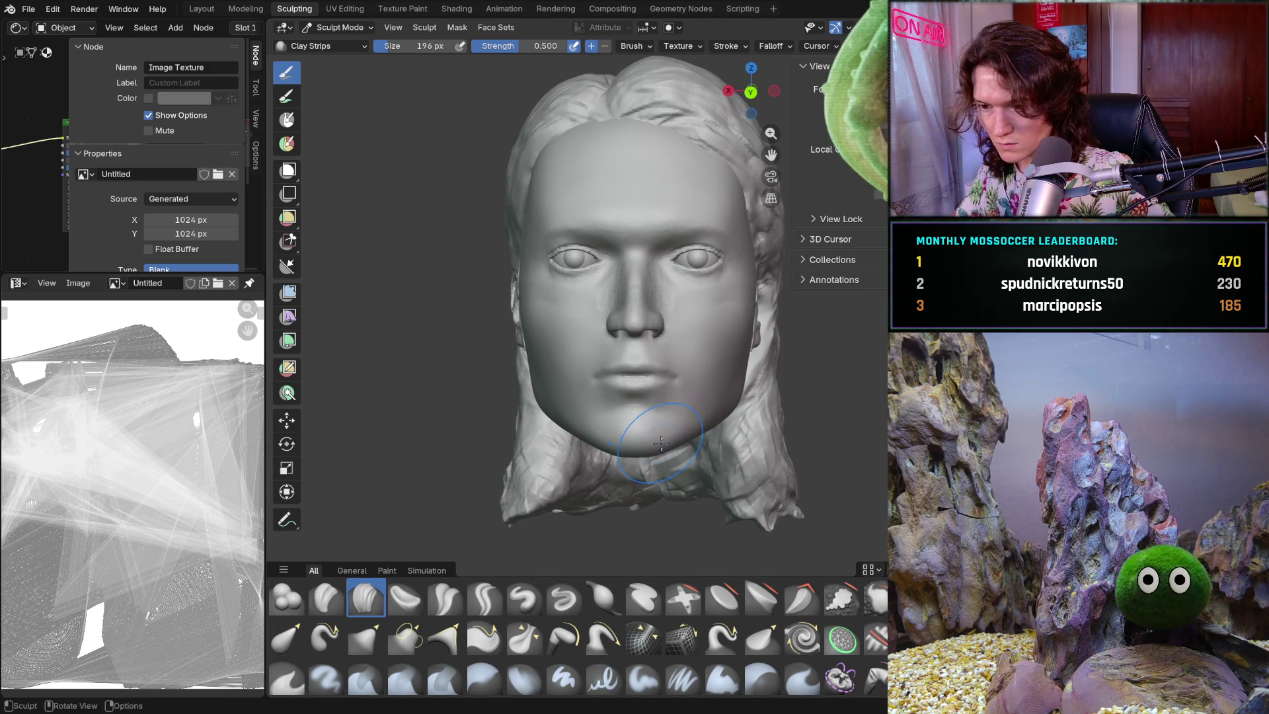
# - With the Grab brush at 374 px, pull the jaw and chin, undoing unwanted attempts
pyautogui.hotkey('shift', 't')
pyautogui.press('f')
pyautogui.click(662, 453)
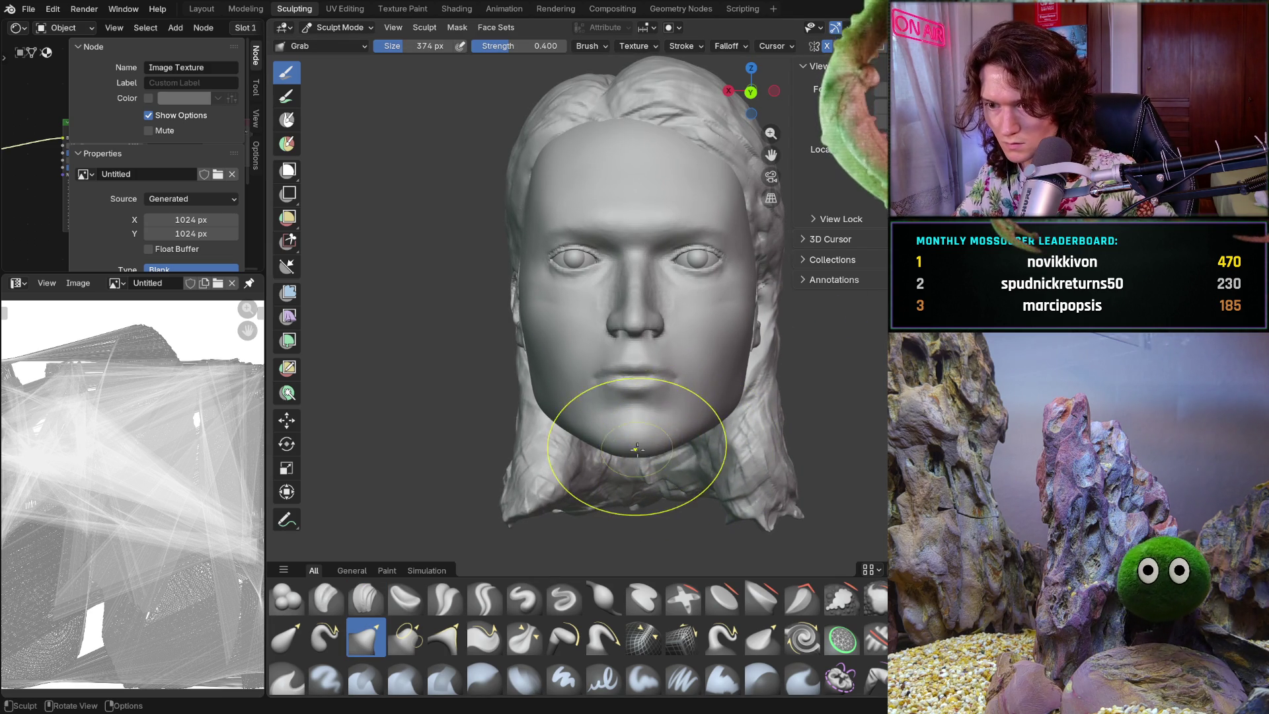
pyautogui.moveTo(639, 441); pyautogui.dragTo(646, 451)
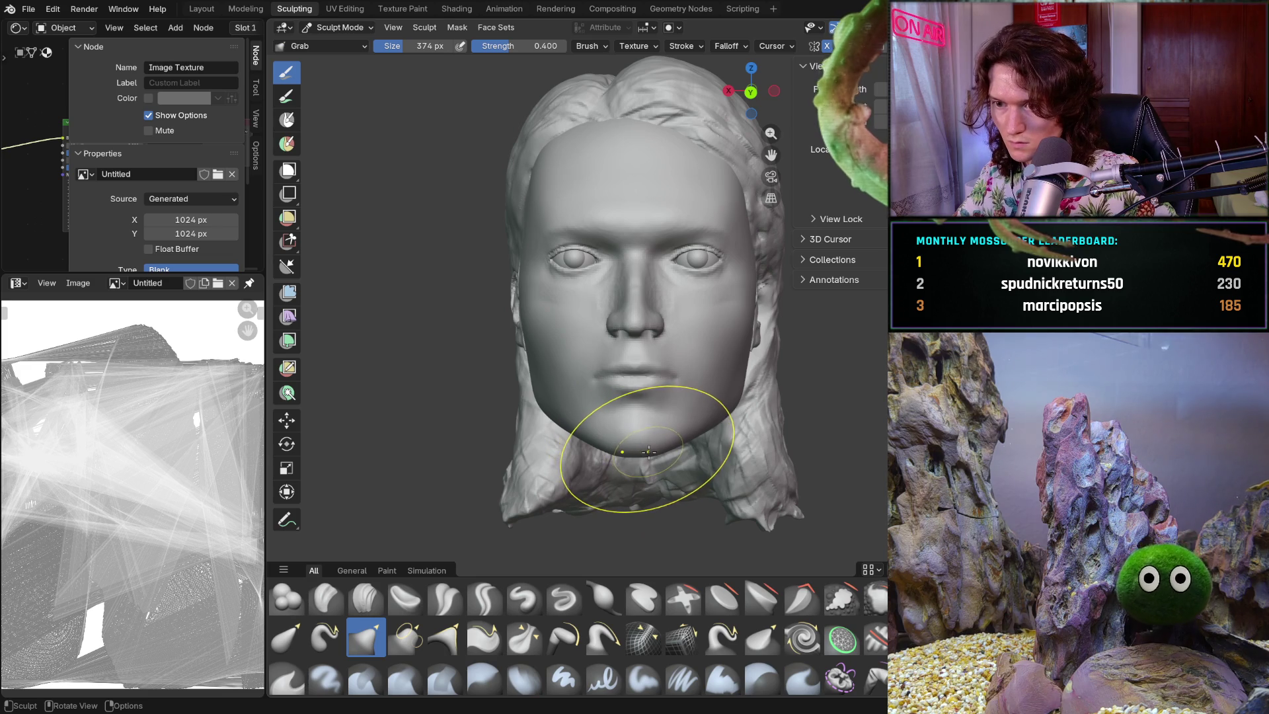
pyautogui.hotkey('ctrl', 'z')
pyautogui.hotkey('ctrl', 'z')
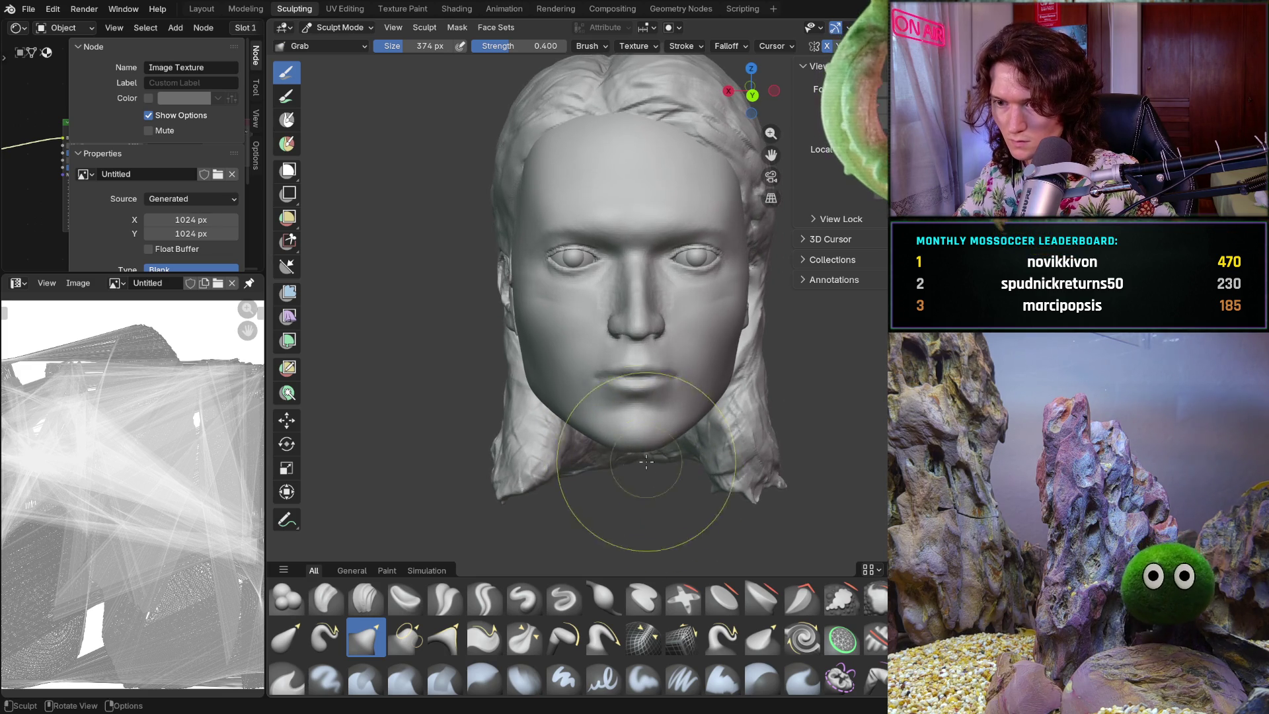
pyautogui.moveTo(646, 450); pyautogui.dragTo(646, 449)
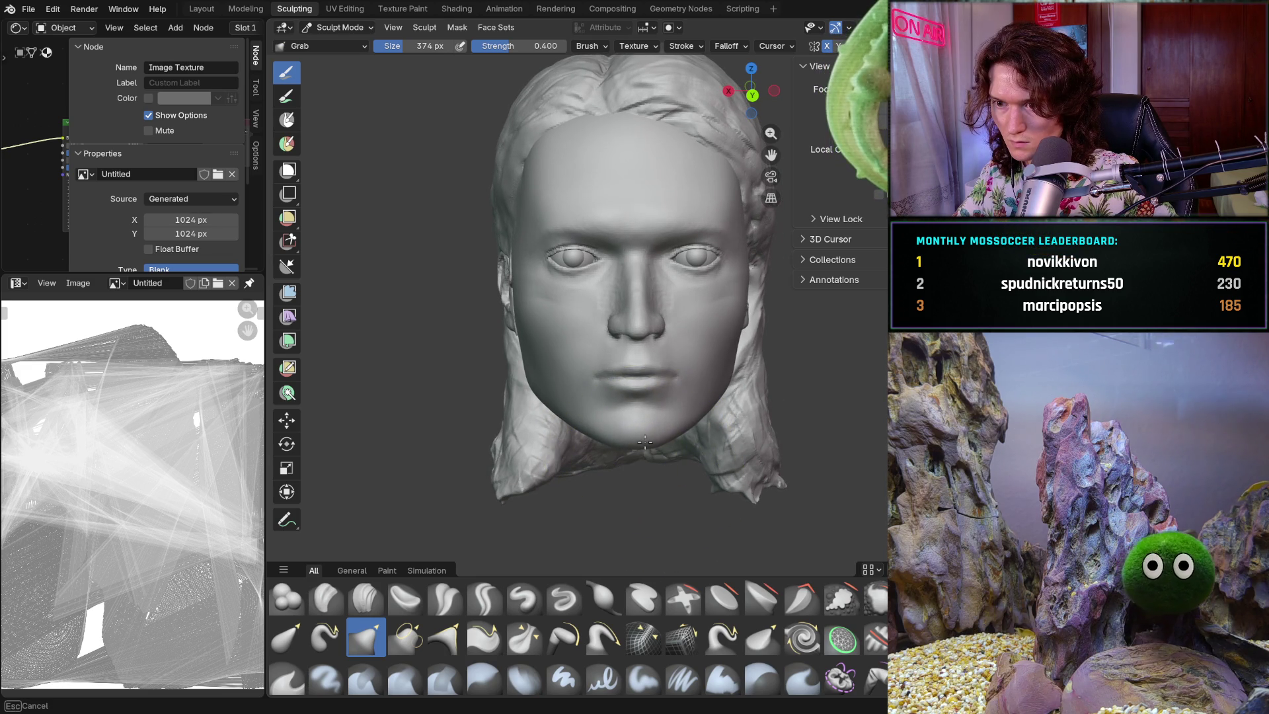
pyautogui.moveTo(643, 440); pyautogui.dragTo(646, 467)
pyautogui.hotkey('ctrl', 'z')
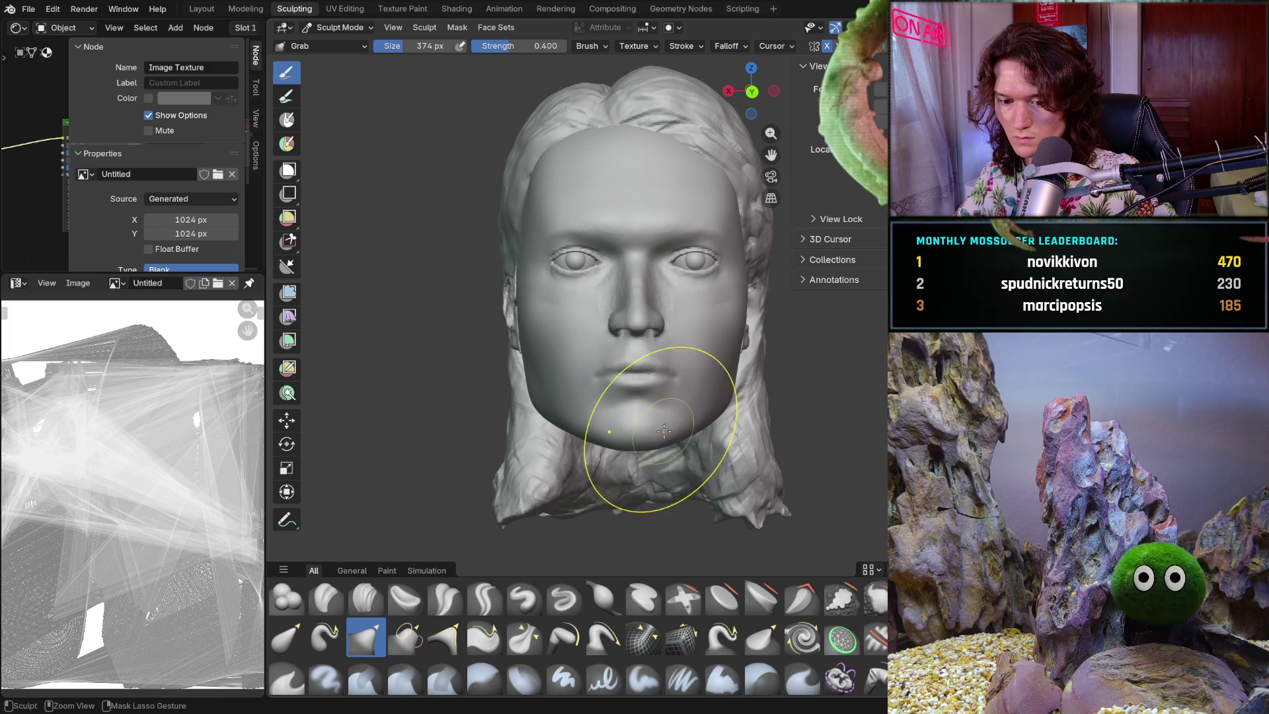